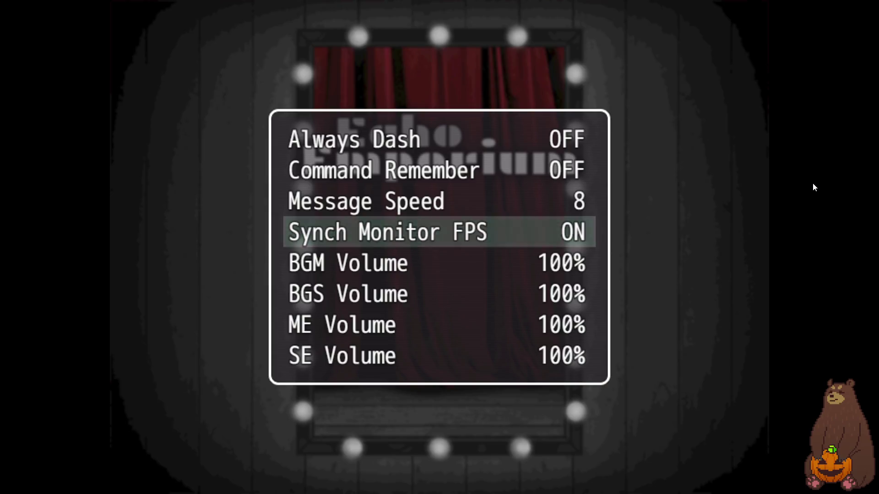
Close the running game, set YEP_FpsSynchOption to OFF, then save the project and relaunch the playtest.
key("F4")
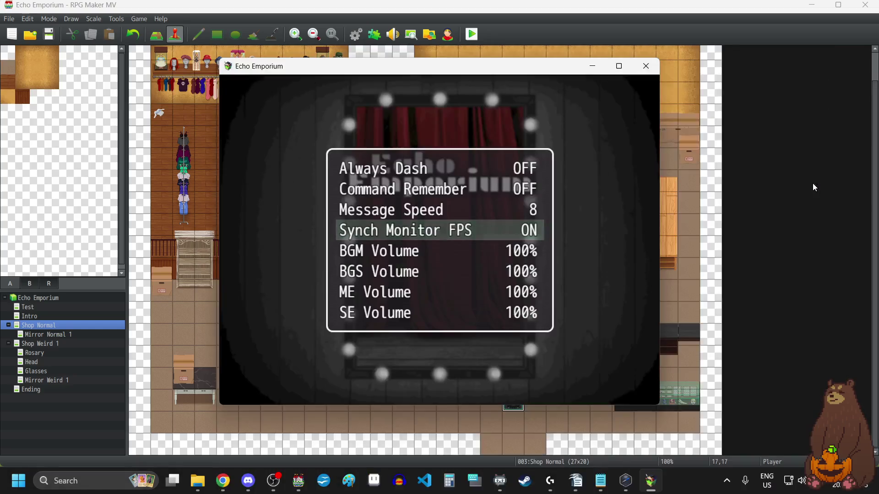
left_click(646, 67)
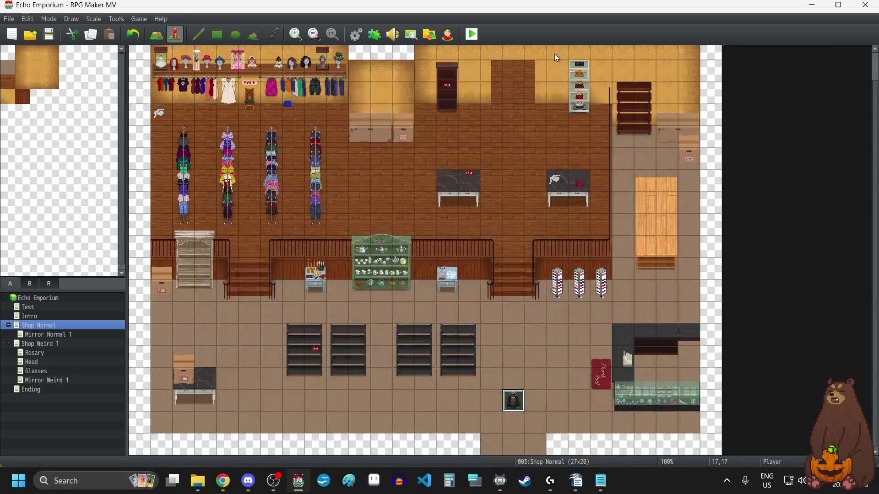
left_click(375, 34)
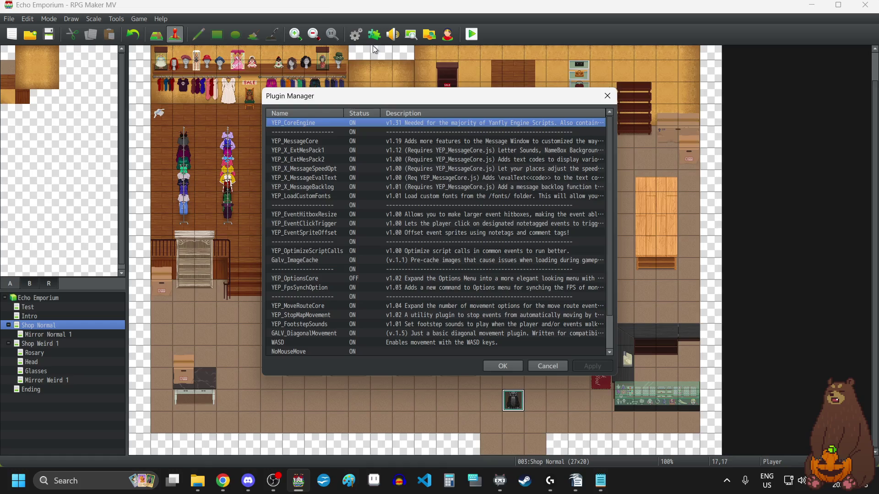
double_click(346, 287)
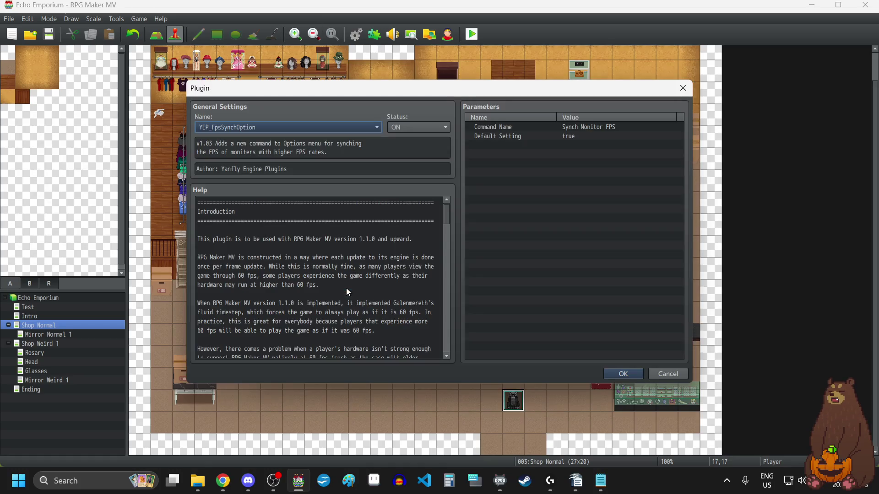
left_click(426, 127)
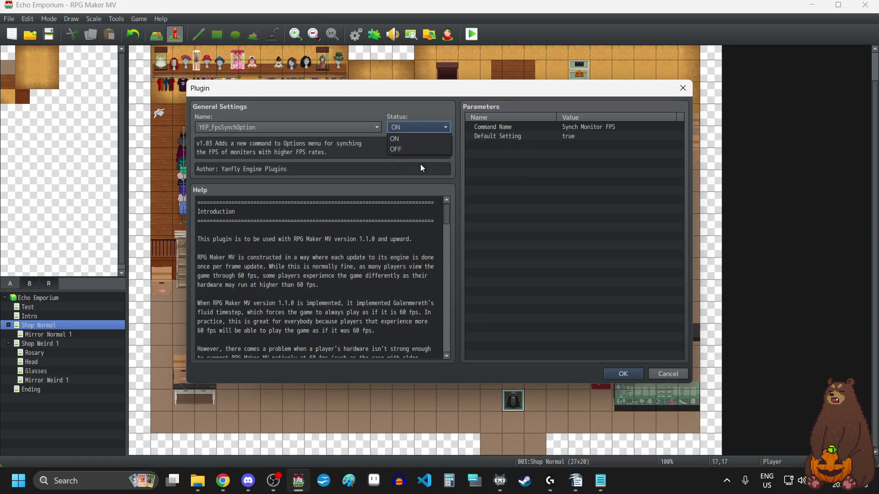
left_click(415, 154)
left_click(617, 375)
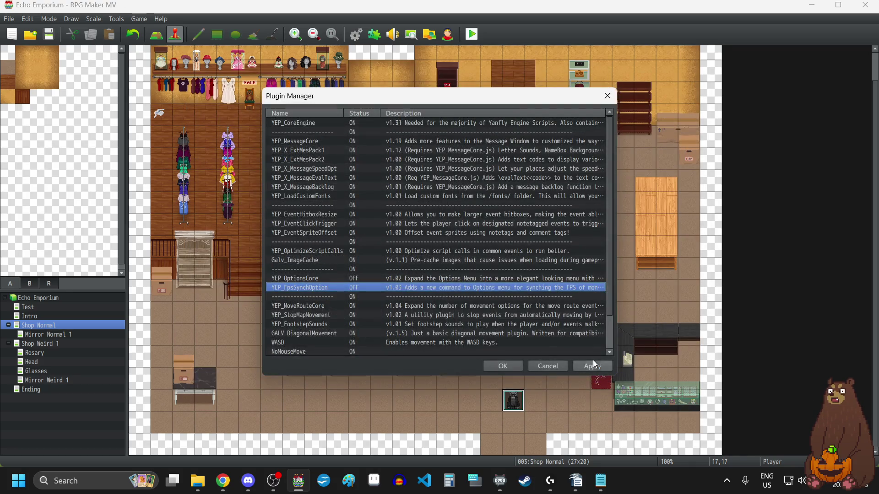
left_click(503, 367)
left_click(472, 35)
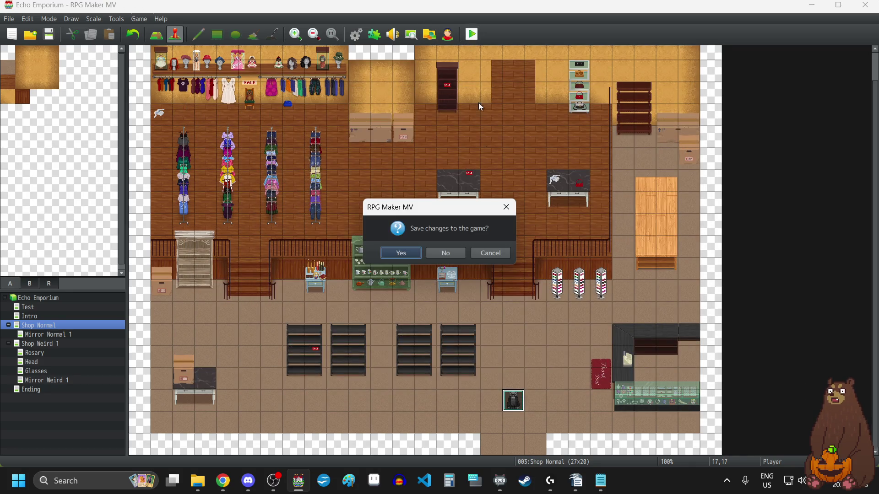
left_click(401, 254)
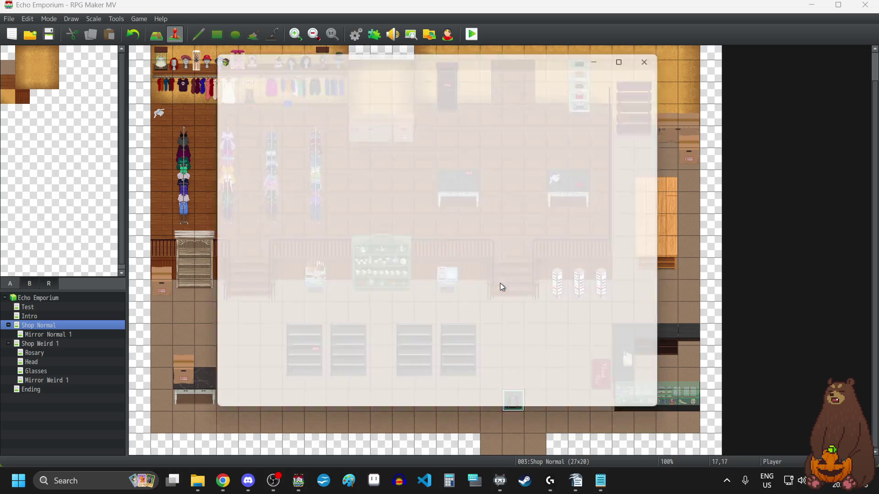
Go fullscreen, start a New Game, and walk around the shelves, counter and sunglasses racks.
key("F4")
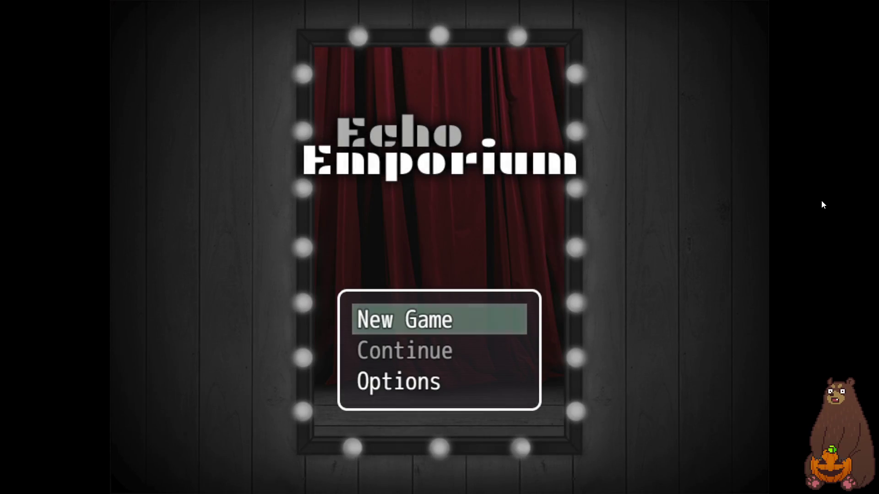
key("Return")
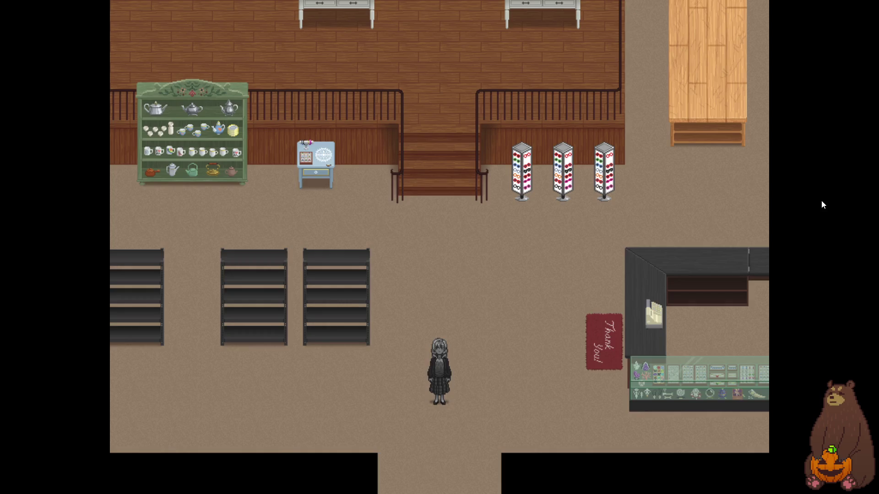
key("Left")
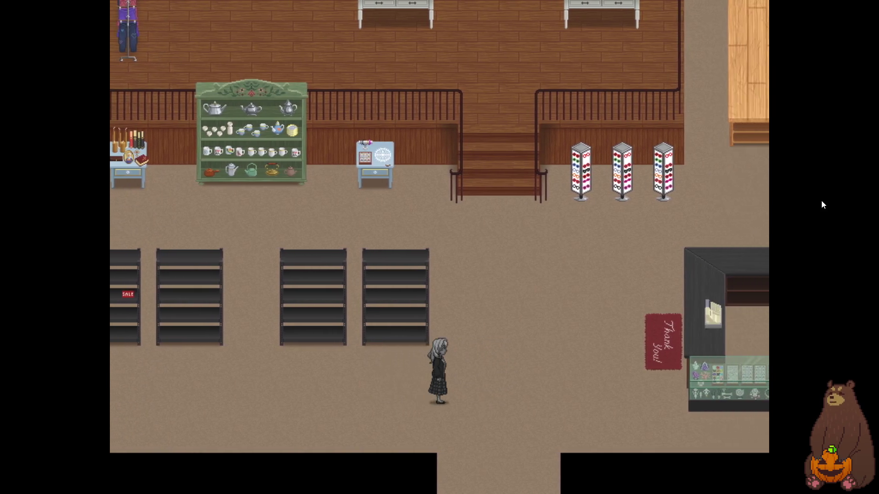
key("Right")
key("Up")
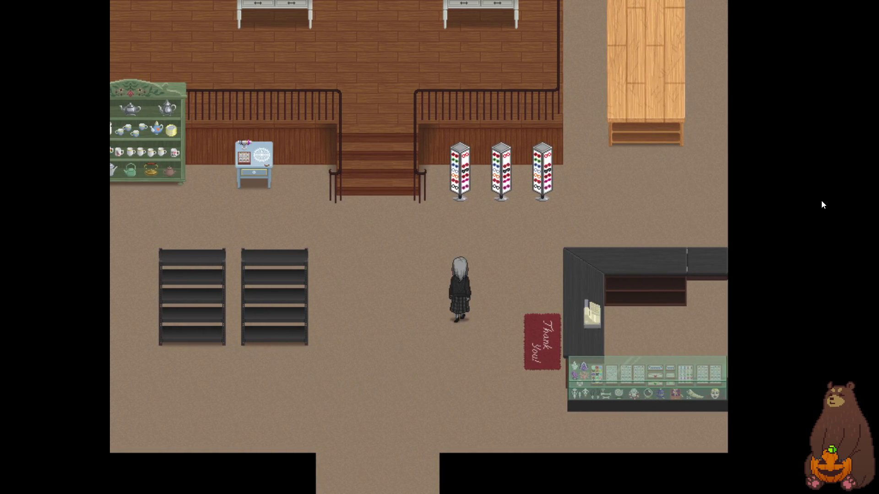
key("Up")
key("Left")
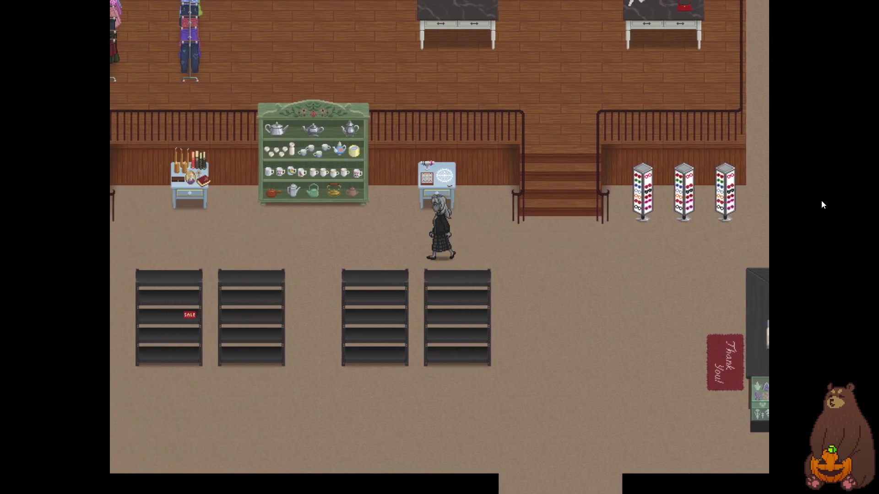
key("Left")
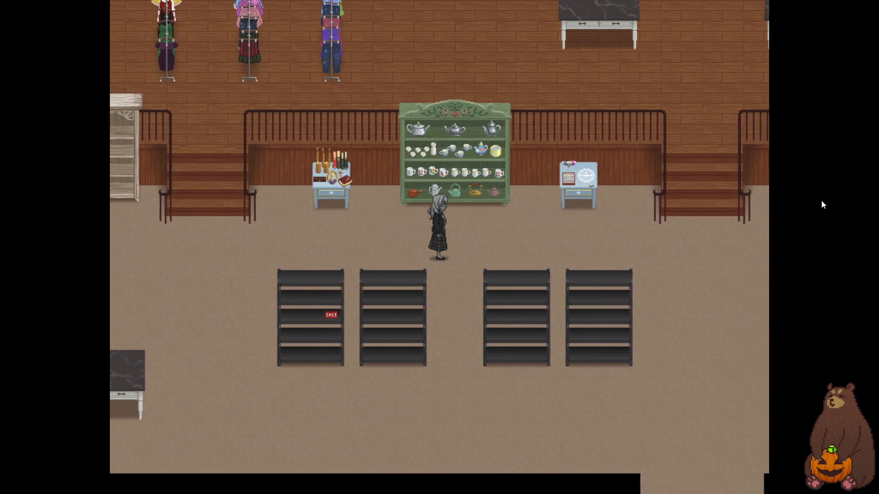
key("Right")
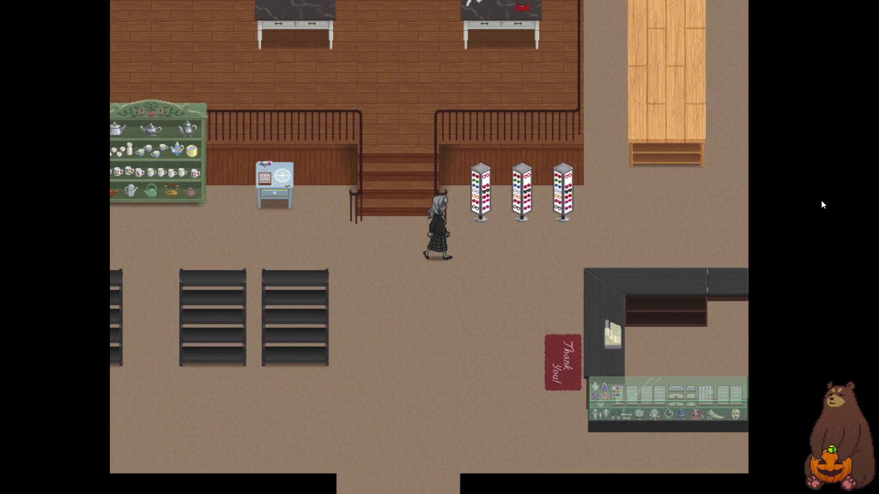
key("Right")
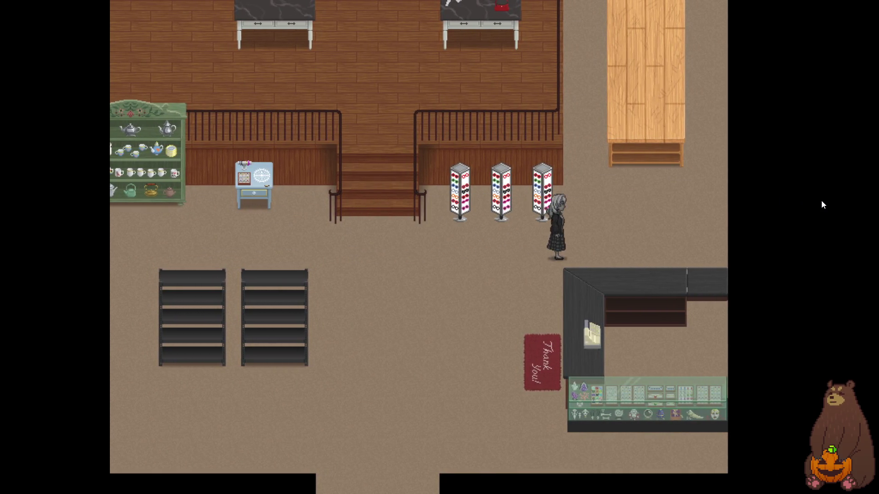
key("Up")
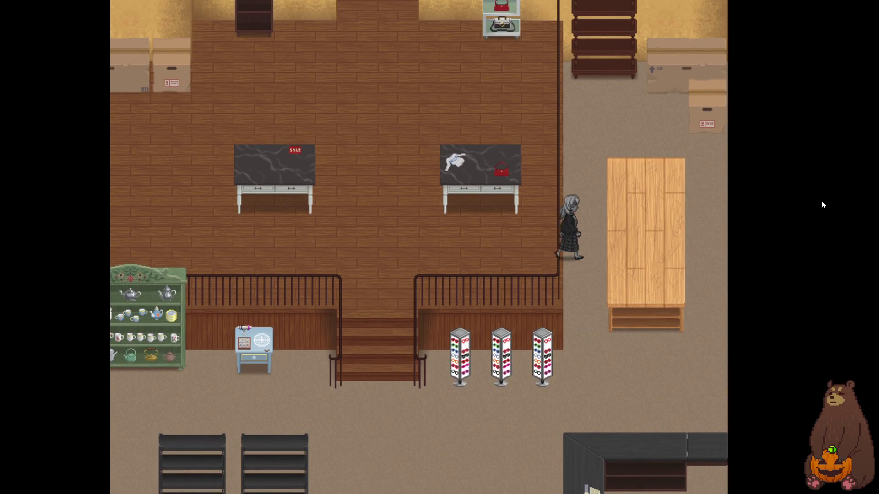
key("Left")
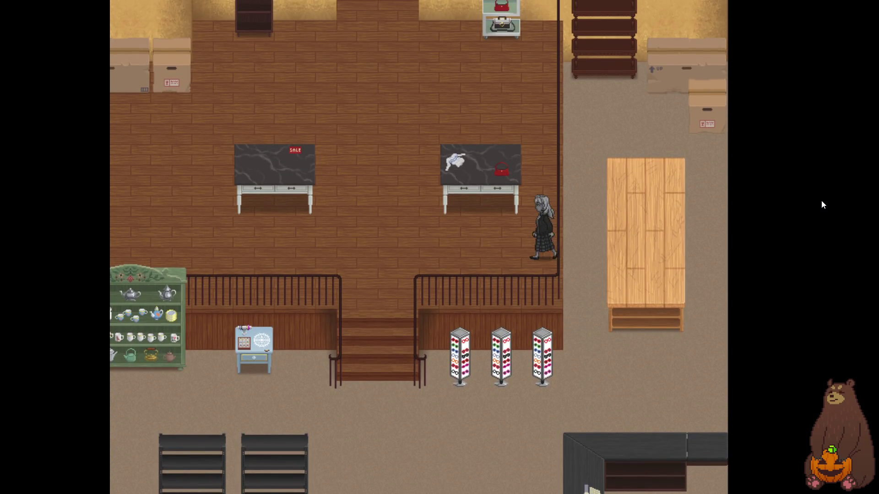
Walk up beside the railing and tall shelf, then exit fullscreen and close the playtest.
key("Right")
key("Up")
key("Left")
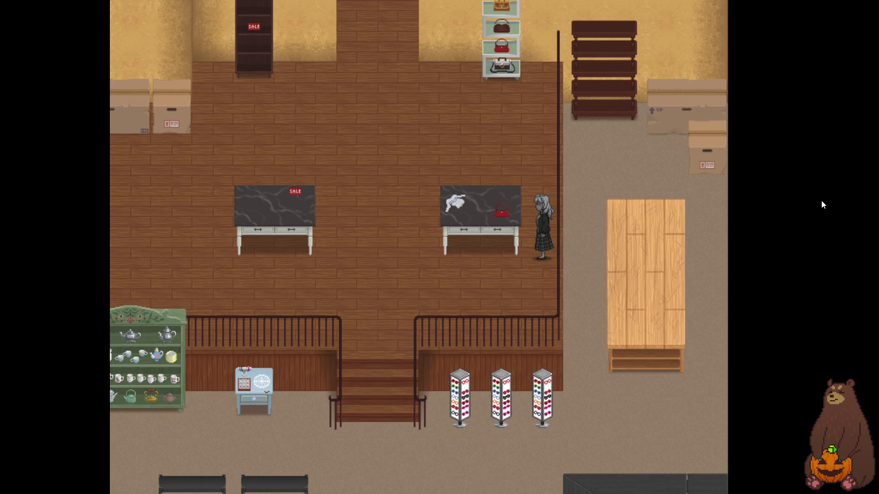
key("Right")
key("Up")
key("Left")
key("Right")
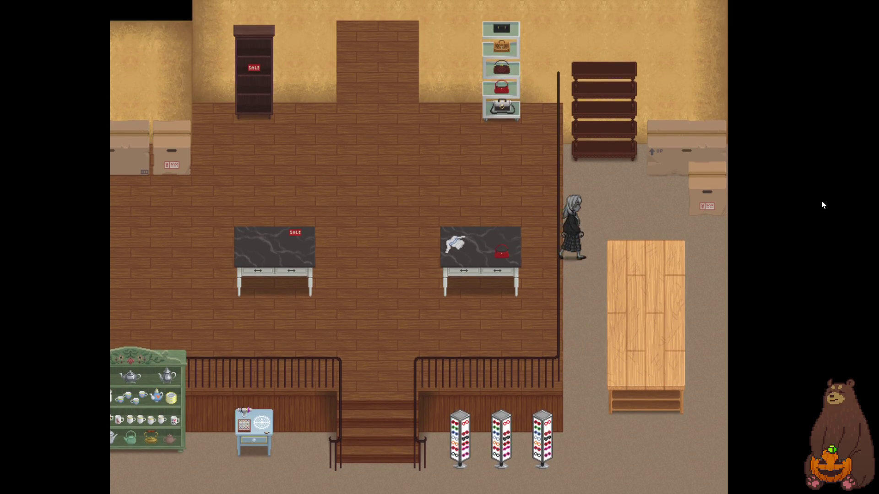
key("Up")
key("Left")
key("Right")
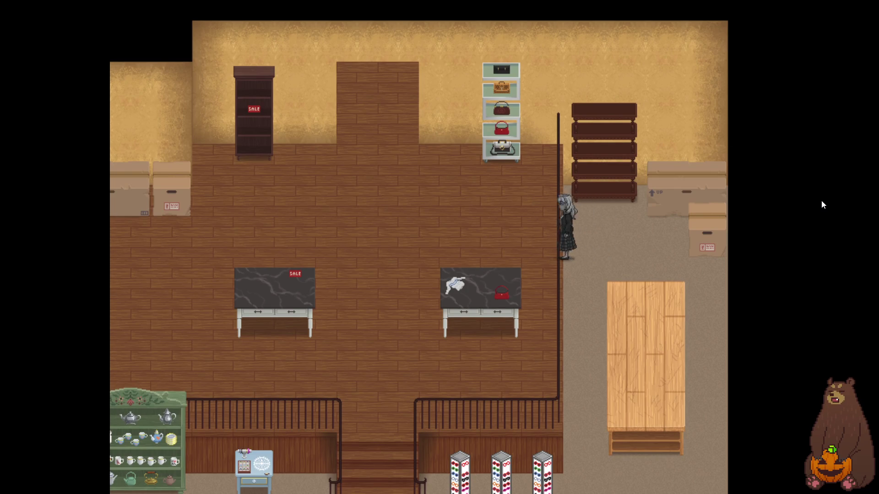
key("Left")
key("Right")
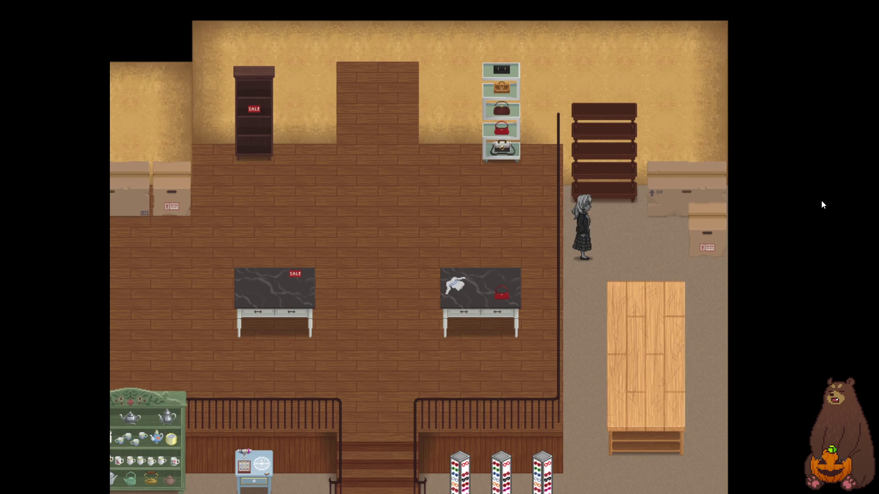
key("F4")
left_click(631, 67)
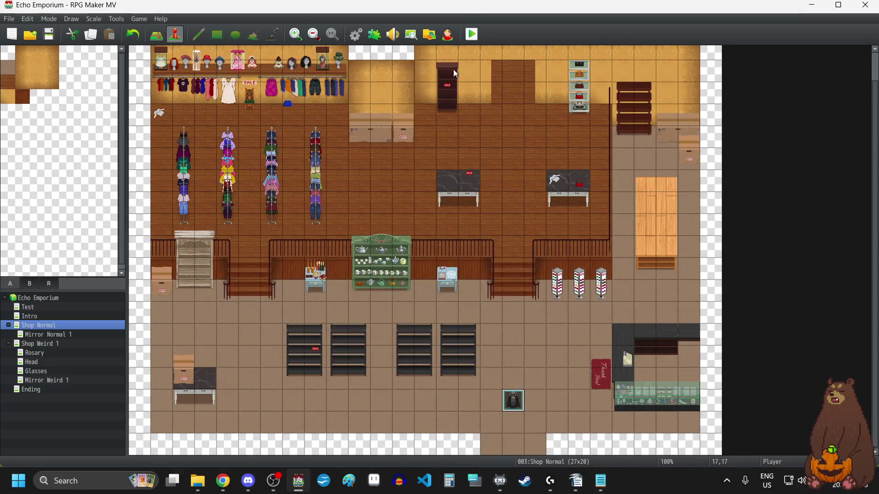
Show Passage (4 dir) on tab B of the 0007 Store Interior tileset, then bring the browser forward.
left_click(356, 42)
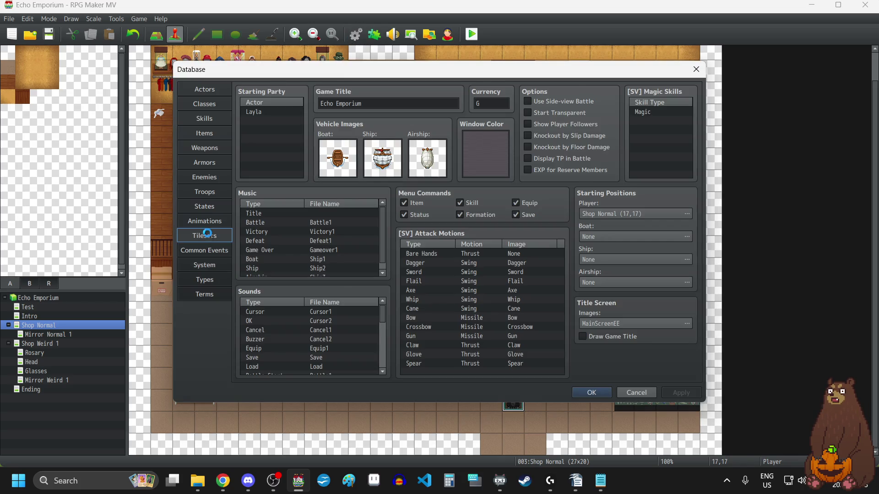
left_click(204, 235)
left_click(295, 168)
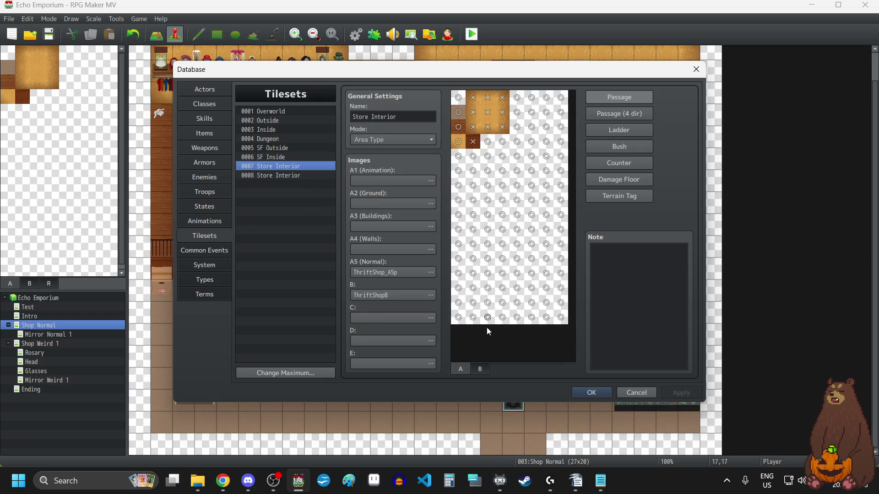
left_click(480, 369)
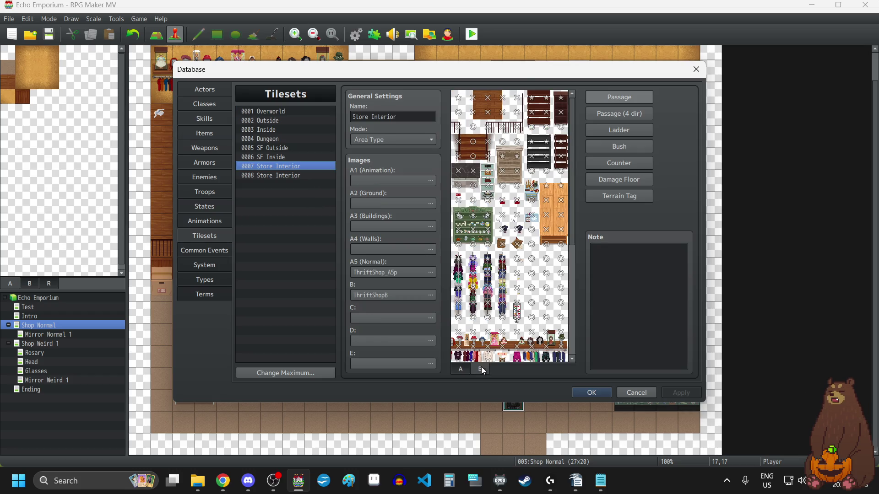
left_click(618, 114)
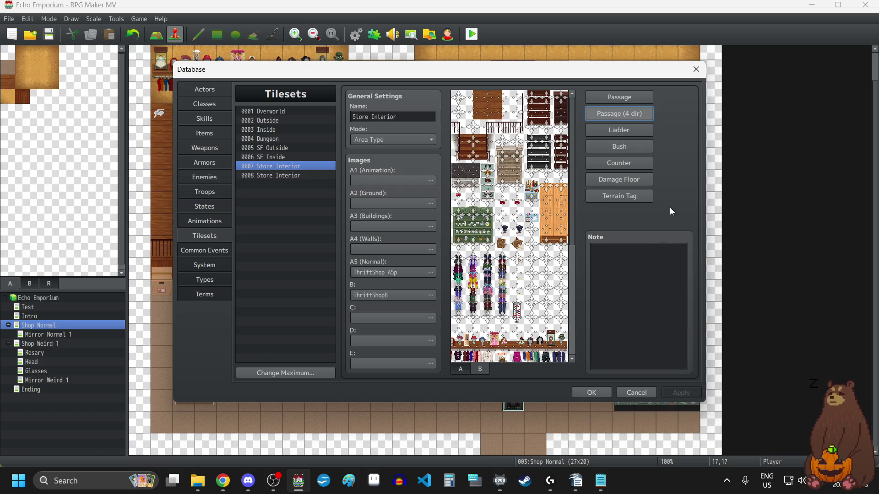
key("alt+Tab")
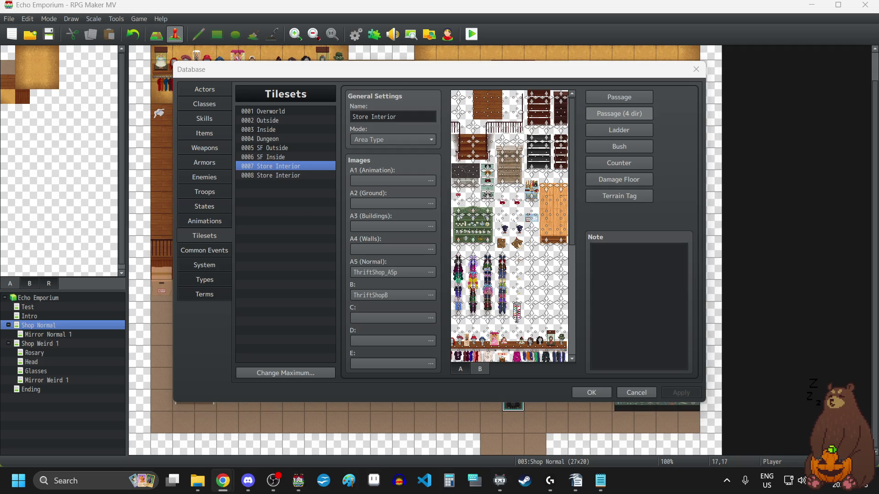
left_click(223, 481)
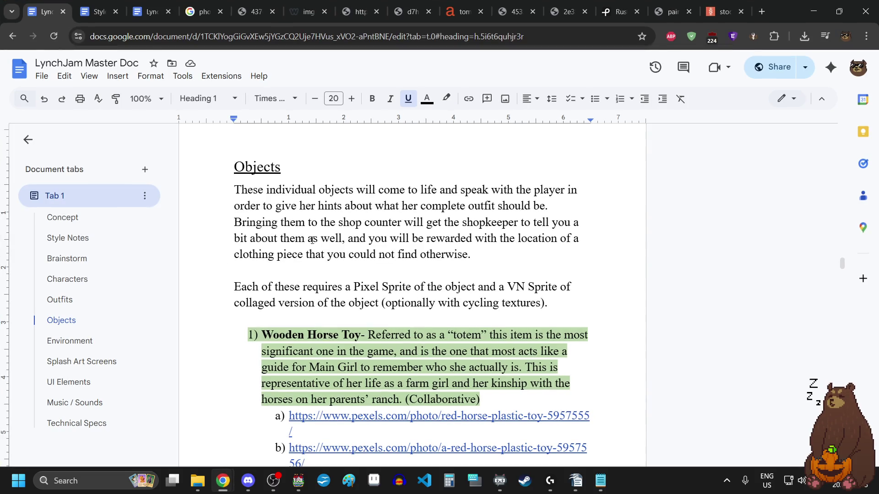
Minimize the itch.io and Style Guide windows, then adjust a furniture tile's four-direction passability.
left_click(149, 4)
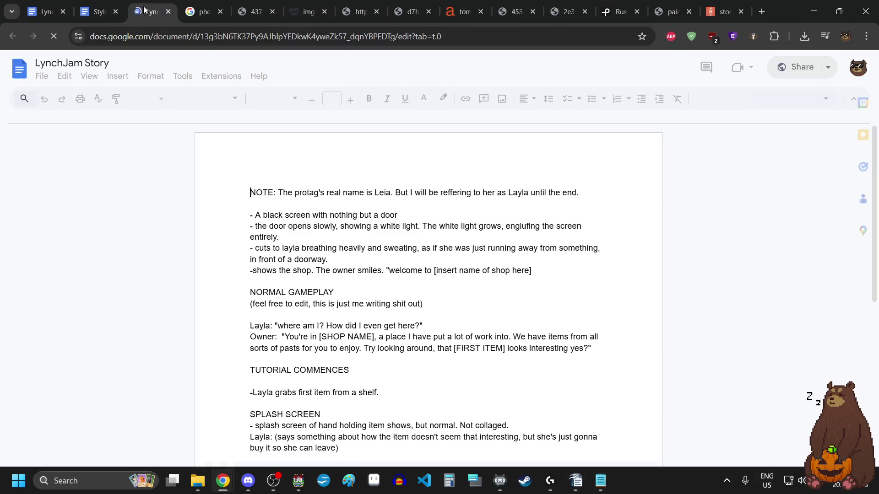
left_click(98, 11)
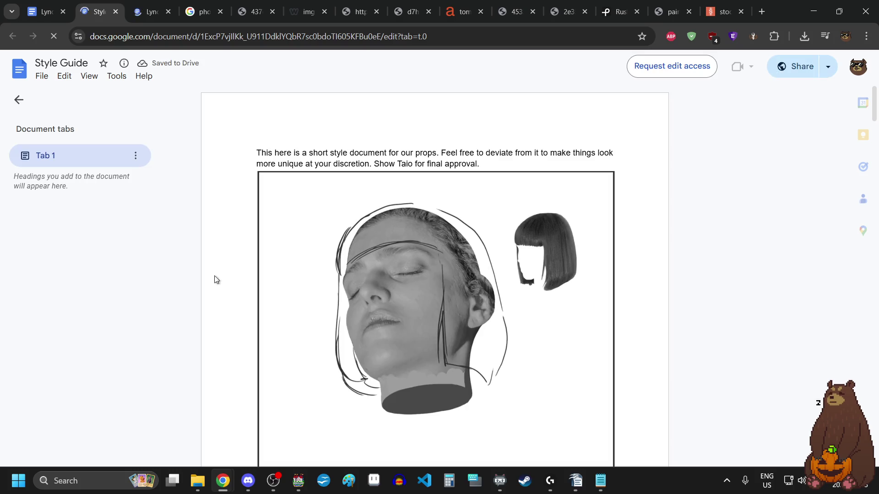
mouse_move(224, 481)
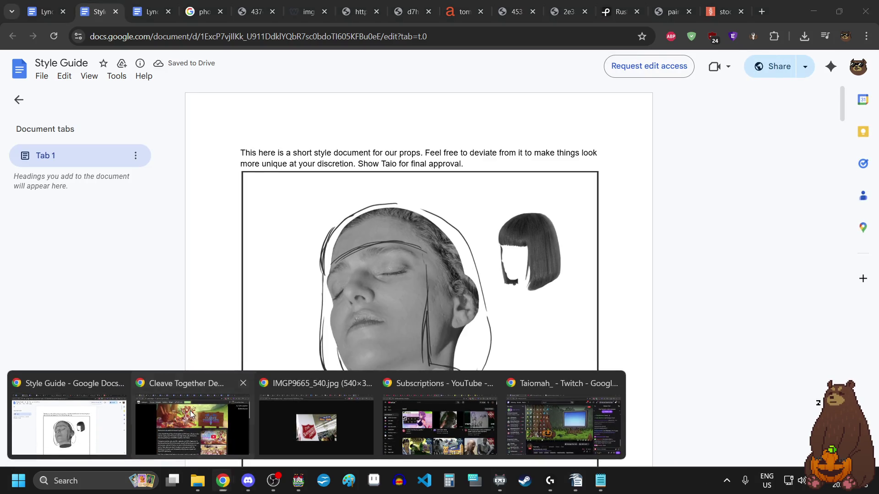
left_click(192, 421)
left_click(814, 11)
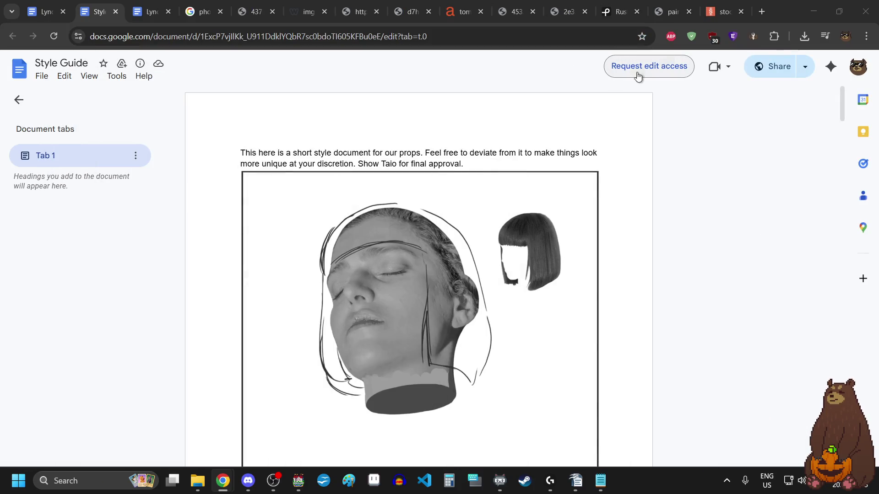
left_click(814, 12)
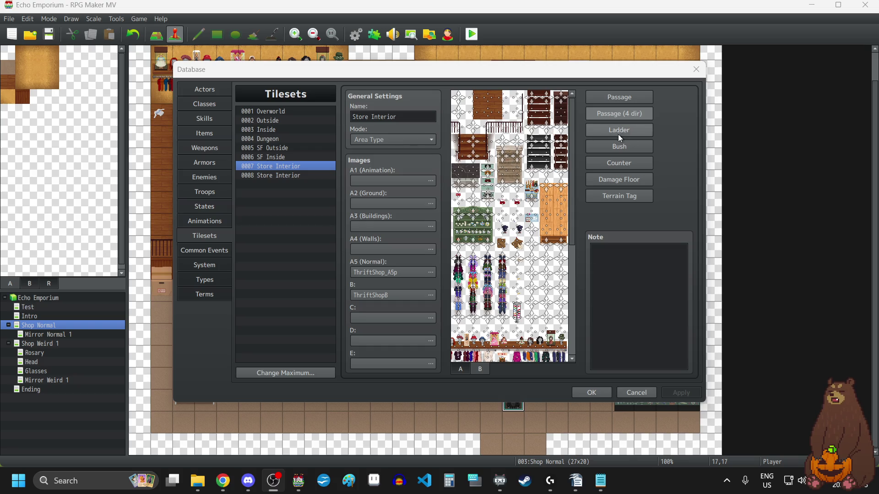
left_click(518, 118)
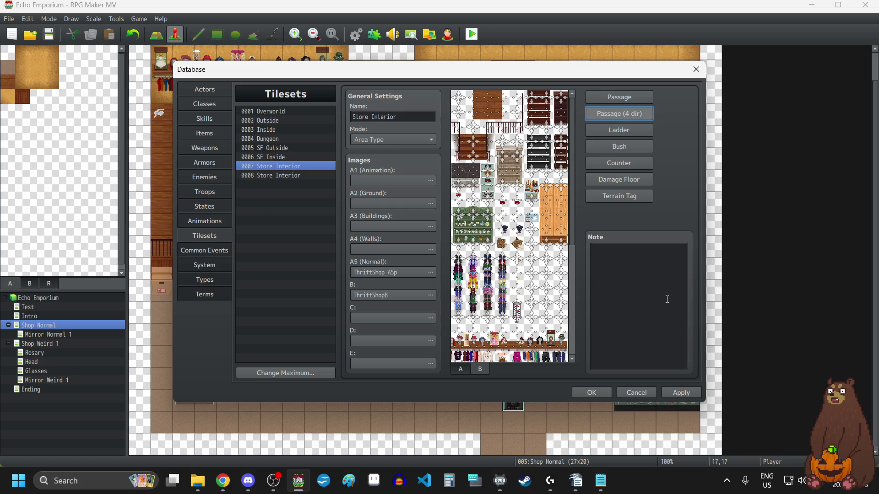
Apply changes to tilesets 0007 and 0008 Store Interior, close the Database with OK, and start a playtest.
left_click(681, 393)
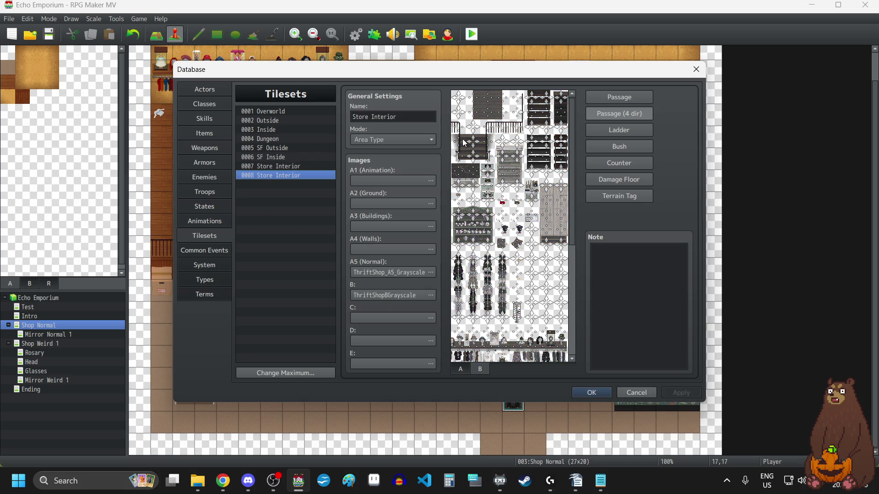
left_click(266, 176)
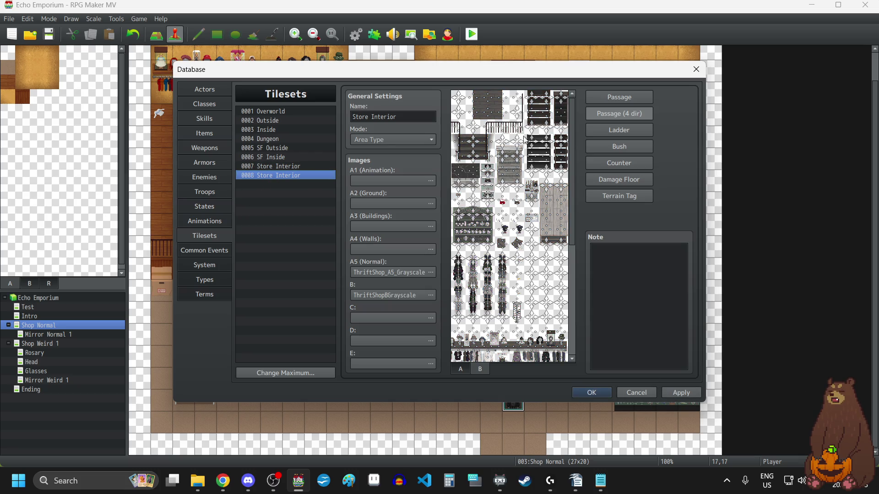
left_click(676, 393)
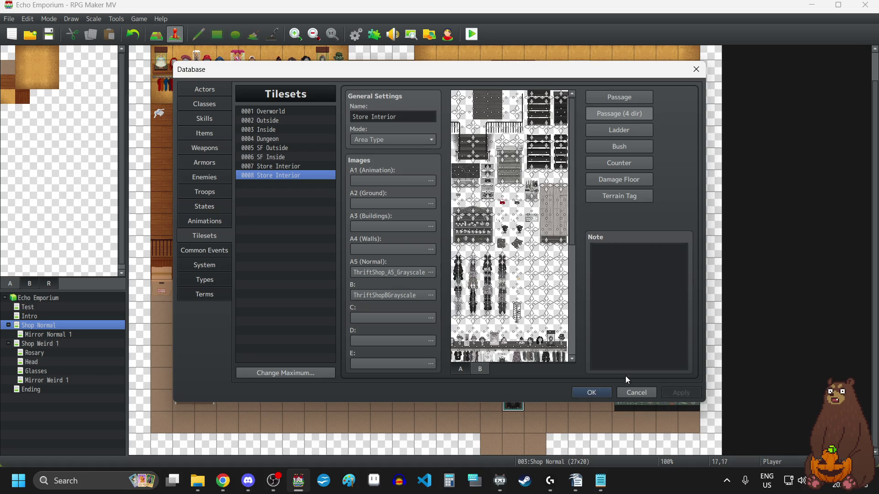
left_click(610, 395)
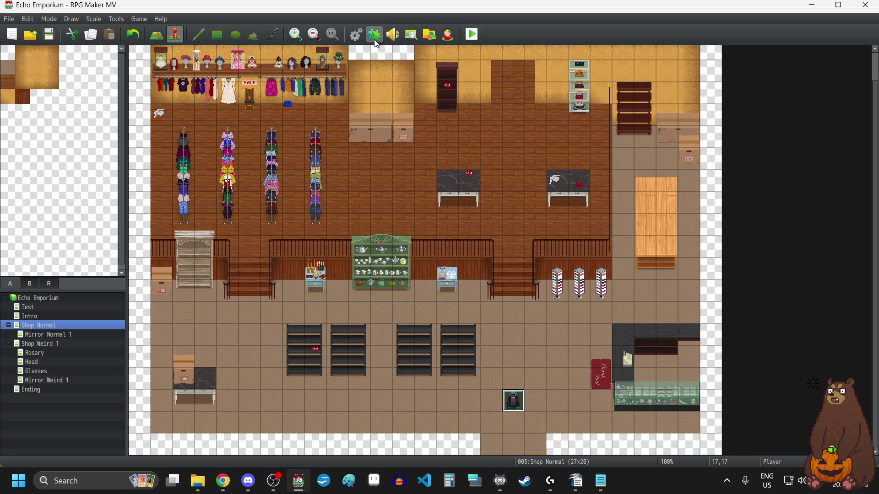
left_click(470, 40)
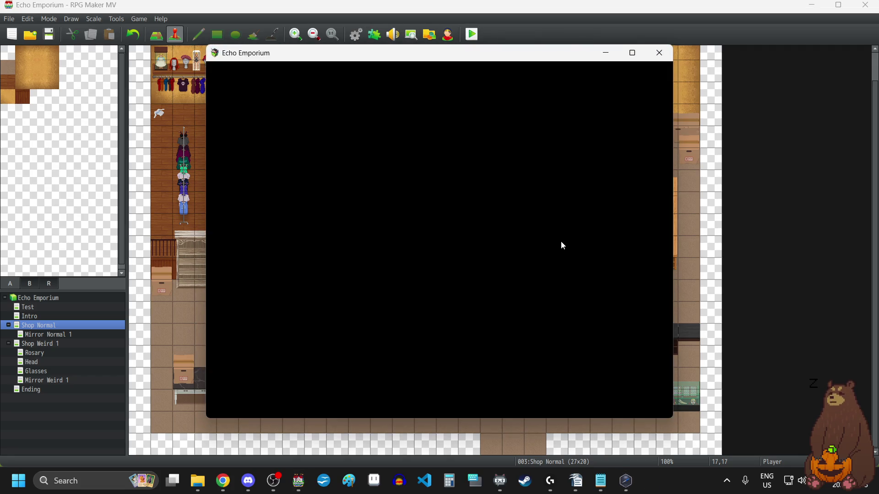
Go fullscreen, start a New Game, and walk up the stairs to the upper floor and back.
key("F4")
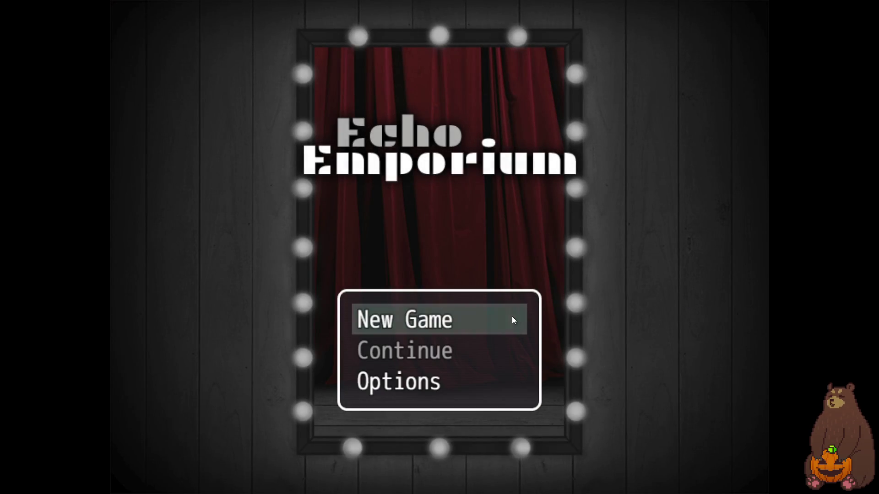
left_click(496, 323)
key("Up")
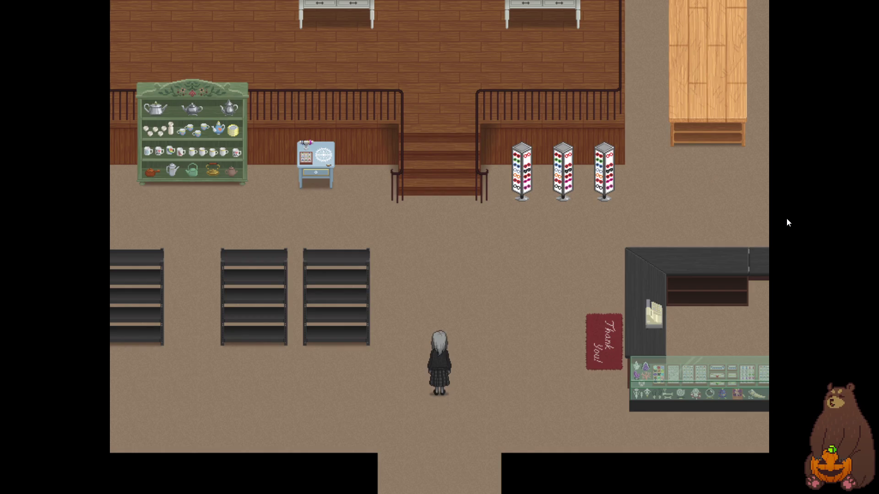
key("Up")
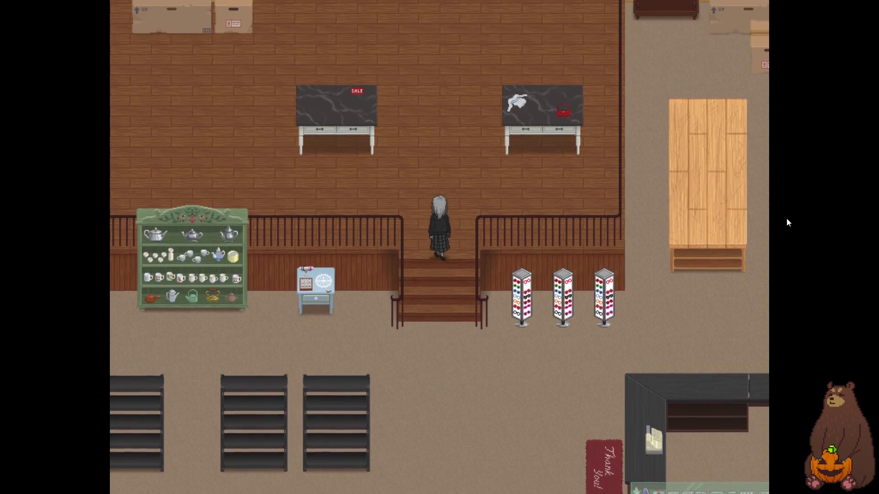
key("Right")
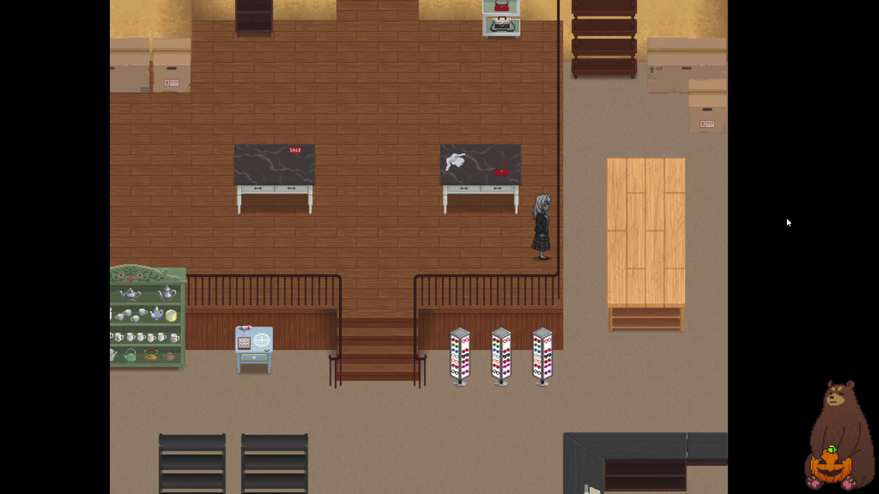
key("Up")
key("Up")
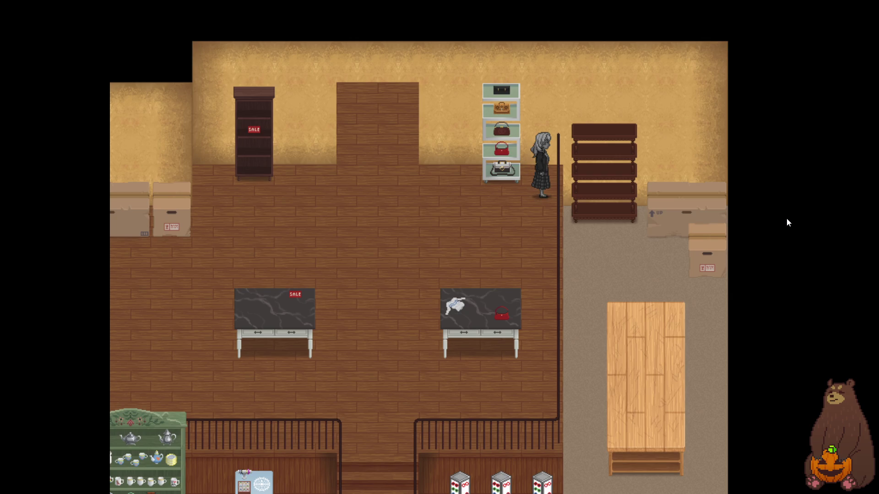
key("Down")
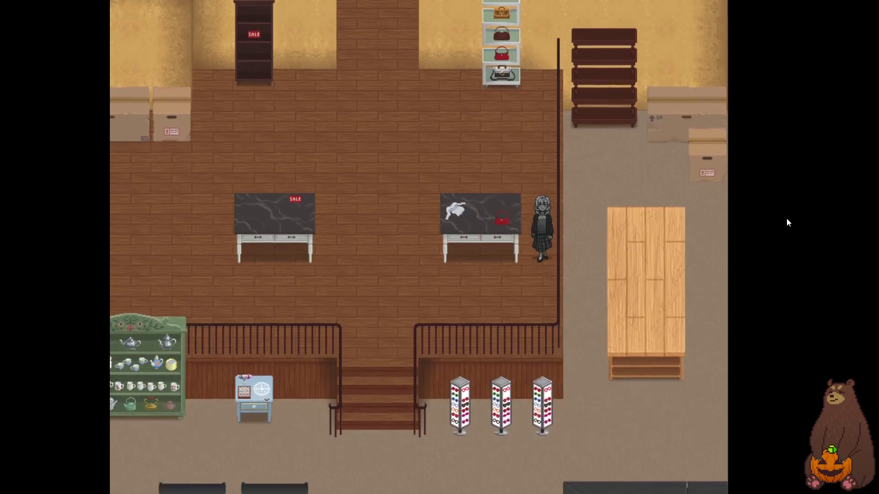
key("Left")
Walk down the stairs and up the right-hand aisle, then exit fullscreen and close the playtest.
key("Down")
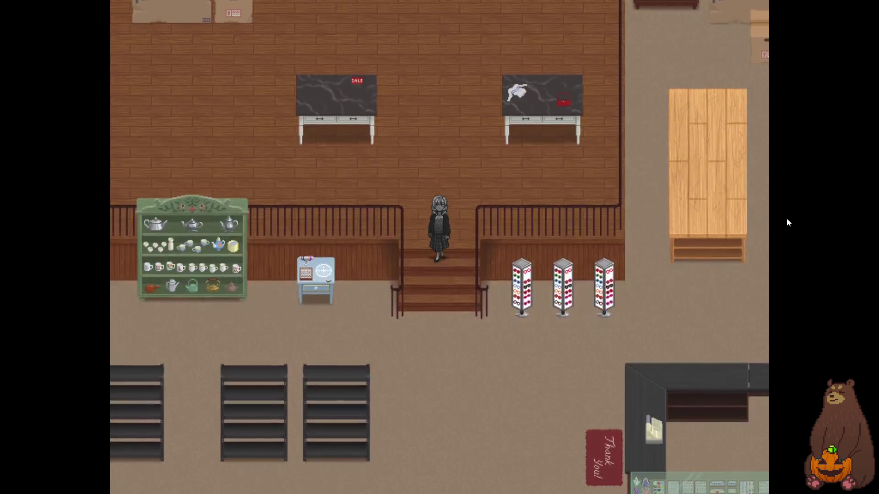
key("Right")
key("Up")
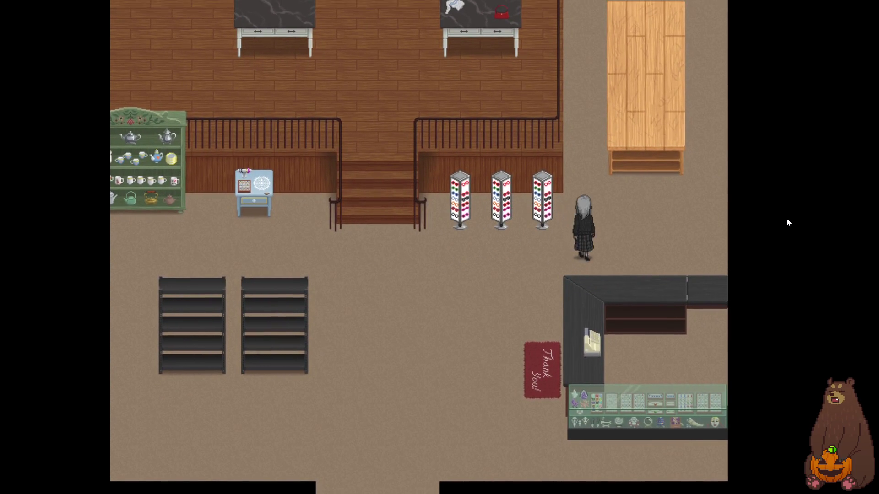
key("Up")
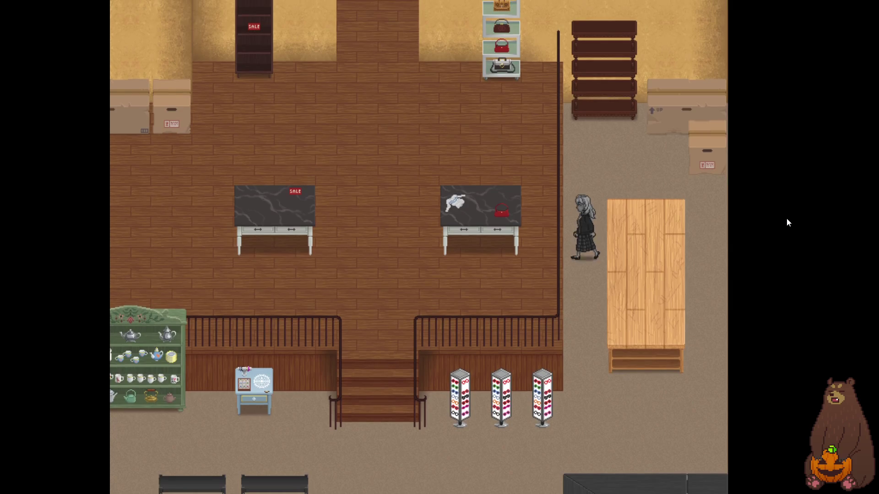
key("Right")
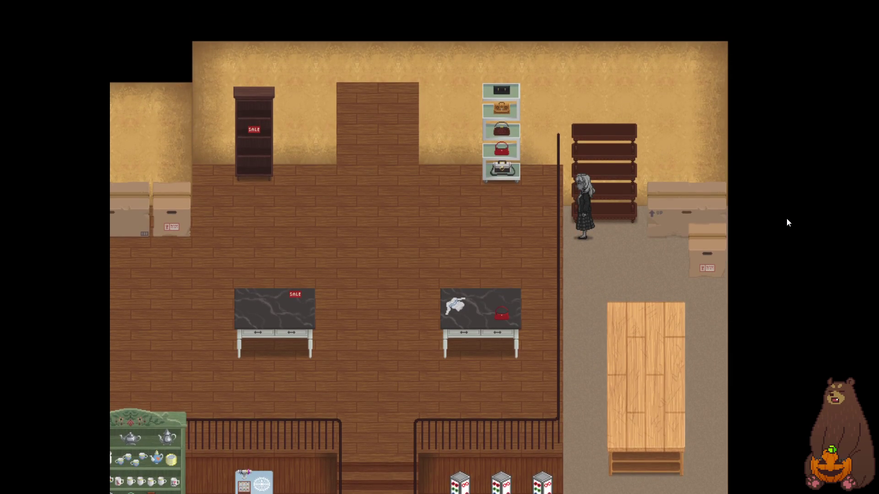
key("F4")
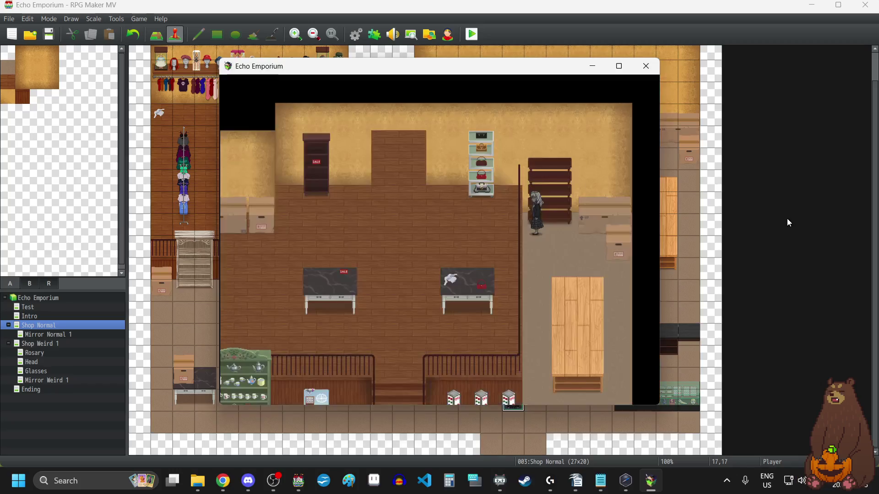
left_click(649, 66)
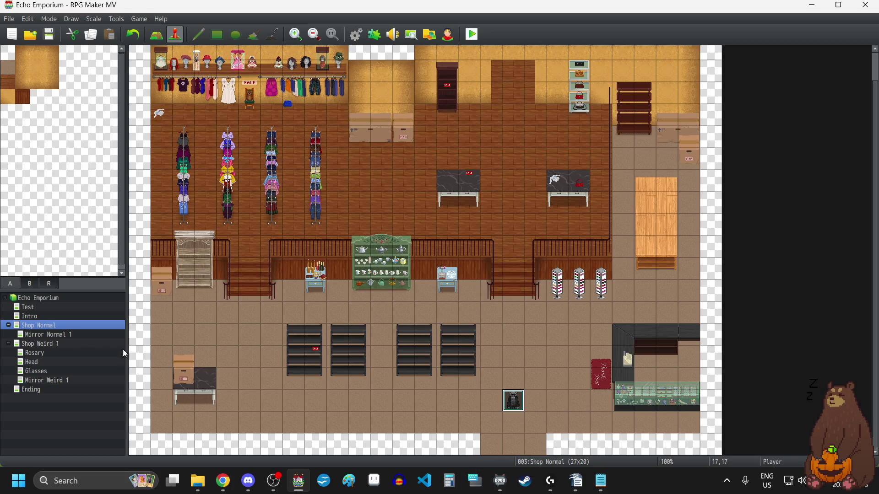
Open the Intro map.
left_click(26, 316)
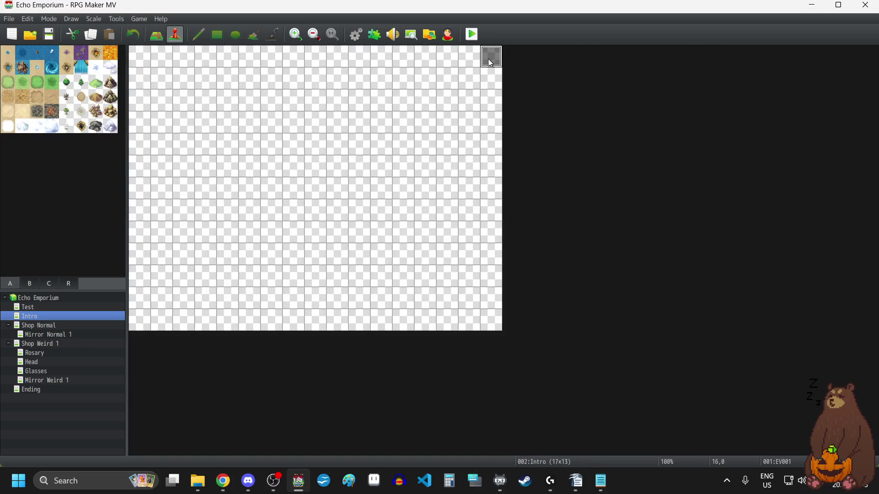
Set the trigger of the Intro map's top-right event to Autorun.
double_click(488, 59)
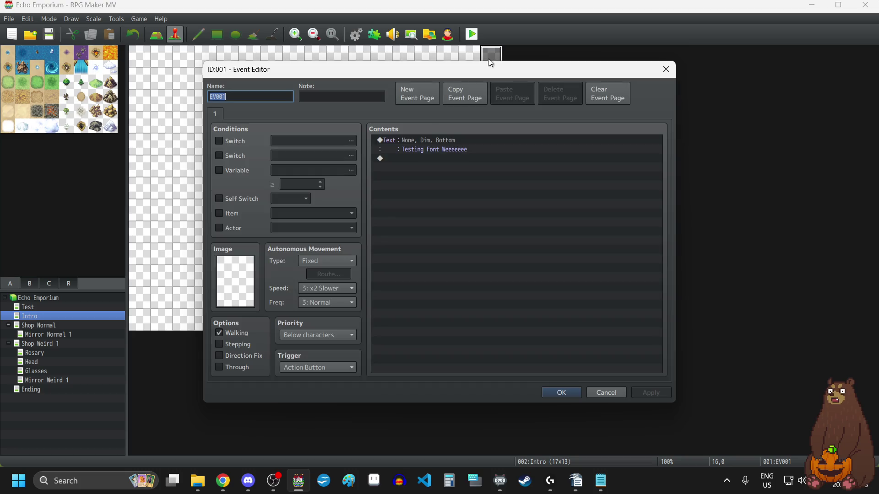
left_click(312, 366)
left_click(313, 411)
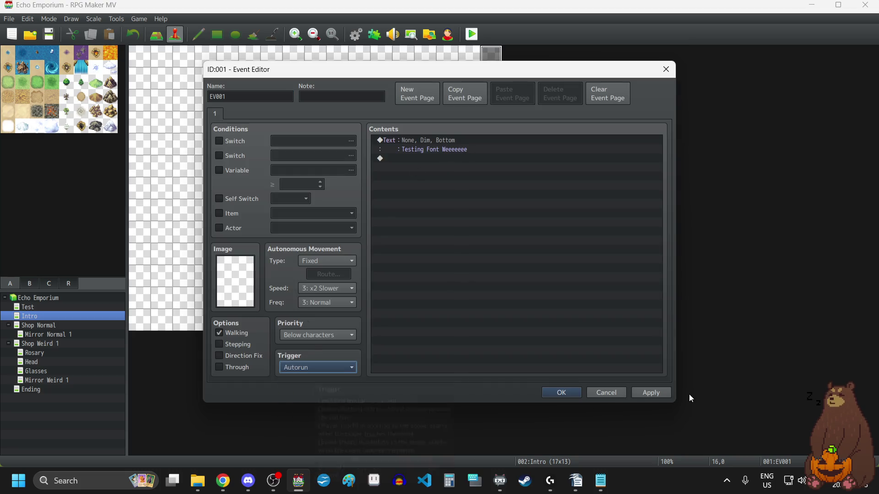
left_click(568, 393)
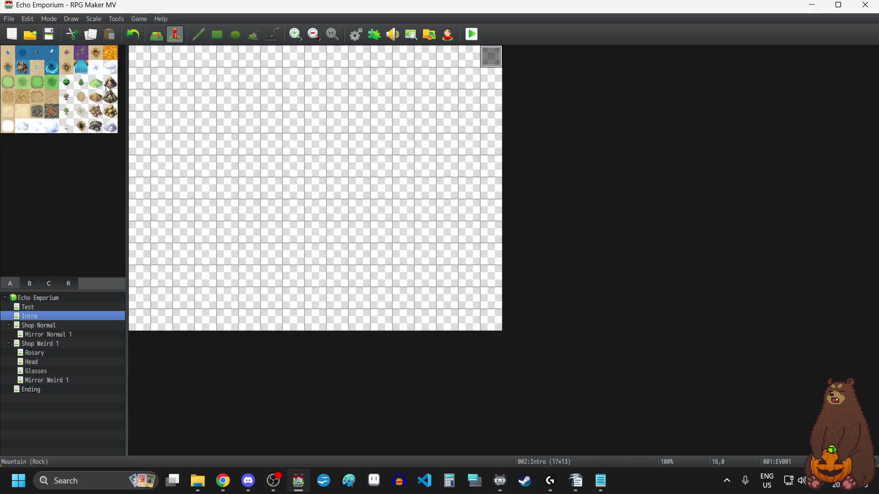
Set the player's starting position to tile 0,0 and start a playtest.
right_click(139, 56)
mouse_move(212, 183)
left_click(262, 181)
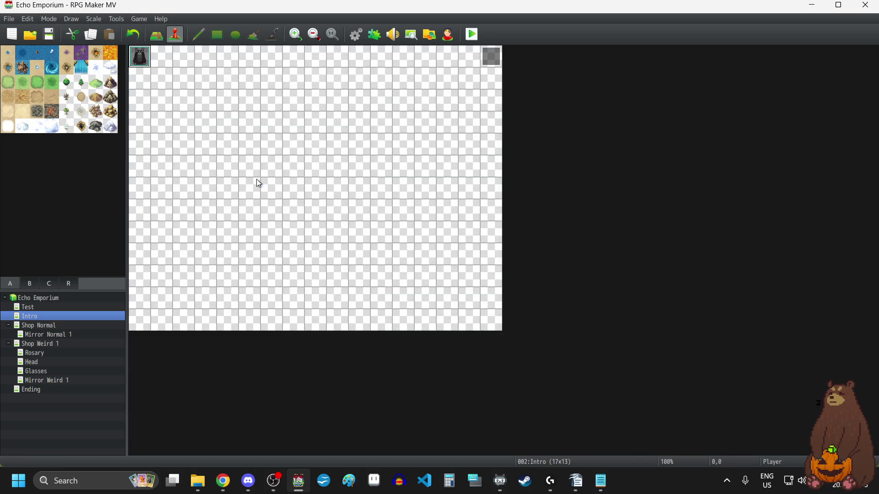
left_click(471, 34)
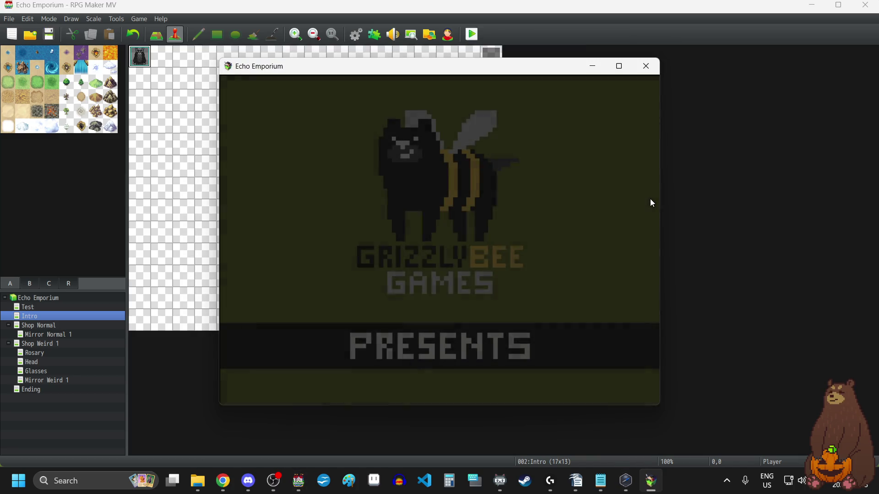
Start a New Game in fullscreen to see the 'Testing Font Weeeeeee' message, then close the playtest and select the event.
key("F4")
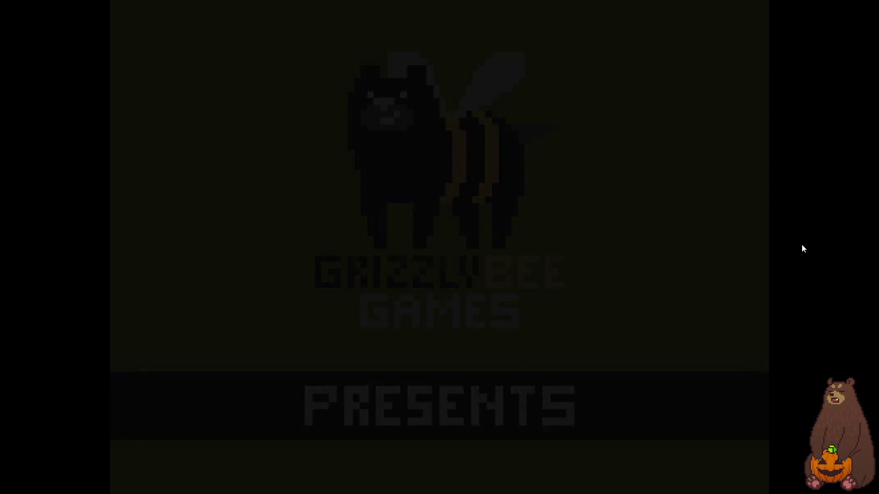
key("Return")
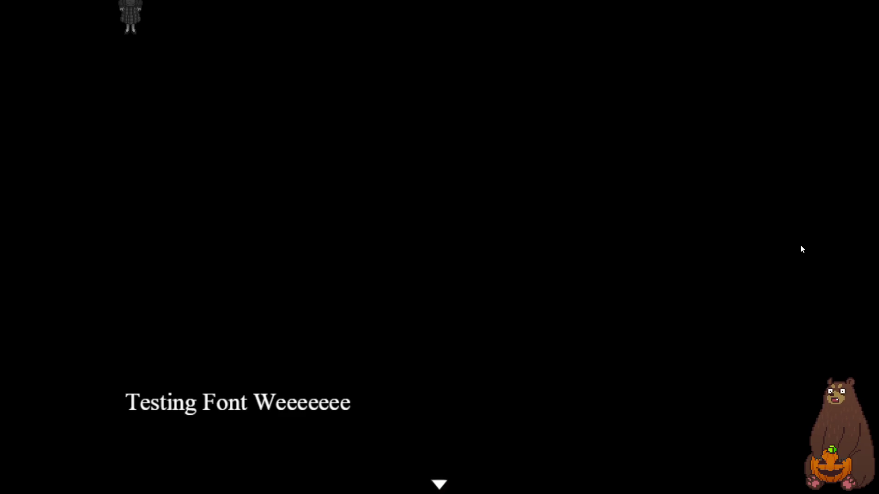
key("F4")
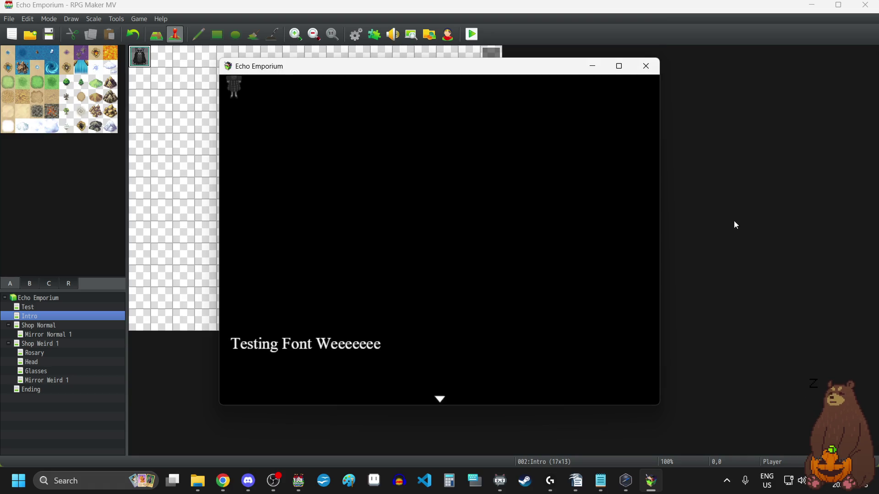
left_click(650, 71)
left_click(491, 54)
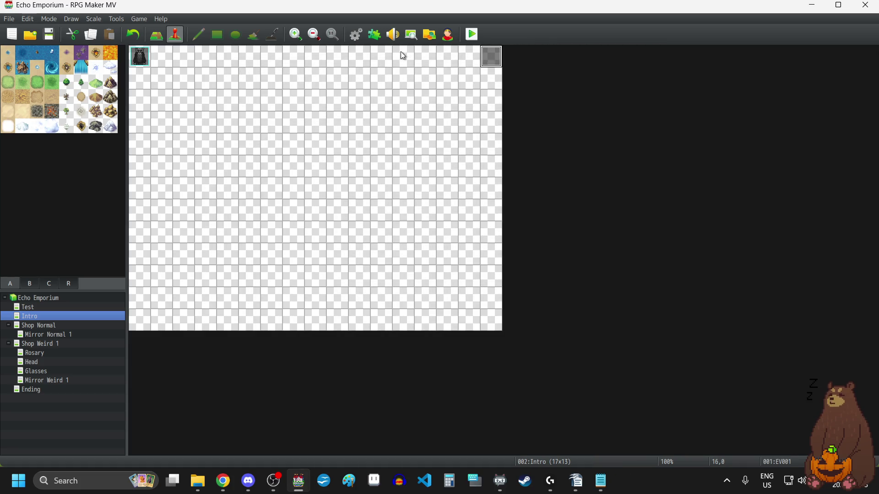
Open YEP_MessageCore's parameters in the Plugin Manager and set Font Size to 24.
left_click(375, 37)
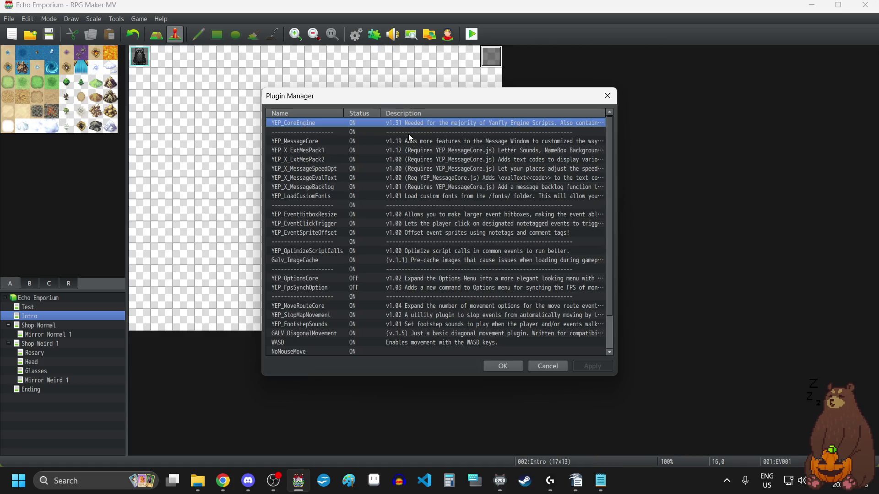
double_click(389, 142)
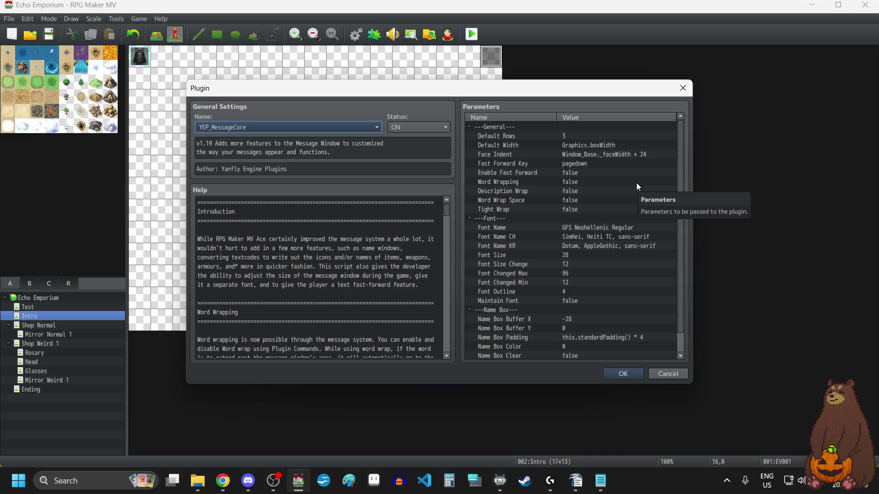
double_click(566, 256)
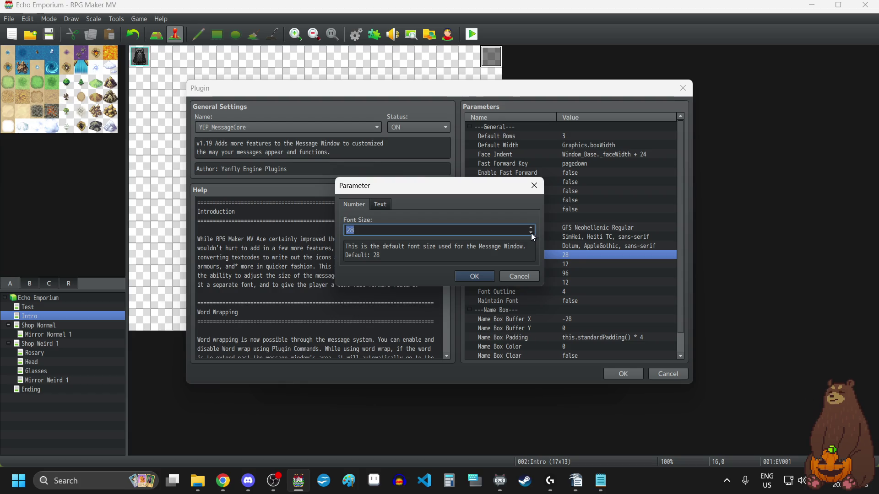
left_click(531, 233)
left_click(531, 233)
left_click(531, 233)
left_click(531, 232)
left_click(480, 277)
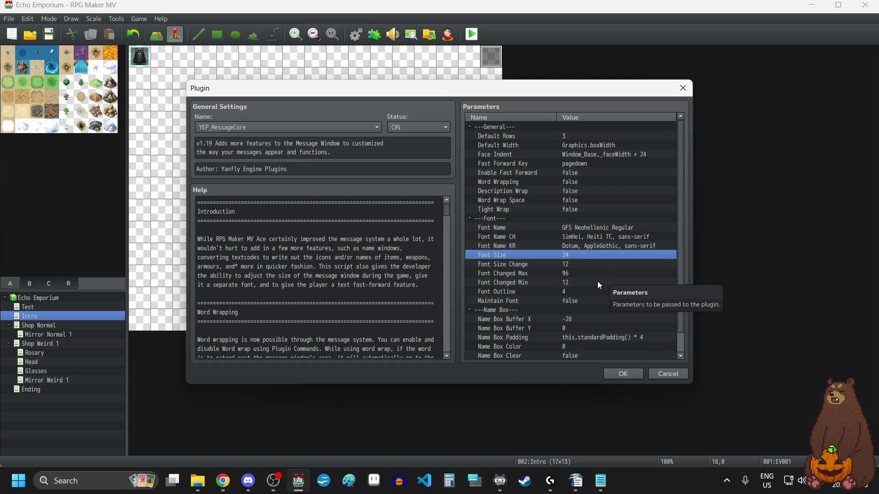
Set Font Outline to 2, leave Default Width unchanged, and save the plugin settings.
double_click(572, 295)
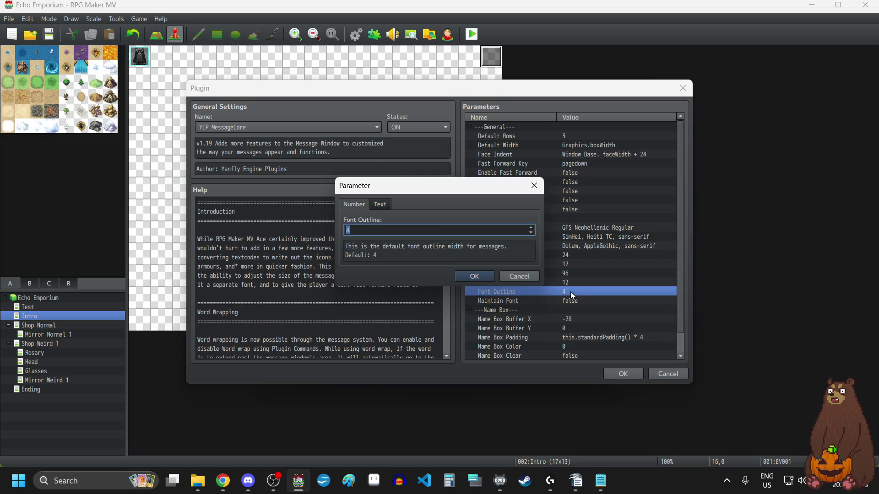
left_click(531, 233)
left_click(531, 233)
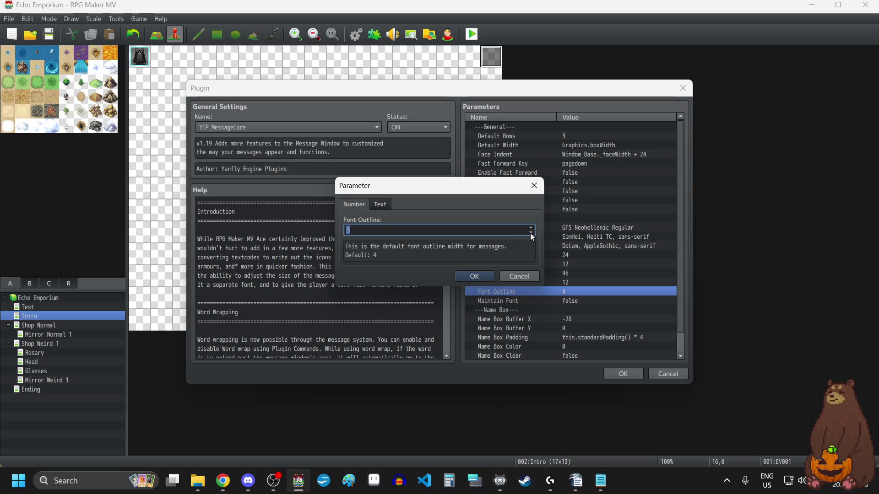
left_click(476, 275)
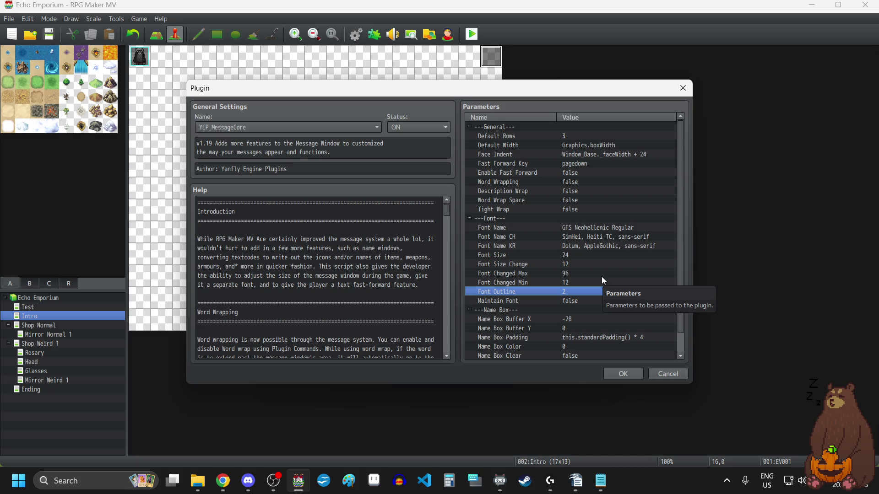
scroll(625, 273, "down", 1)
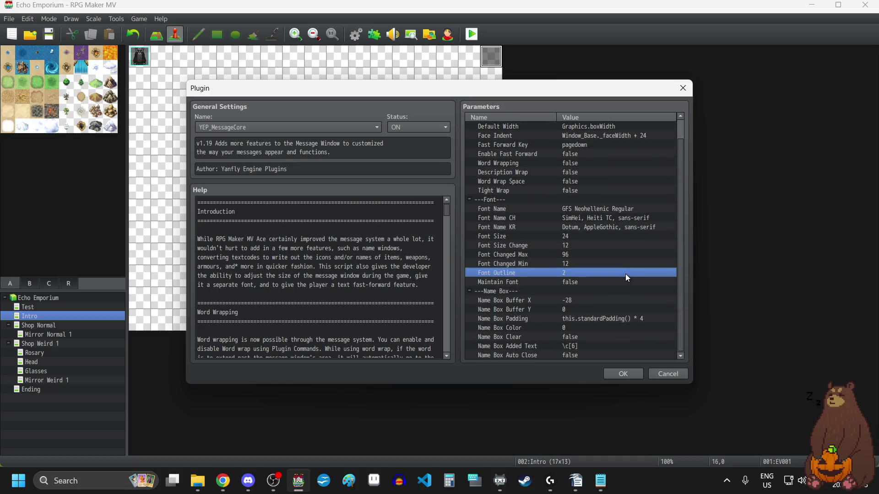
scroll(625, 274, "up", 1)
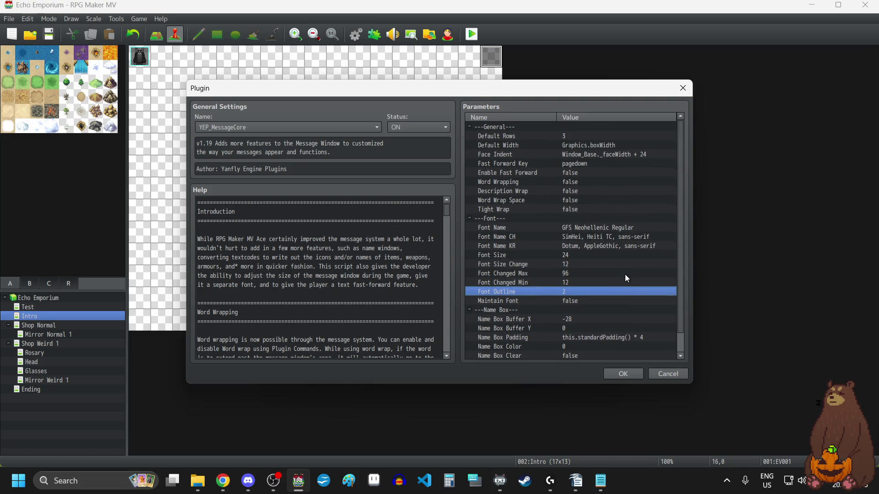
double_click(596, 145)
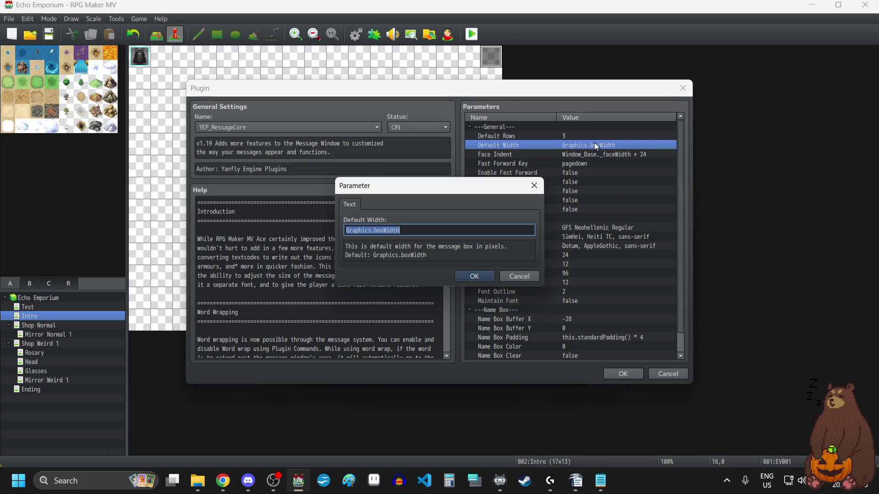
left_click(534, 186)
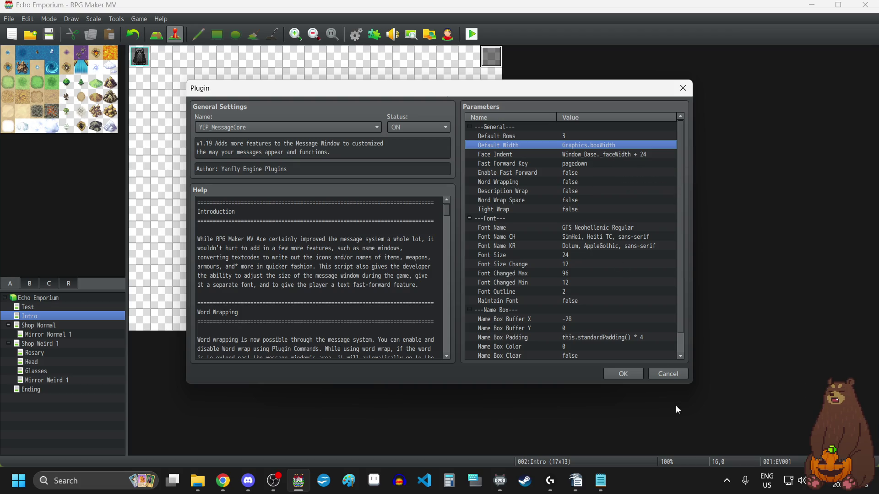
left_click(619, 375)
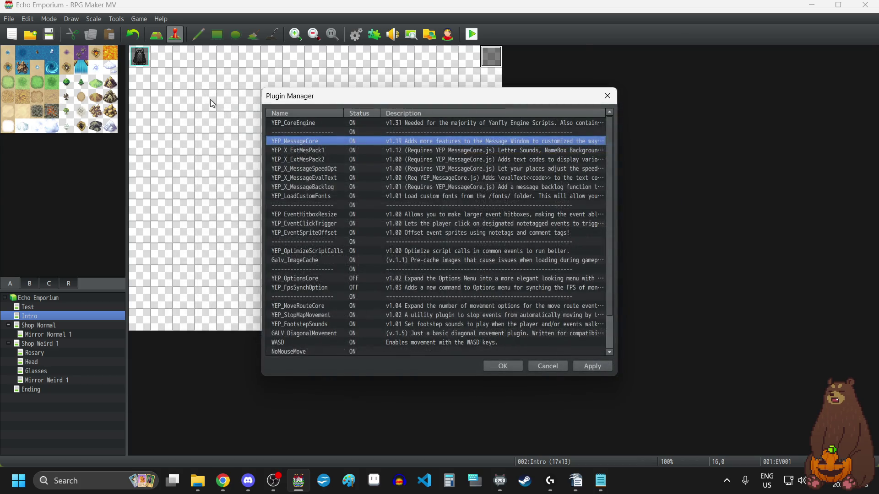
Triple the Intro event's 'Testing Font Weeeeeee' message so it runs long, and save the event.
left_click(503, 366)
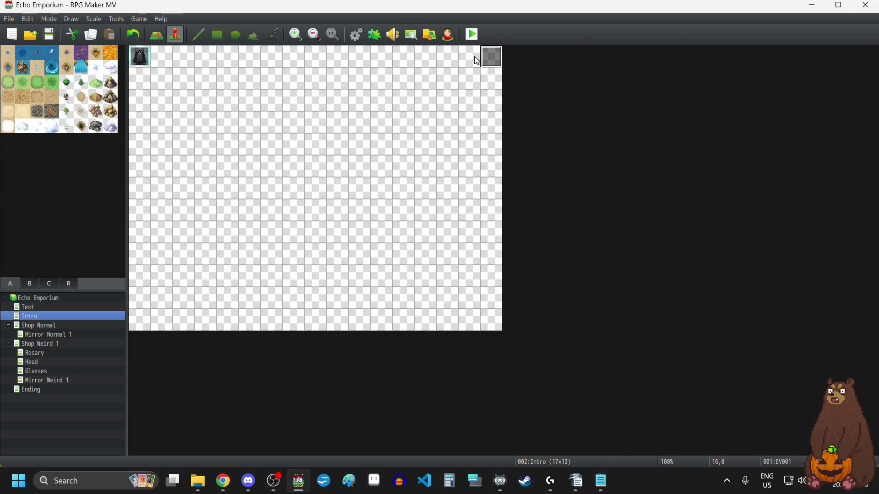
double_click(490, 56)
left_click(464, 141)
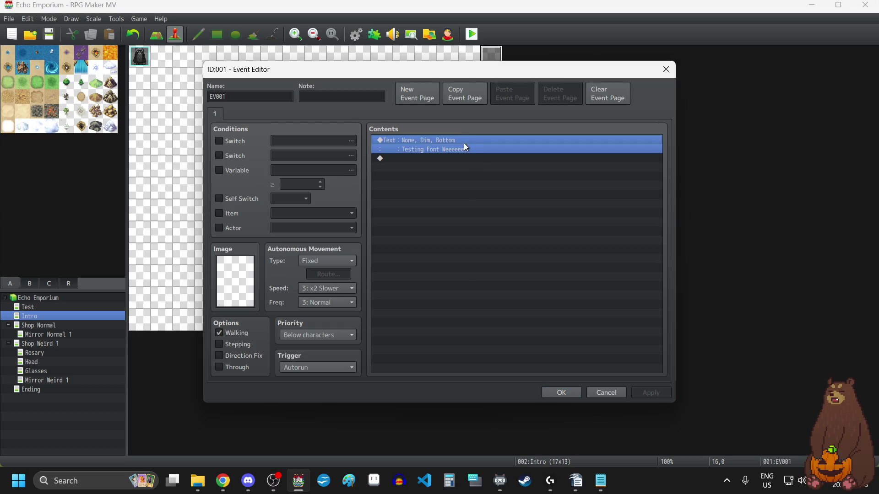
double_click(465, 147)
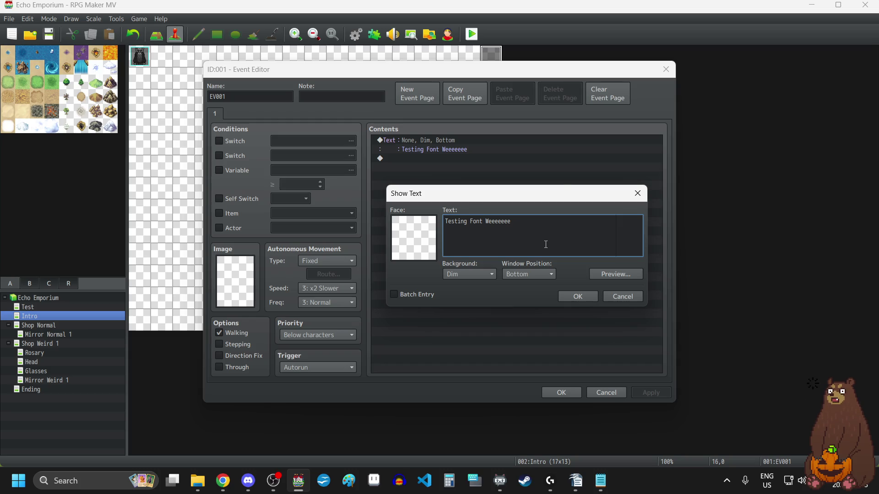
key("ctrl+a")
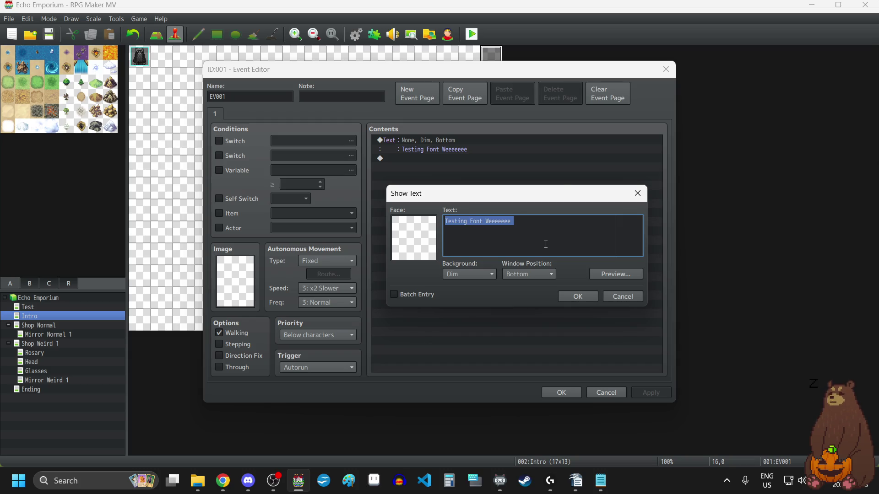
key("ctrl+c")
key("ctrl+v")
key("ctrl+v")
key("ctrl+v")
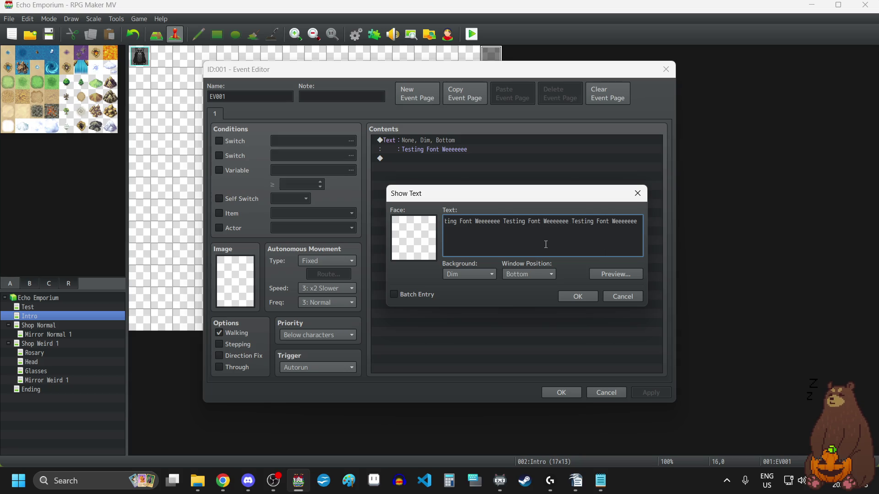
left_click(578, 297)
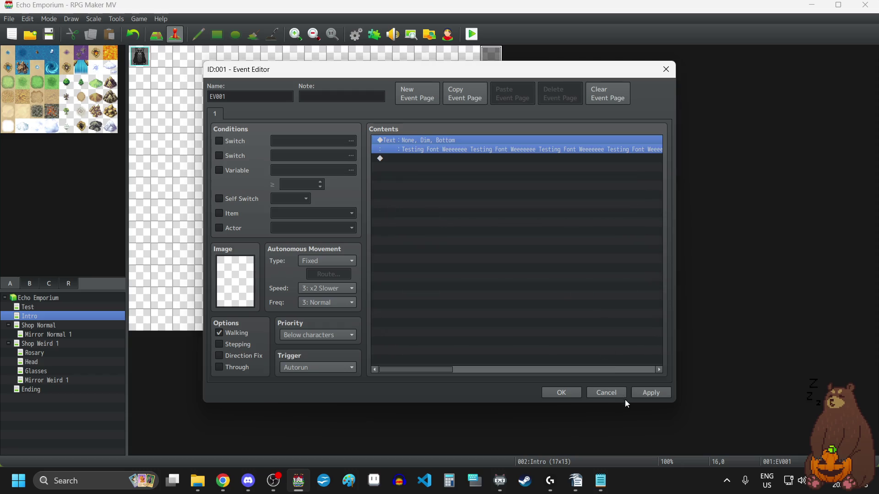
left_click(561, 393)
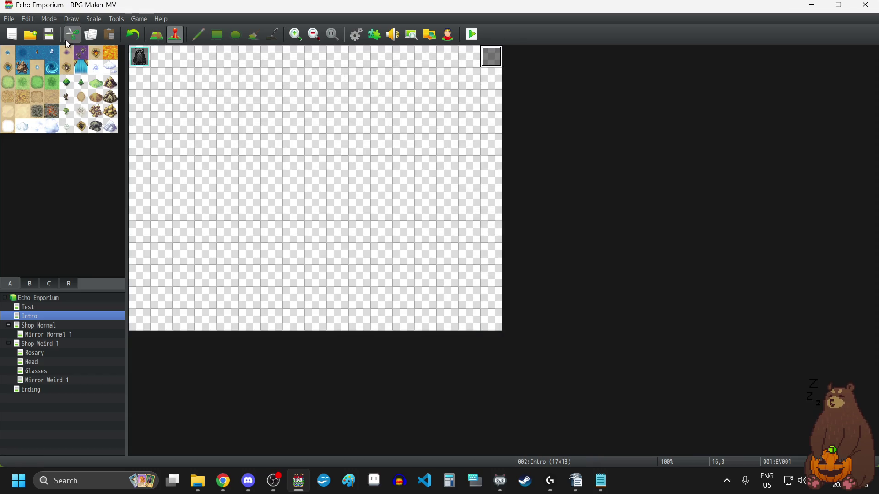
Turn off the MadeWithMv splash-screen plugin in the Plugin Manager.
left_click(370, 42)
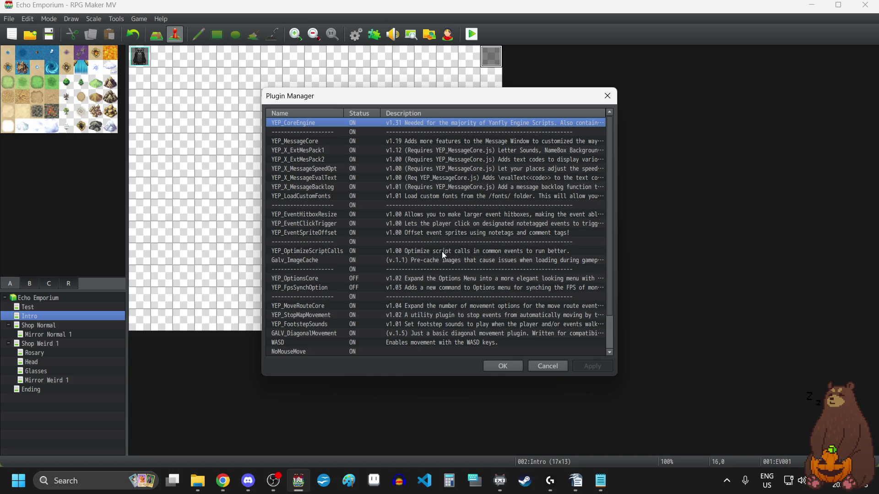
scroll(437, 253, "down", 1)
left_click(392, 346)
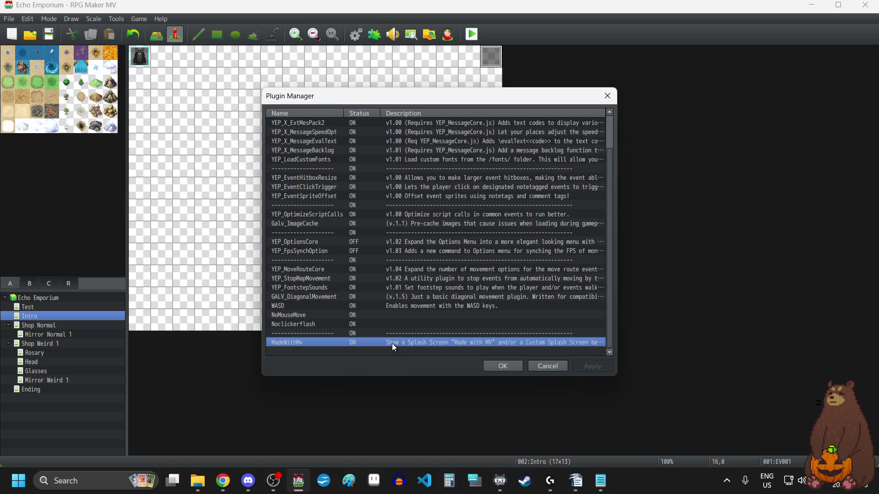
right_click(392, 344)
left_click(437, 466)
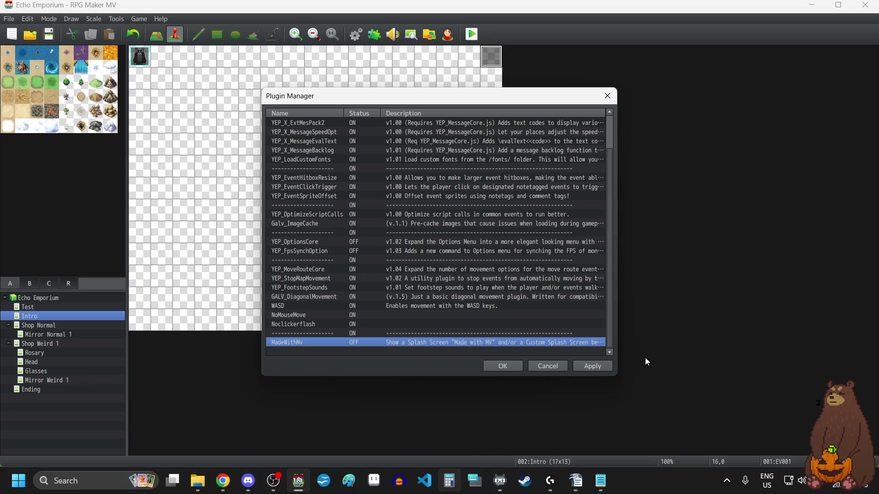
left_click(506, 366)
Save the project and playtest Echo Emporium from a new game.
left_click(472, 34)
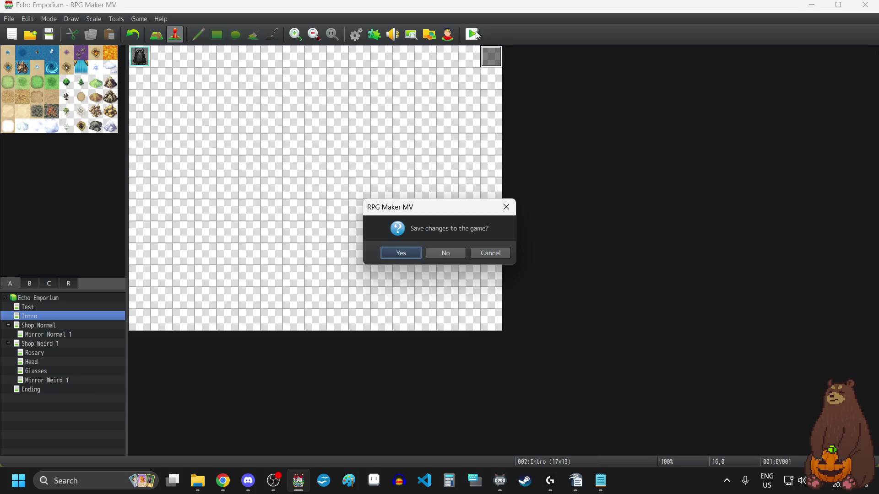
left_click(399, 253)
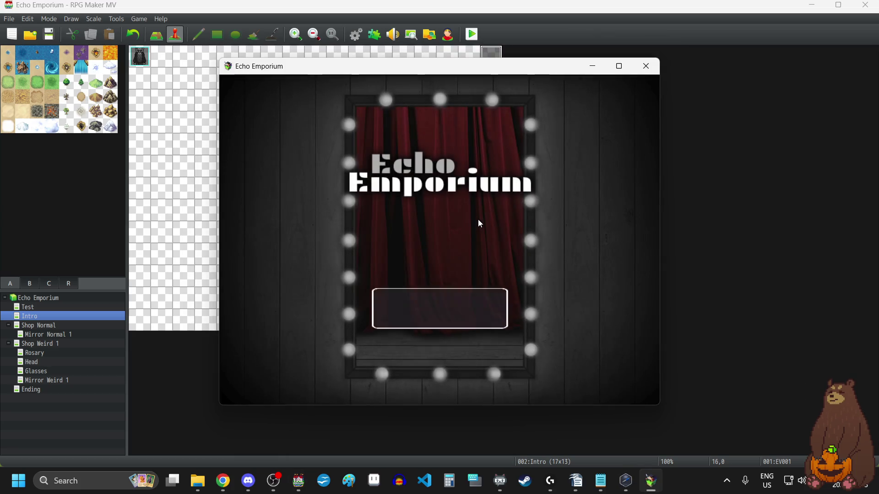
left_click(437, 293)
View the long test message in fullscreen, close the game, and reopen the Plugin Manager.
key("F4")
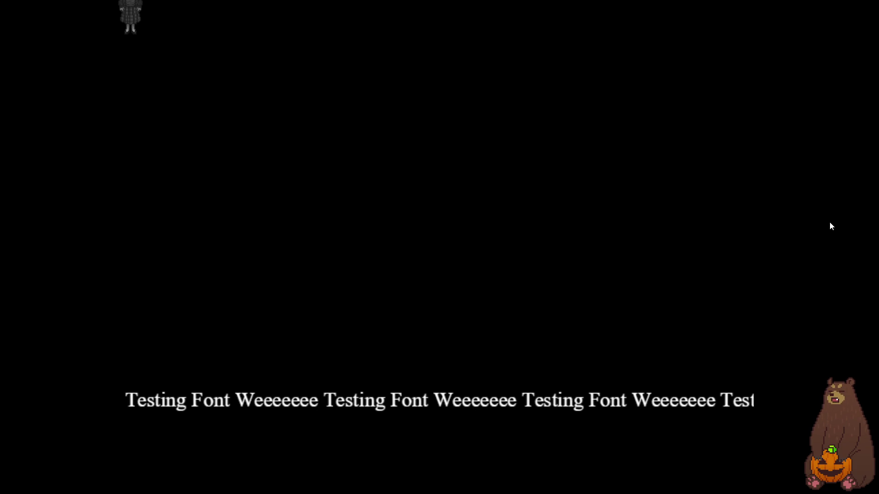
key("F4")
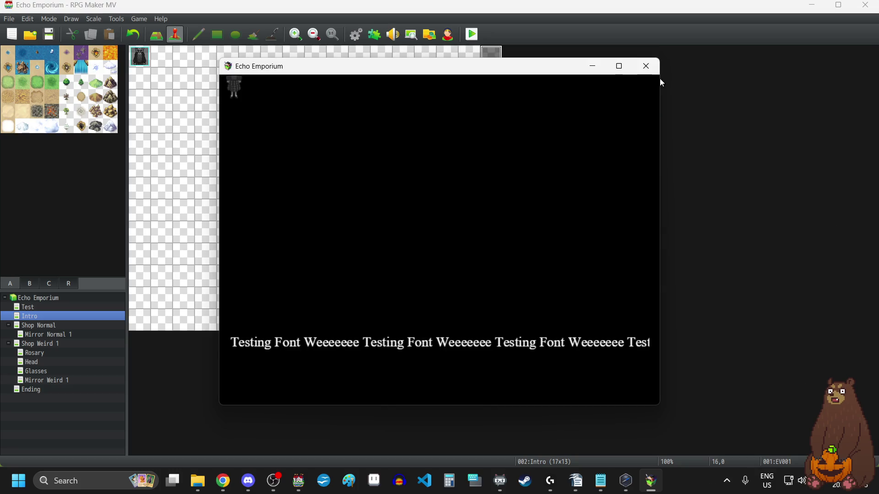
left_click(653, 70)
left_click(372, 35)
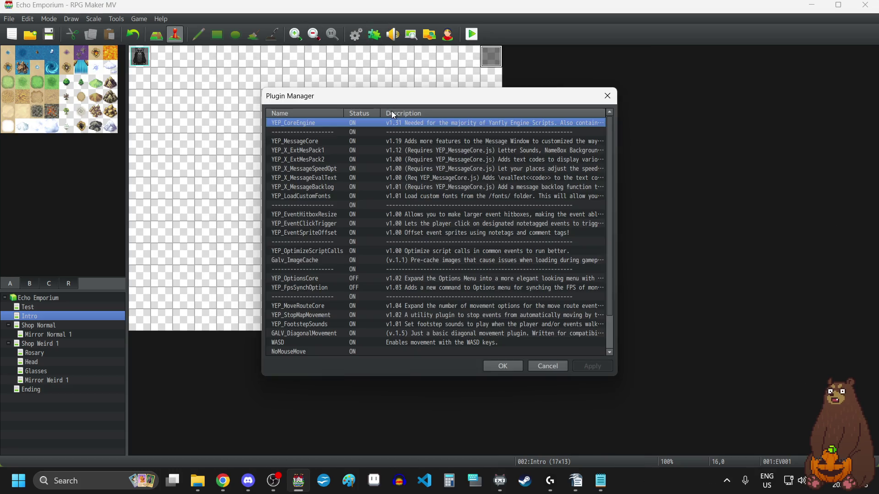
Set YEP_X_ExtMesPack1's letter Sound Volume to 25 and Sound Interval to 3.
scroll(369, 246, "down", 2)
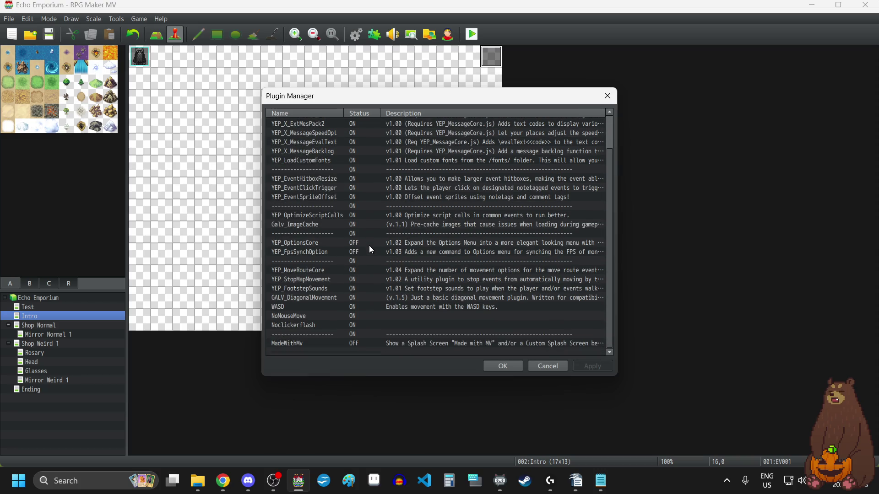
scroll(370, 247, "up", 2)
double_click(340, 150)
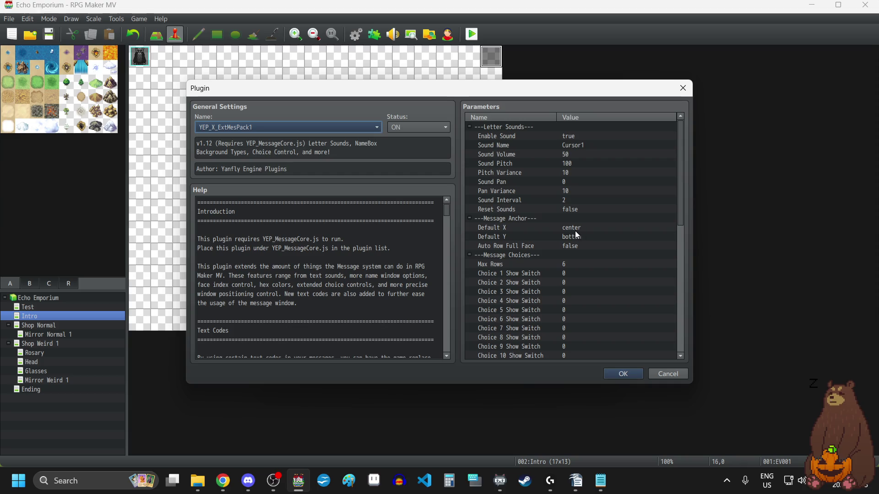
double_click(565, 155)
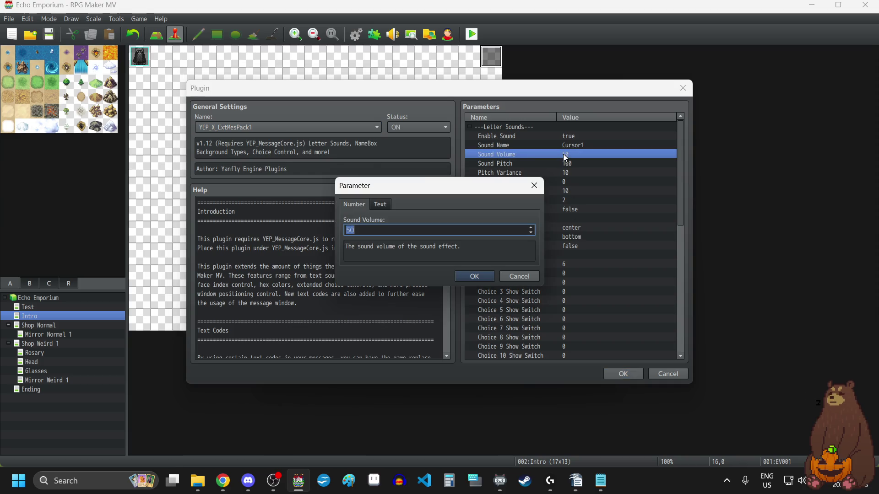
left_click(532, 233)
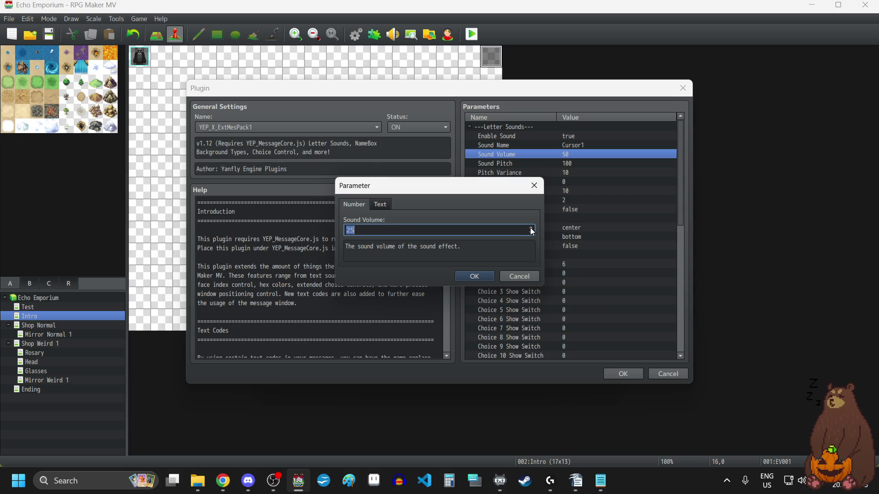
left_click(476, 276)
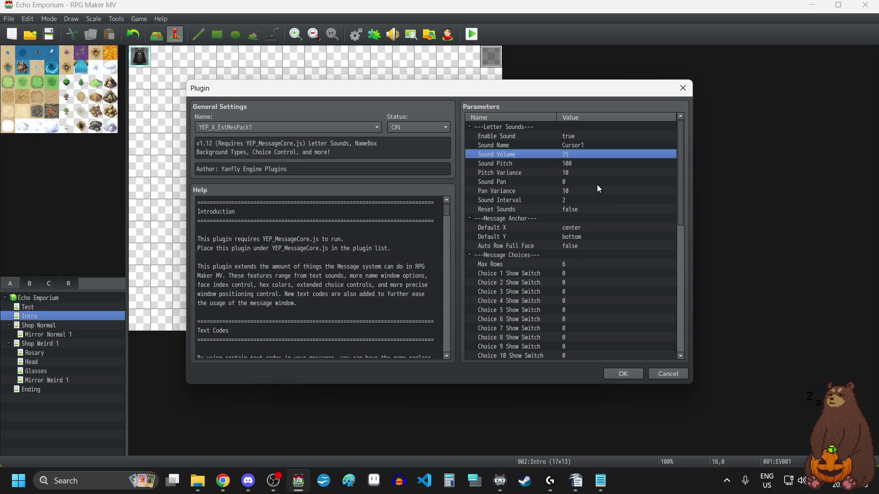
double_click(568, 200)
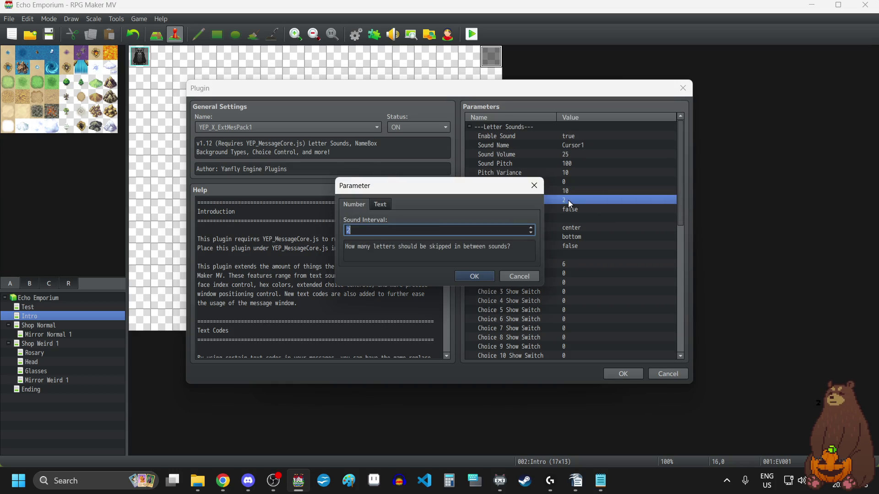
type("3")
left_click(481, 277)
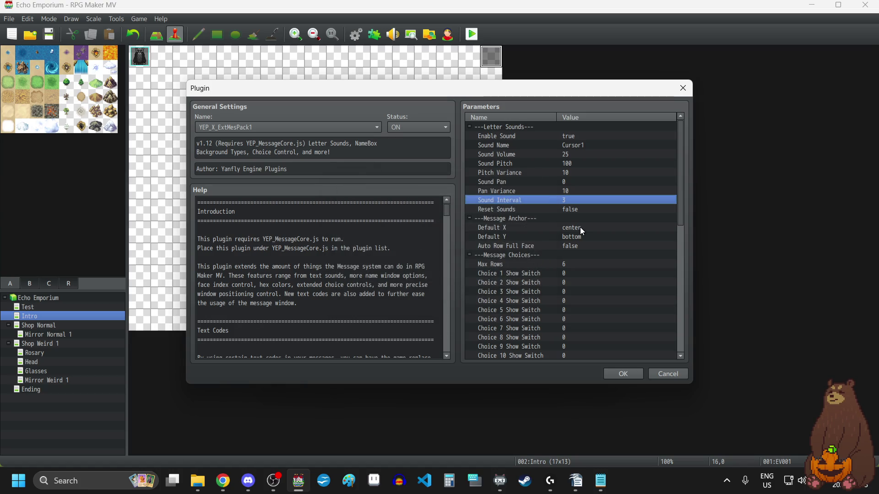
left_click(631, 374)
double_click(360, 141)
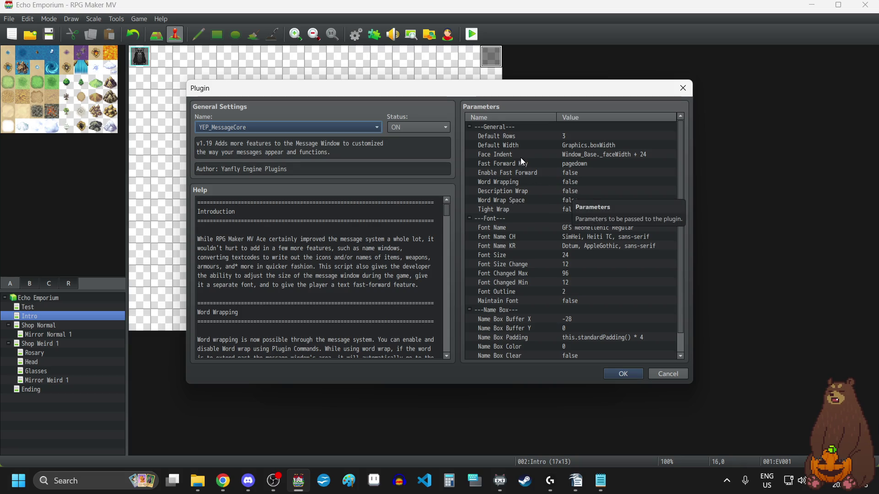
Set YEP_MessageCore Word Wrapping to true, keep Tight Wrap and Word Wrap Space false, and save.
double_click(513, 183)
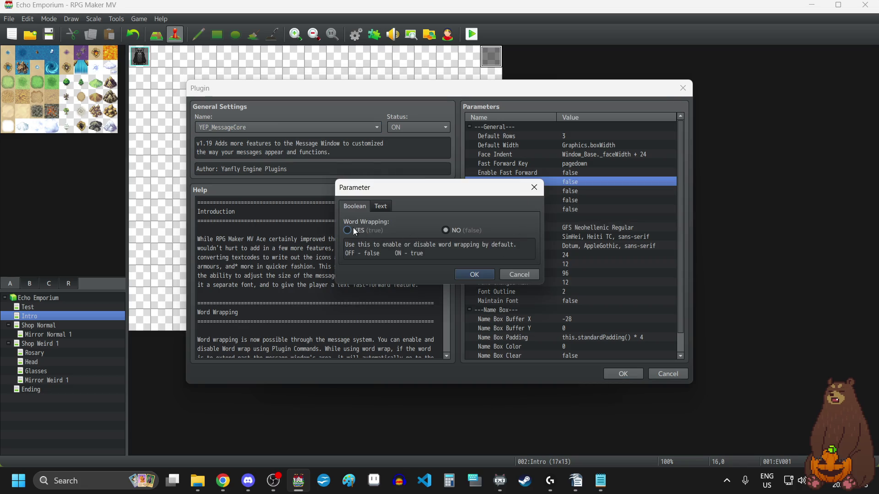
left_click(471, 275)
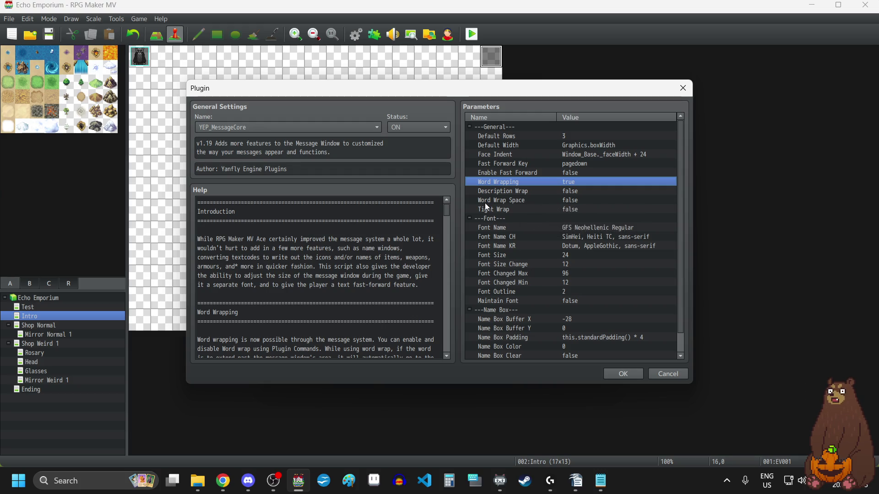
double_click(493, 213)
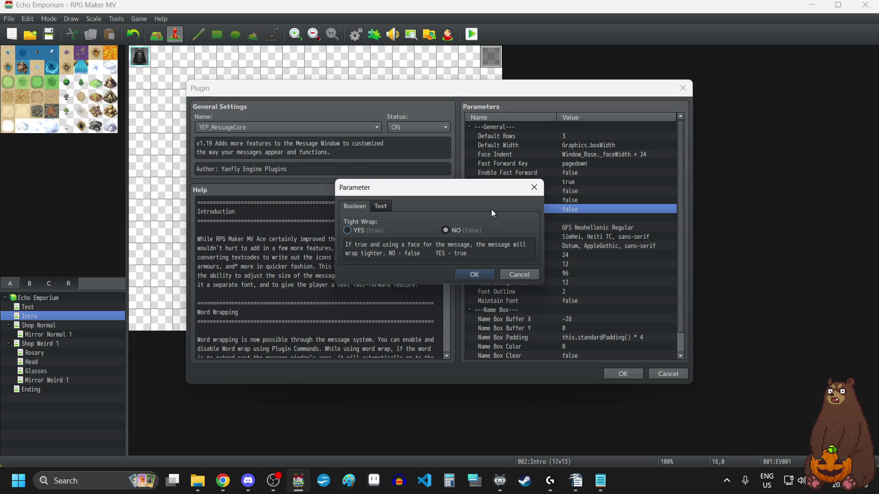
left_click(529, 189)
double_click(539, 201)
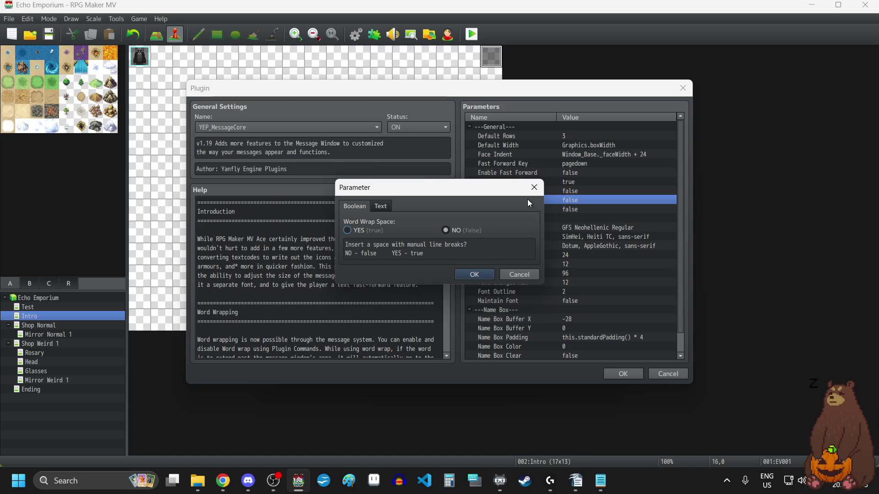
left_click(534, 187)
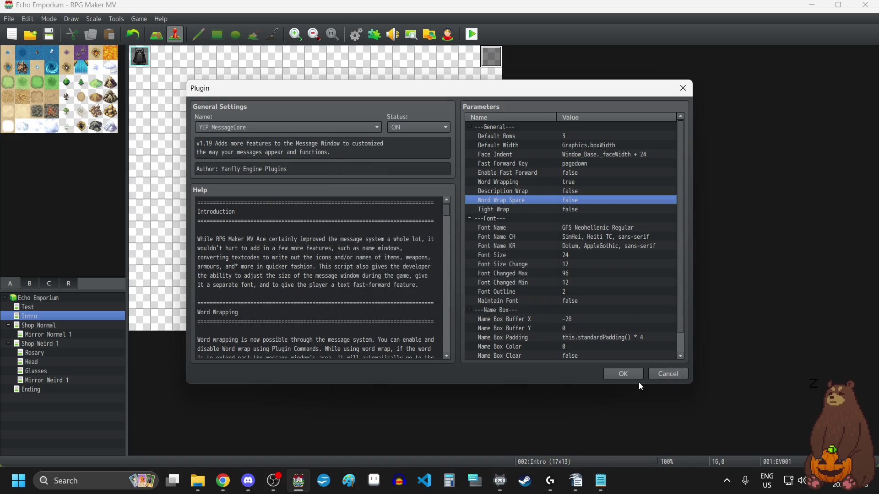
left_click(628, 374)
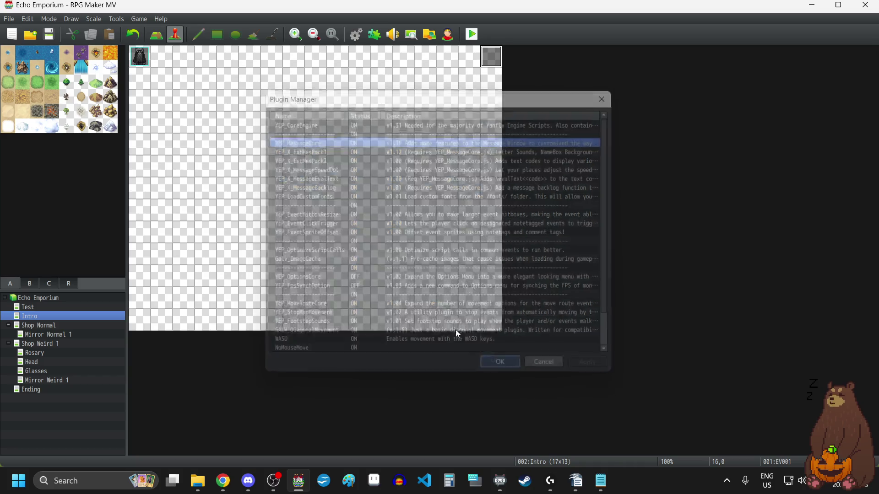
Playtest a new game to view the word-wrapped three-line message fullscreen, then close it.
left_click(502, 366)
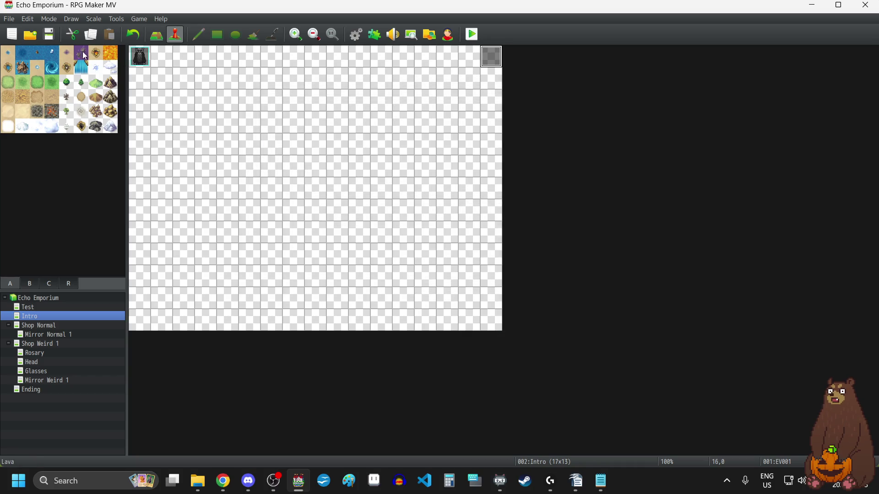
left_click(472, 34)
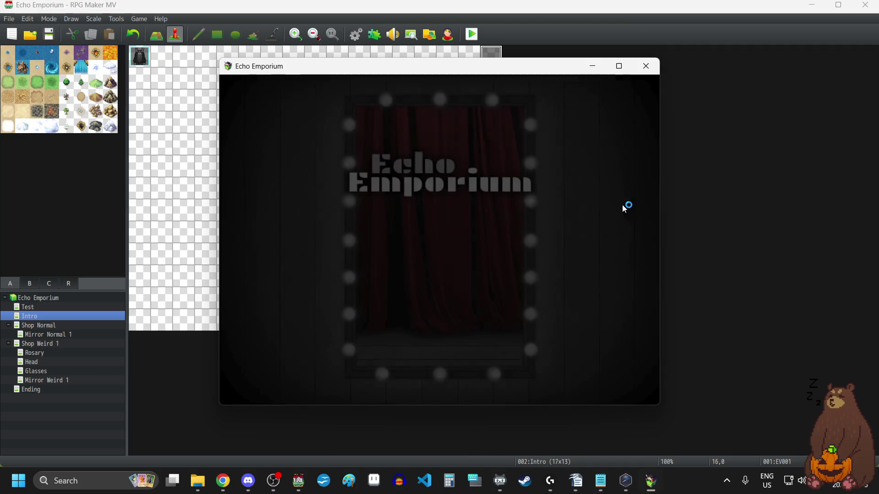
left_click(431, 290)
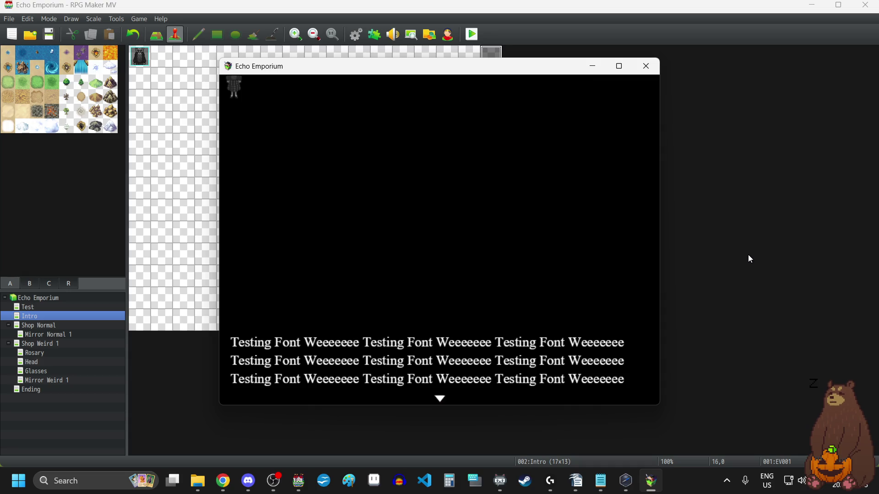
key("F4")
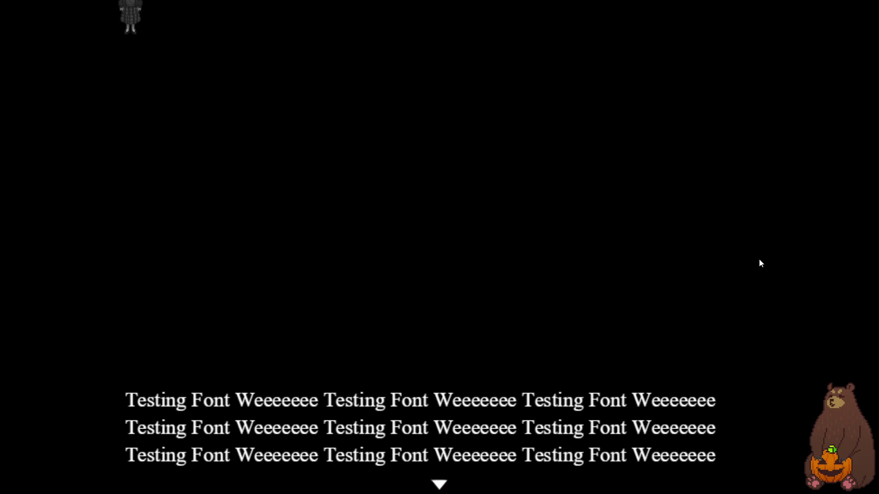
key("F4")
left_click(647, 66)
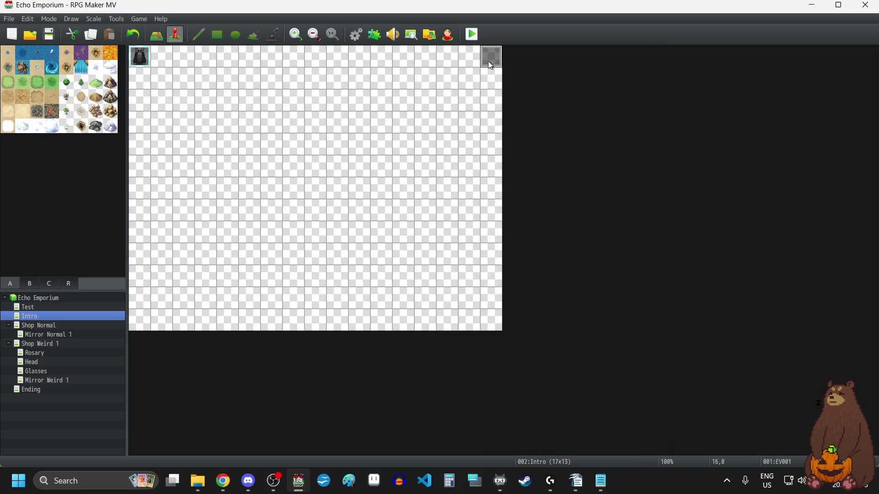
Move the test event from Intro to tile 26,0 on Shop Normal and Shop Weird 1.
key("Delete")
double_click(48, 325)
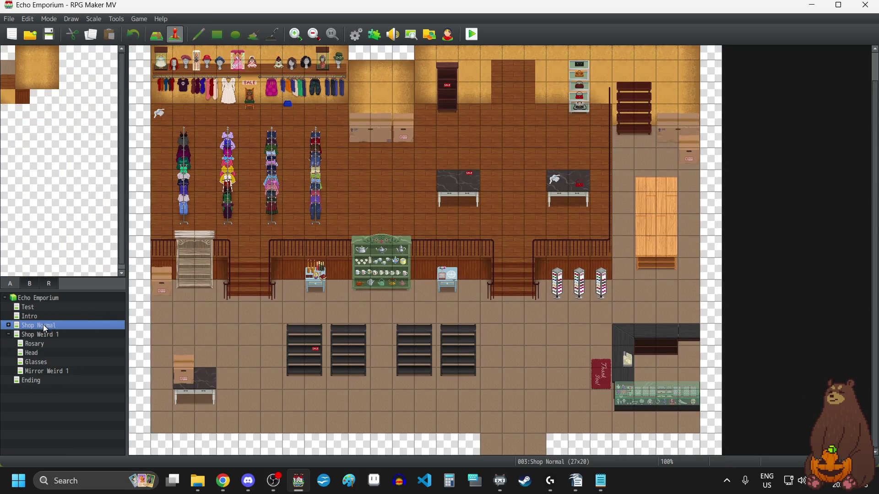
double_click(44, 325)
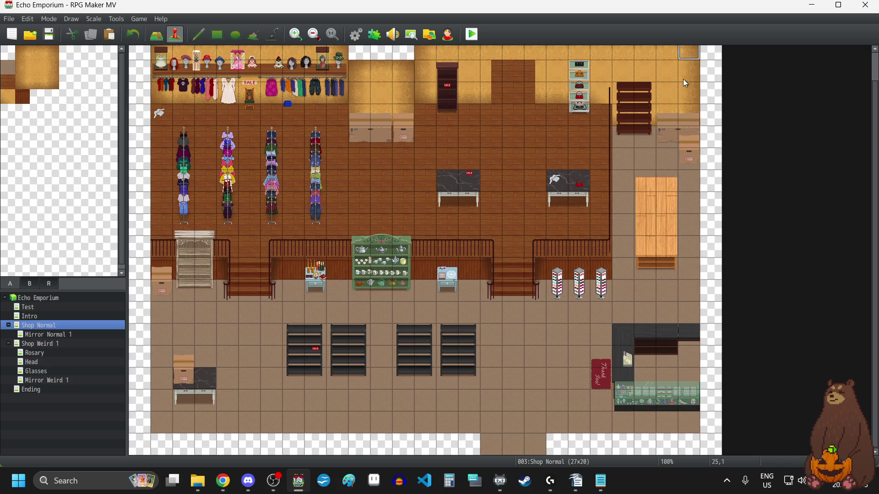
scroll(683, 79, "up", 1)
left_click(710, 61)
key("ctrl+v")
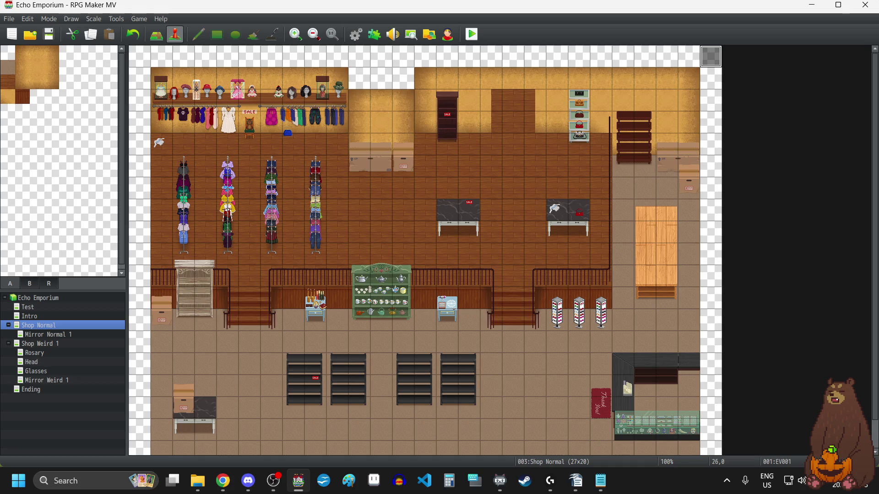
left_click(62, 343)
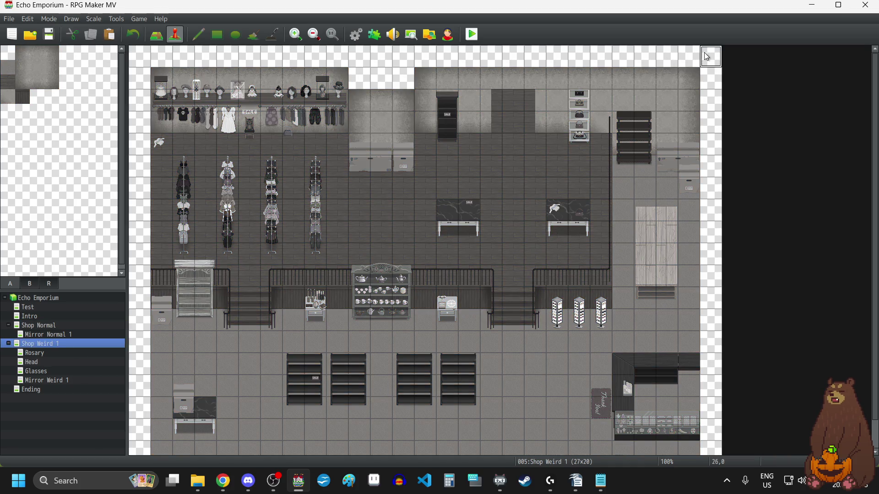
key("ctrl+v")
Set the player's starting position to tile 18,15 on Shop Weird 1 and launch a fullscreen playtest.
right_click(536, 386)
mouse_move(590, 473)
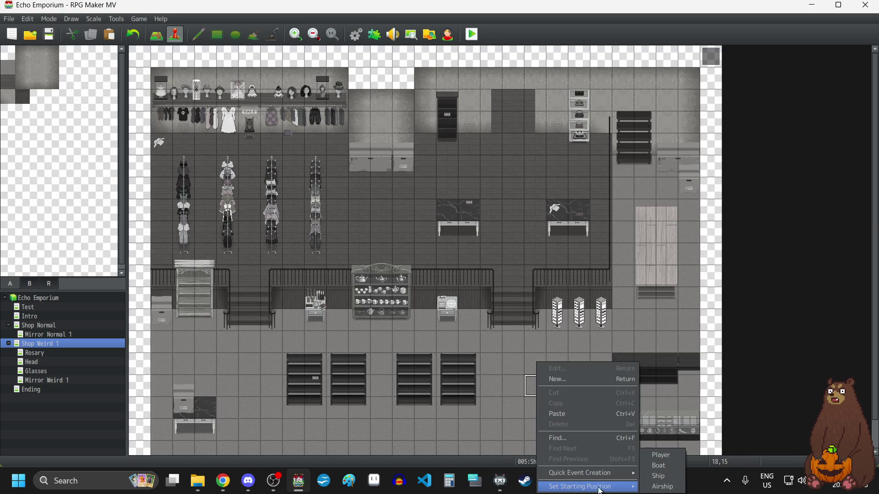
left_click(661, 460)
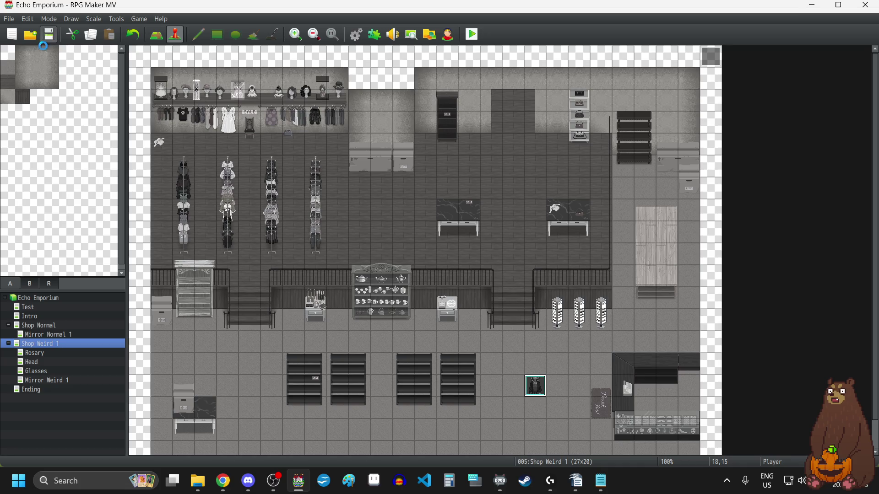
key("alt+Tab")
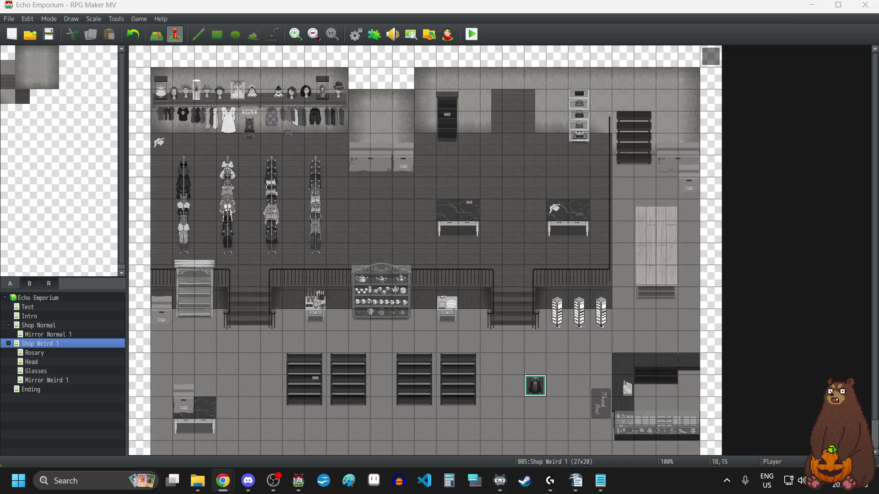
key("alt+Tab")
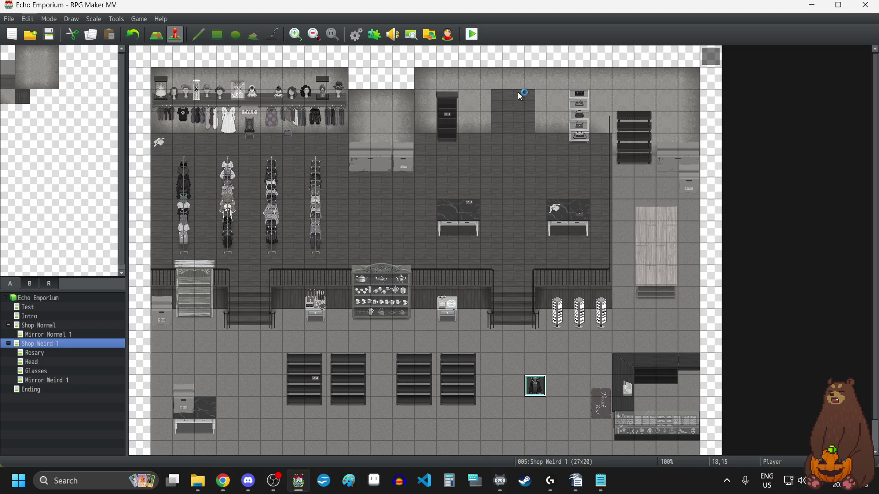
key("ctrl+r")
key("F4")
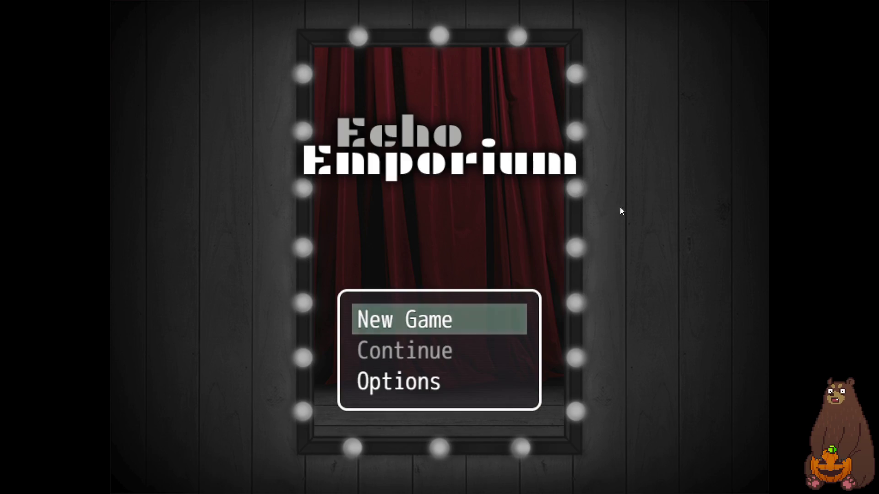
Start a new game and advance through the wrapped 'Testing Font Weeeeeee' messages.
left_click(451, 320)
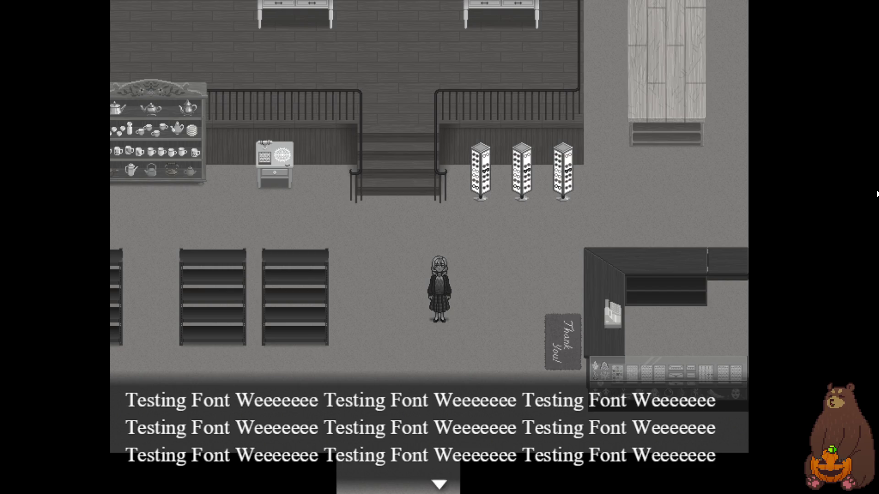
key("Return")
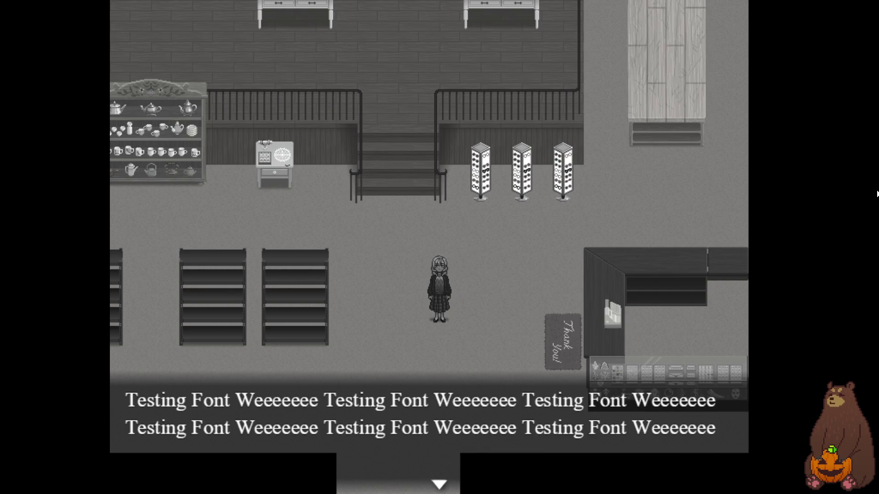
key("Return")
key("Return")
key("Return")
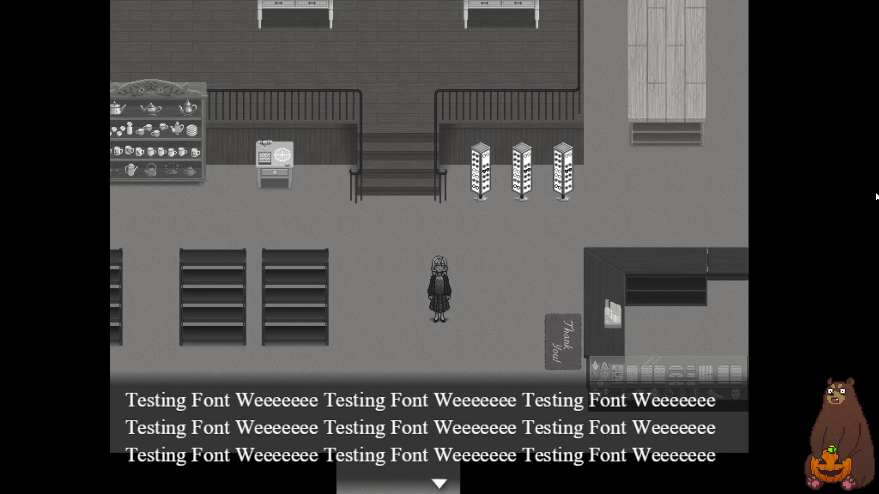
Leave fullscreen, reset to the title screen with F5, and close the game window.
key("F4")
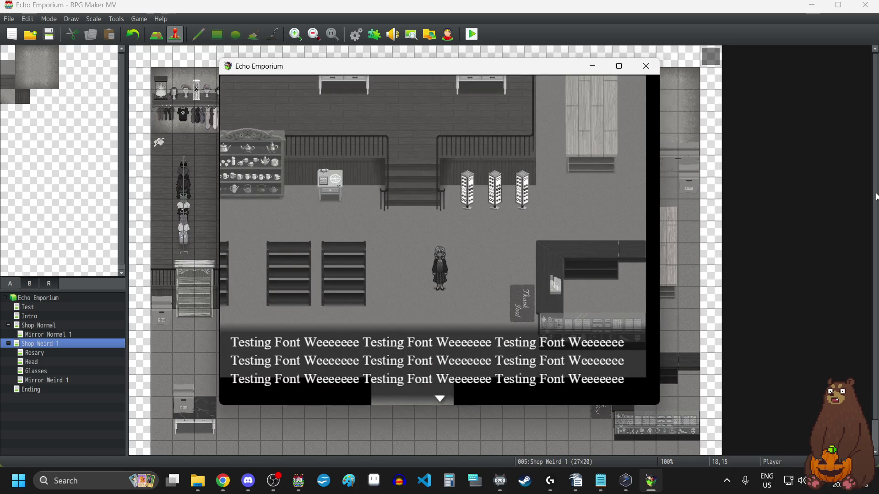
key("F5")
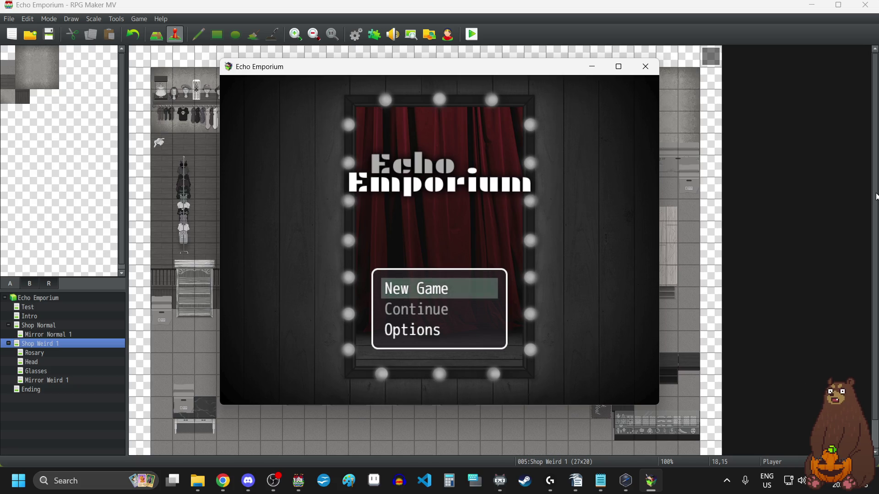
key("Down")
key("Down")
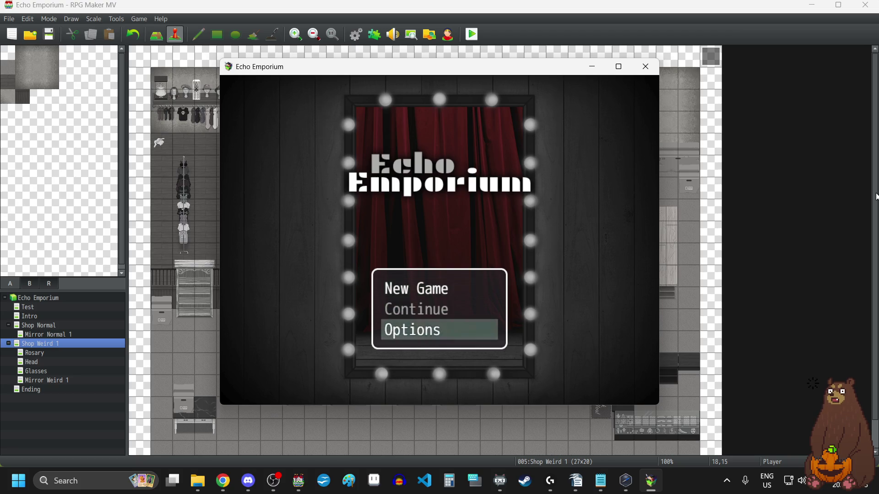
key("Down")
key("Down")
key("Up")
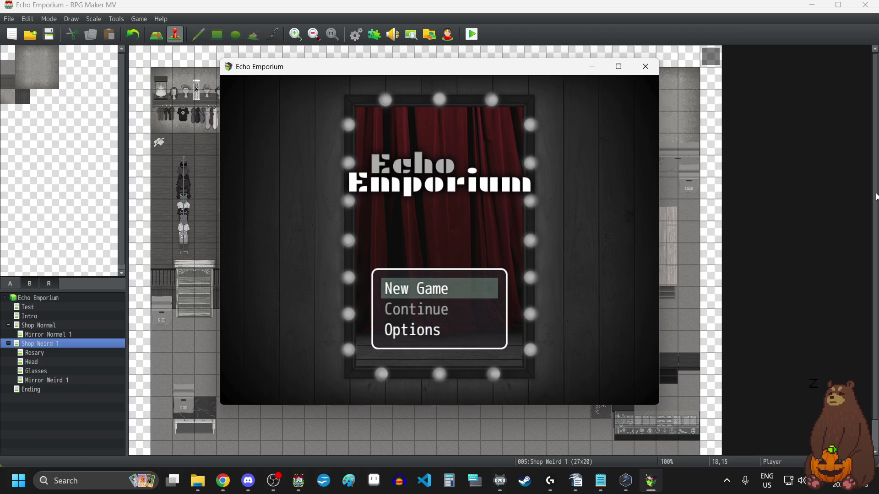
left_click(645, 66)
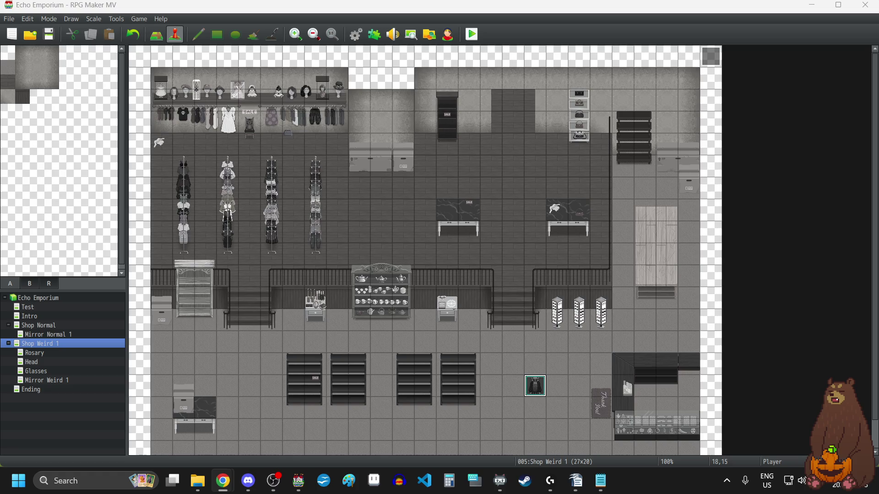
left_click(514, 243)
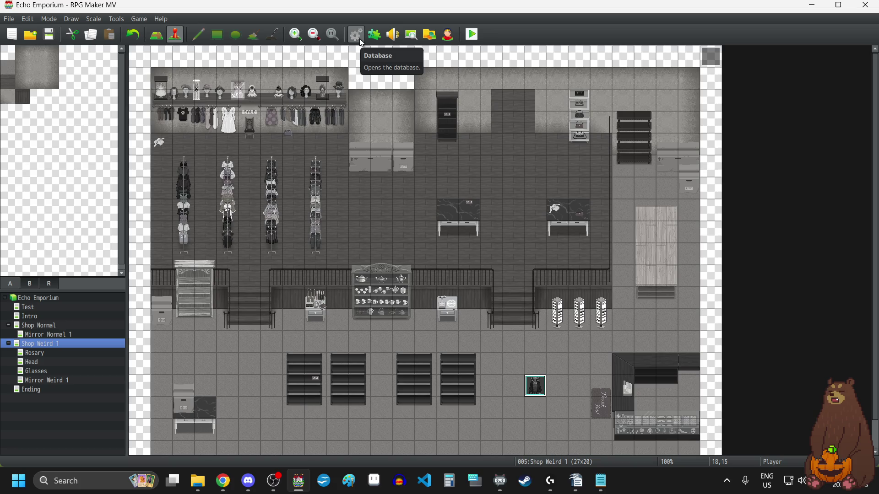
left_click(376, 36)
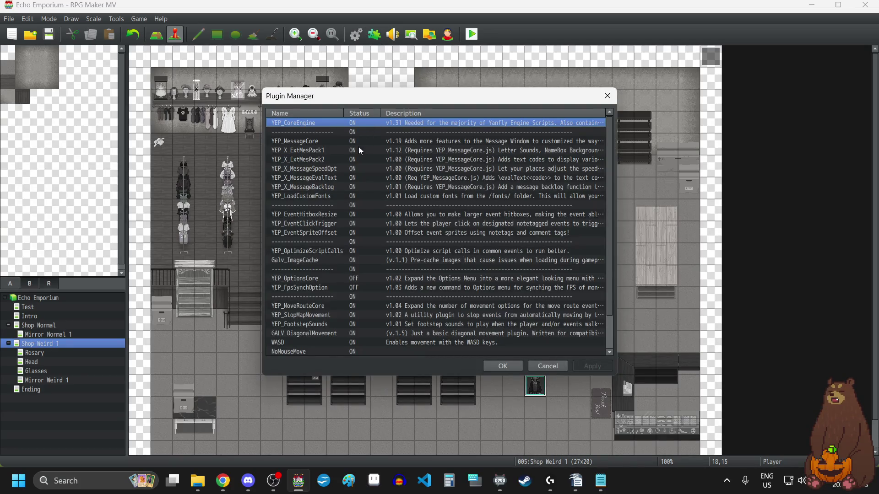
Find the \n<x> name-window code in YEP_MessageCore's help, then close the plugin windows.
double_click(302, 141)
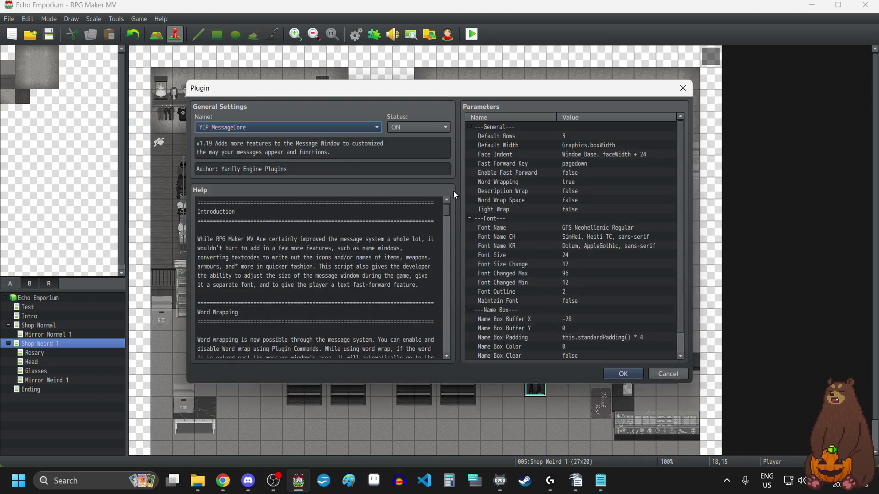
scroll(524, 219, "down", 1)
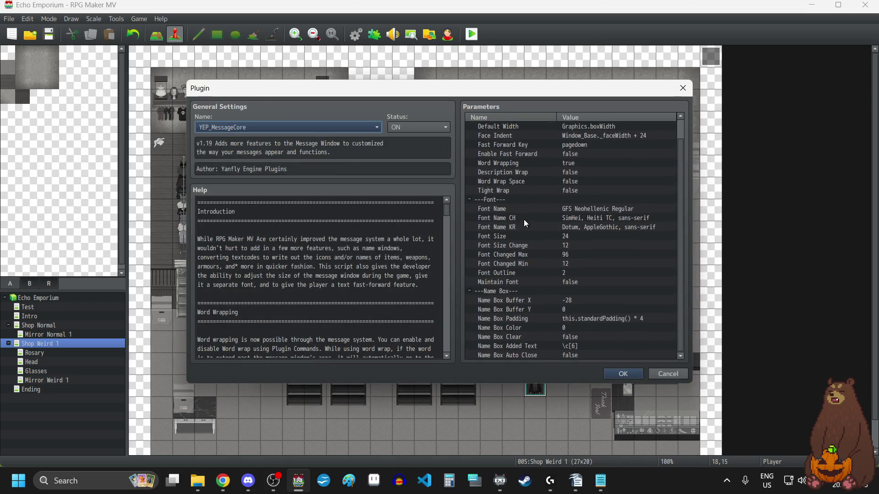
scroll(275, 285, "down", 10)
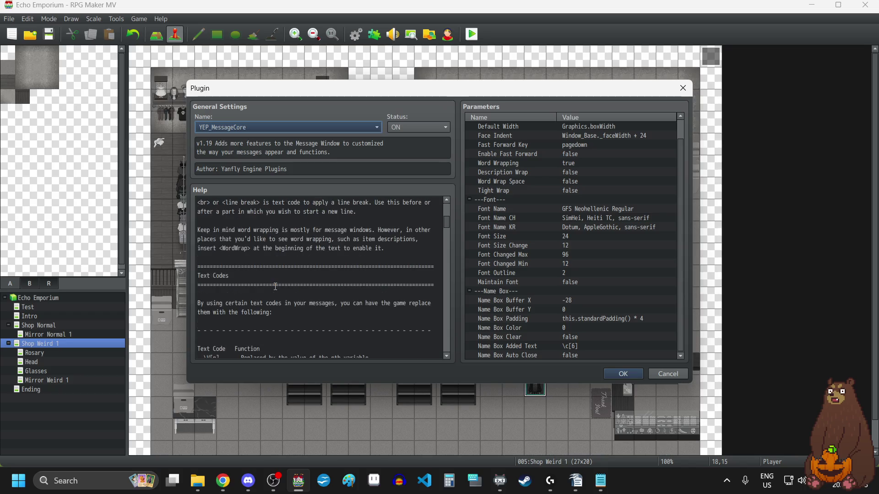
scroll(256, 293, "down", 1)
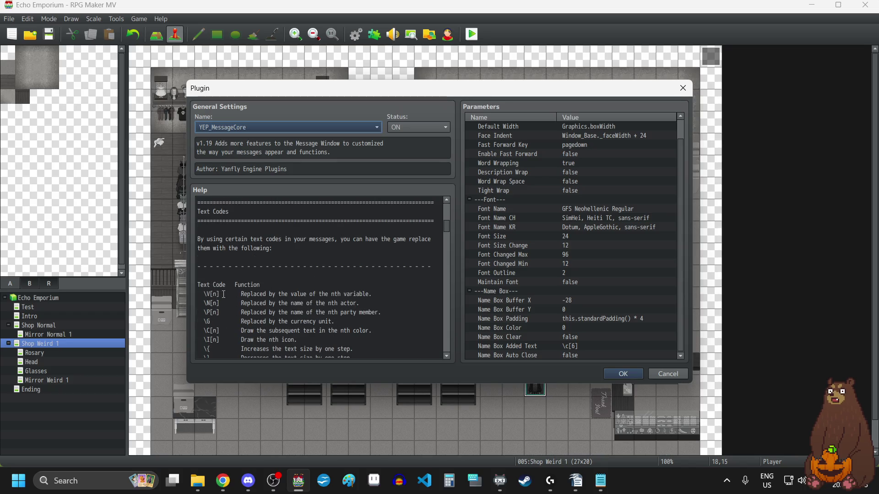
scroll(224, 294, "down", 1)
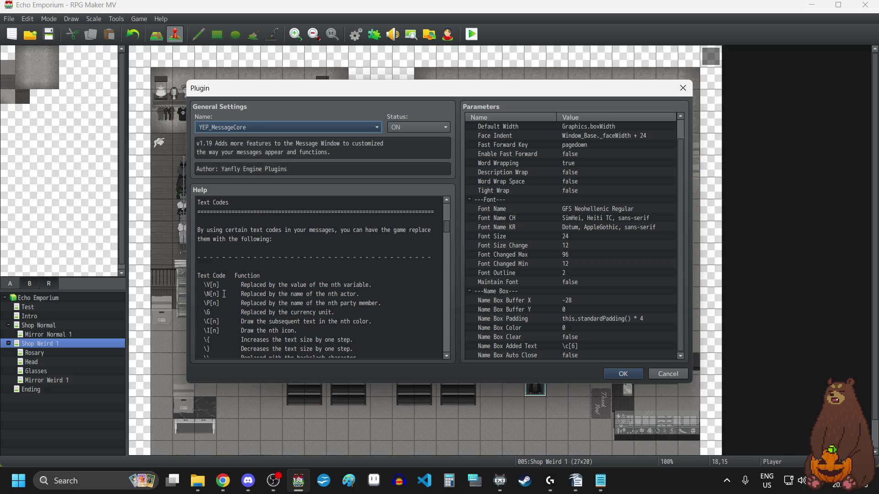
scroll(278, 334, "down", 8)
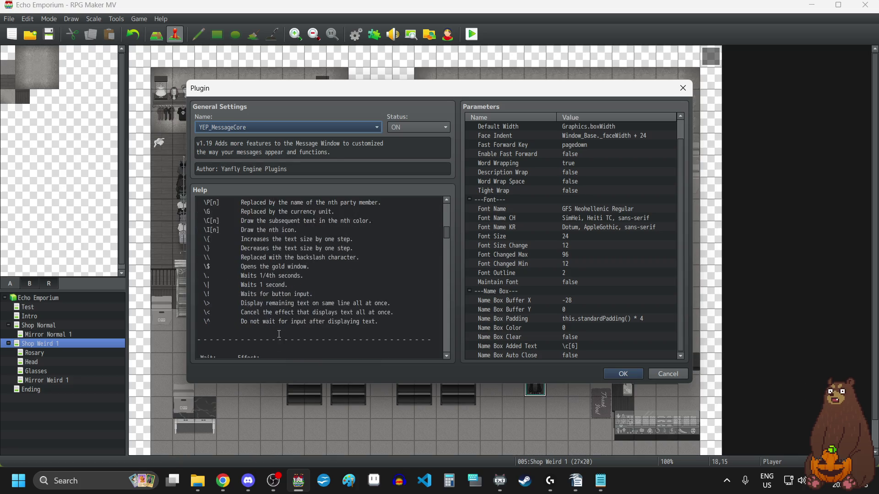
scroll(278, 333, "down", 1)
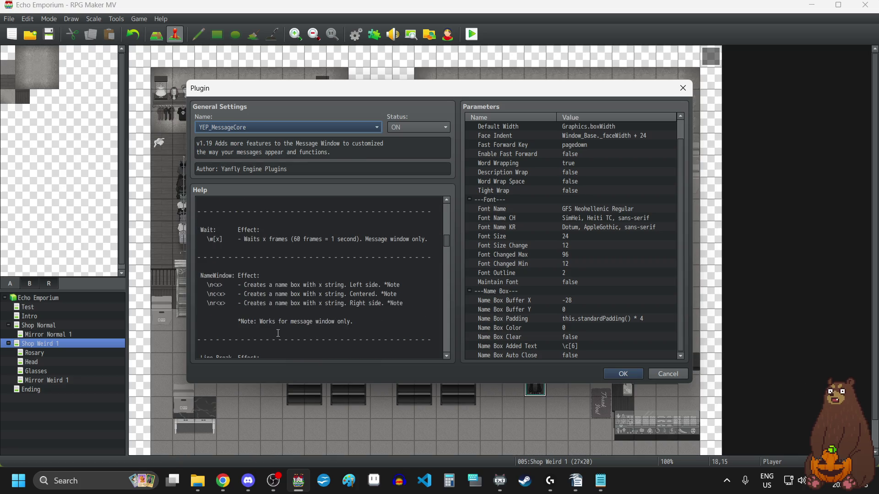
left_click_drag(223, 286, 209, 287)
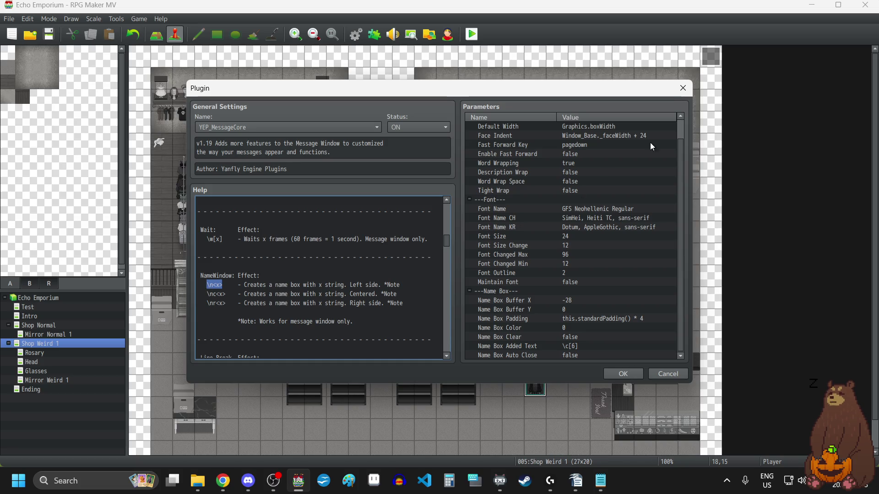
left_click(682, 88)
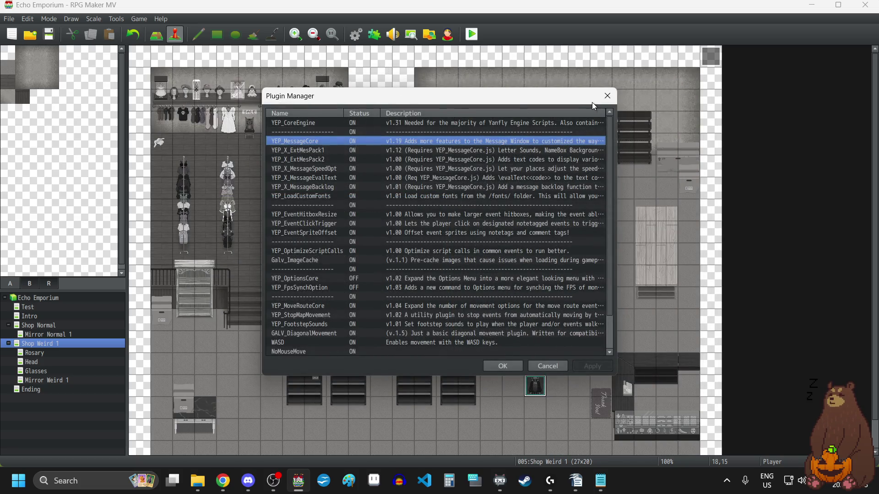
left_click(607, 96)
double_click(709, 60)
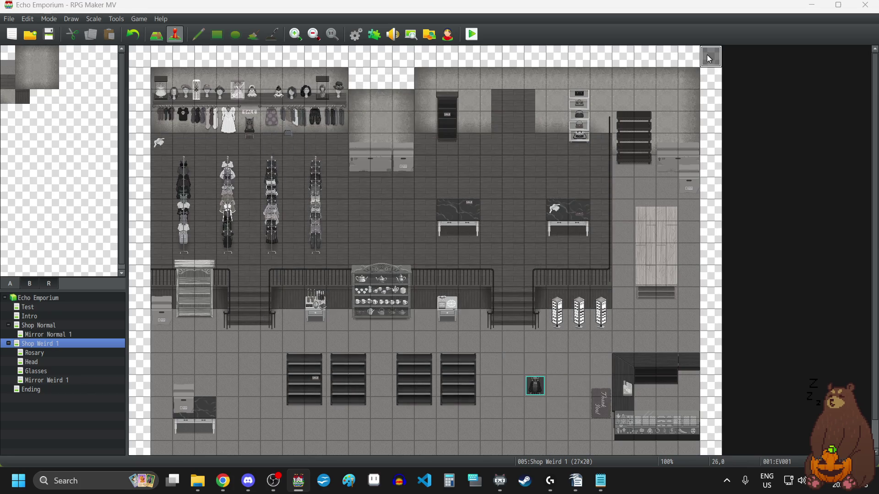
Insert the \n<Layla> name-box code at the start of the shop event's message.
double_click(452, 140)
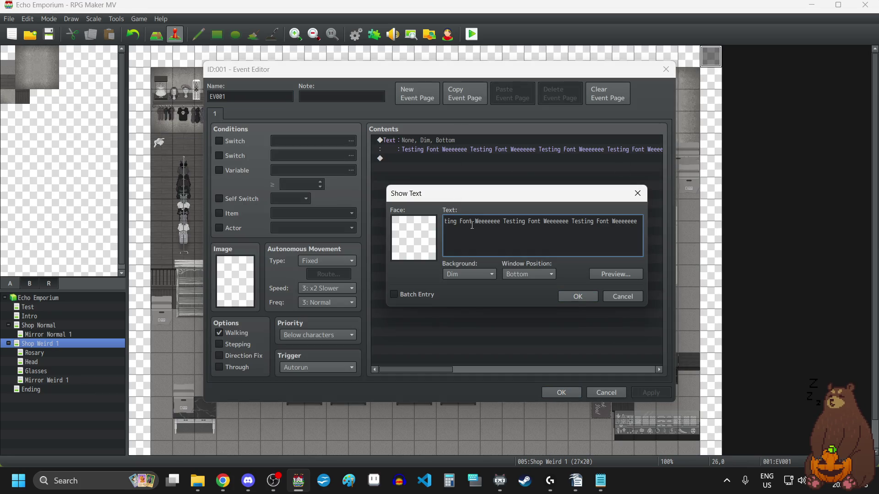
left_click(473, 224)
key("Home")
key("Right")
key("Right")
key("Right")
key("Right")
key("Right")
key("Right")
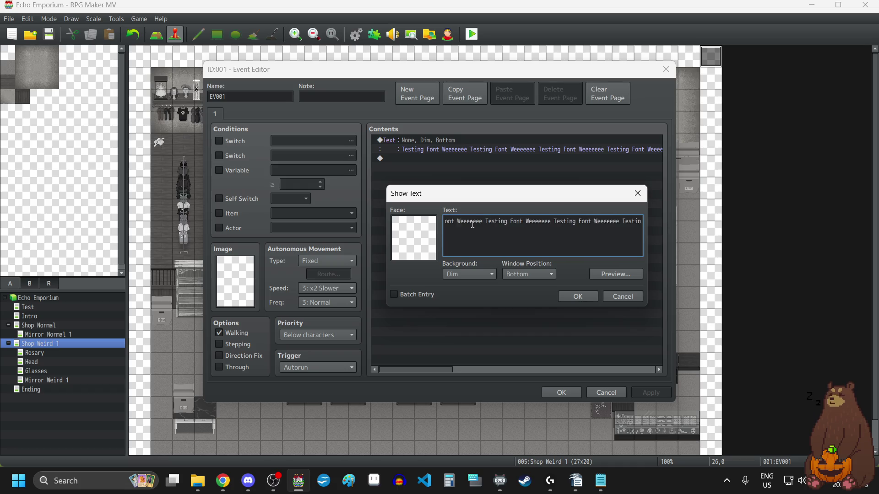
key("Right")
key("Right")
key("Right")
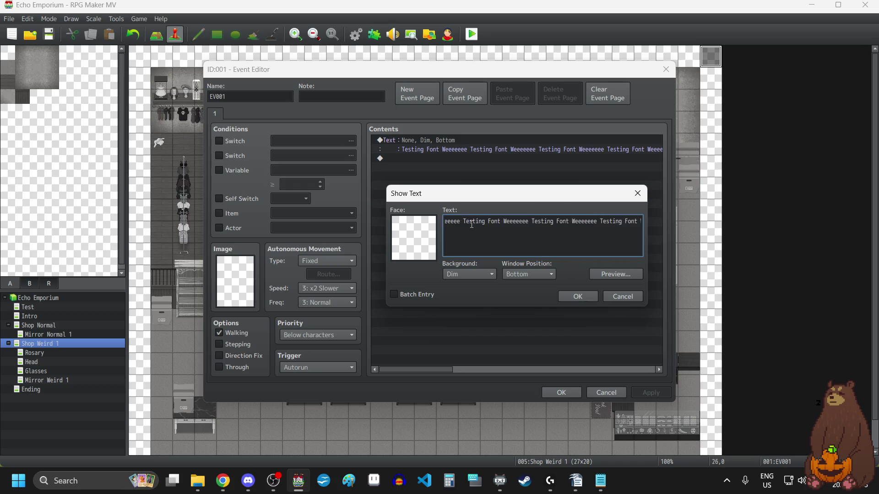
key("Right")
key("Right")
key("Right")
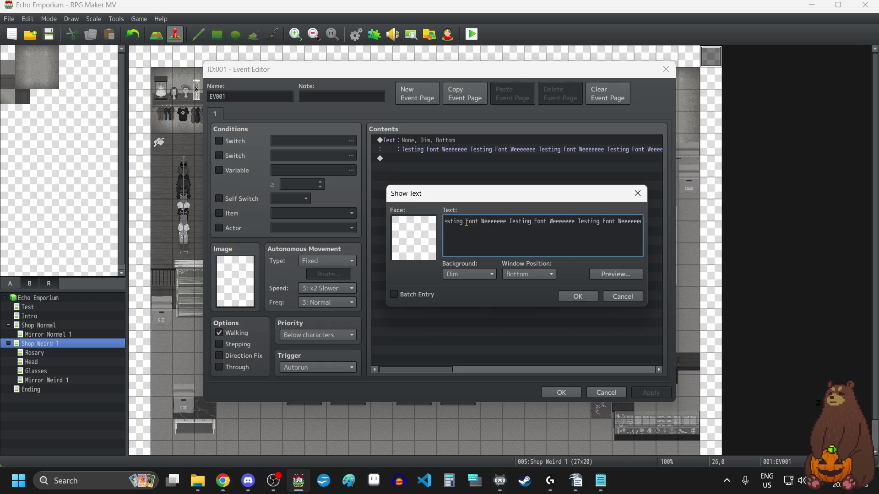
key("Right")
key("Right")
key("Right")
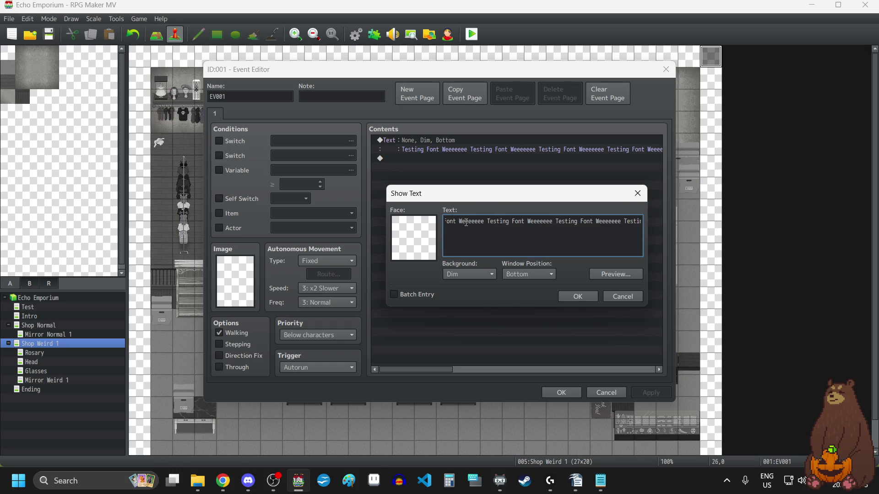
key("Right")
key("Right")
key("Right")
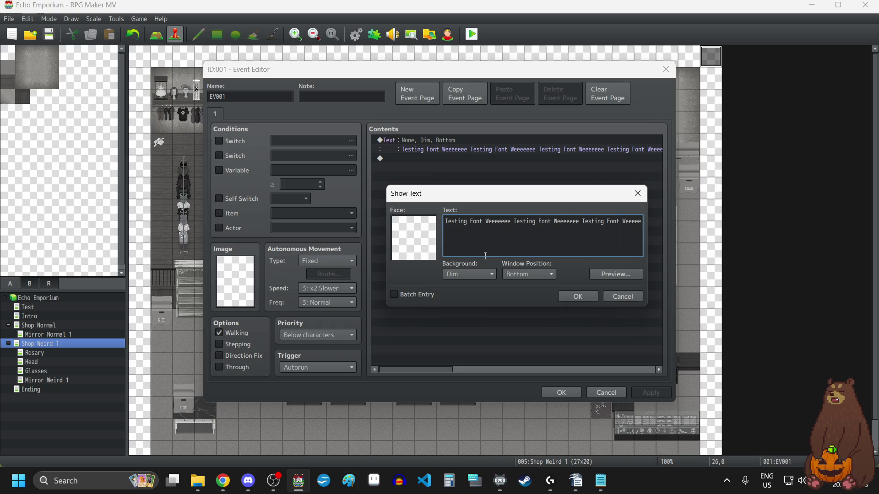
type("<x>")
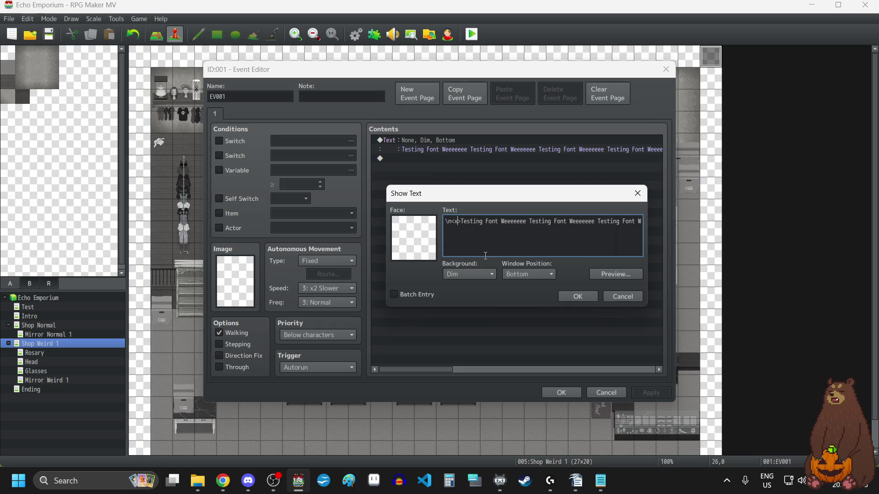
key("BackSpace")
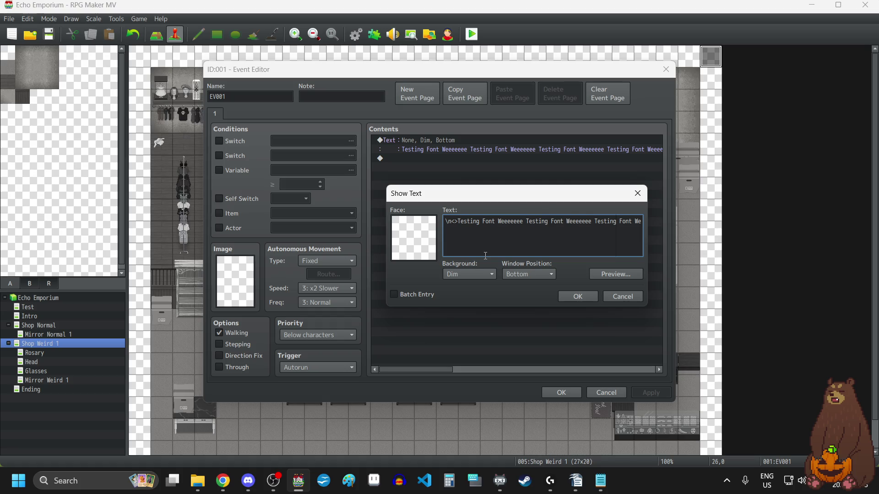
type("Layla")
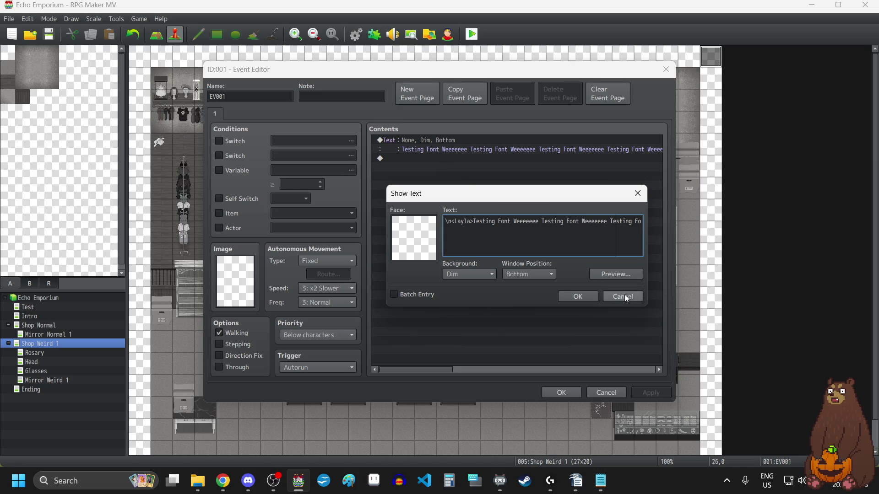
Save the edited event and launch a playtest.
left_click(584, 299)
left_click(652, 391)
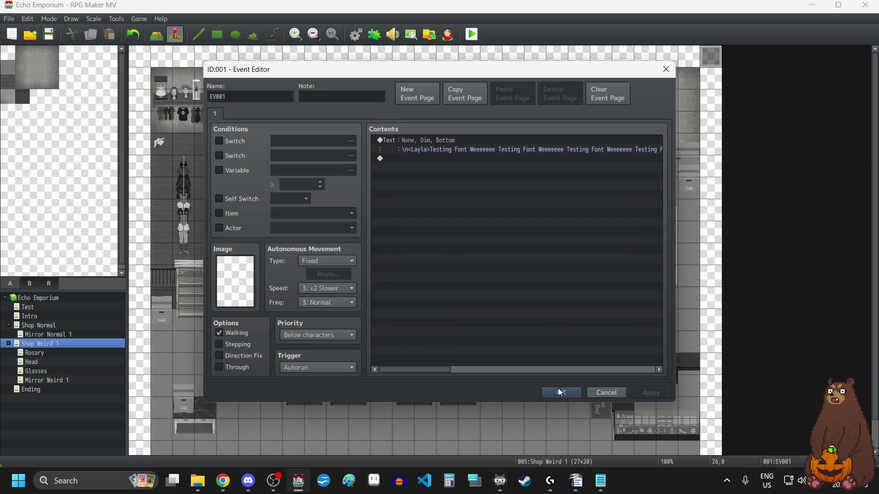
left_click(560, 390)
left_click(48, 35)
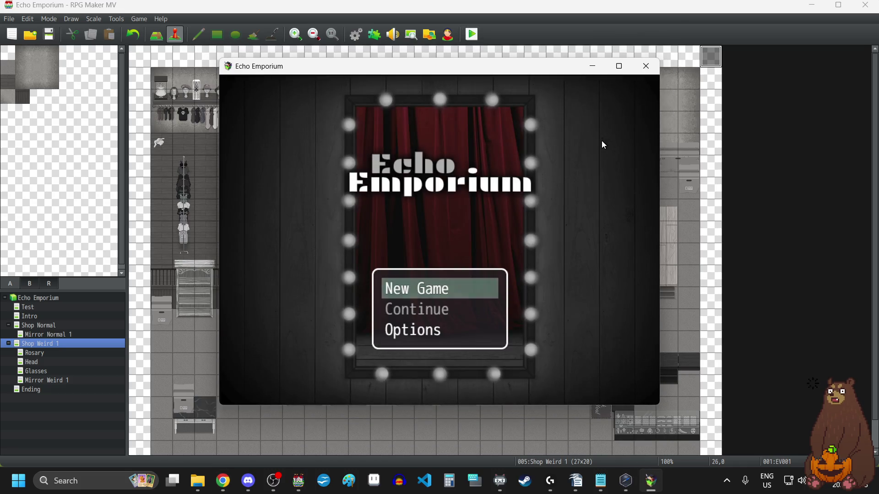
key("F4")
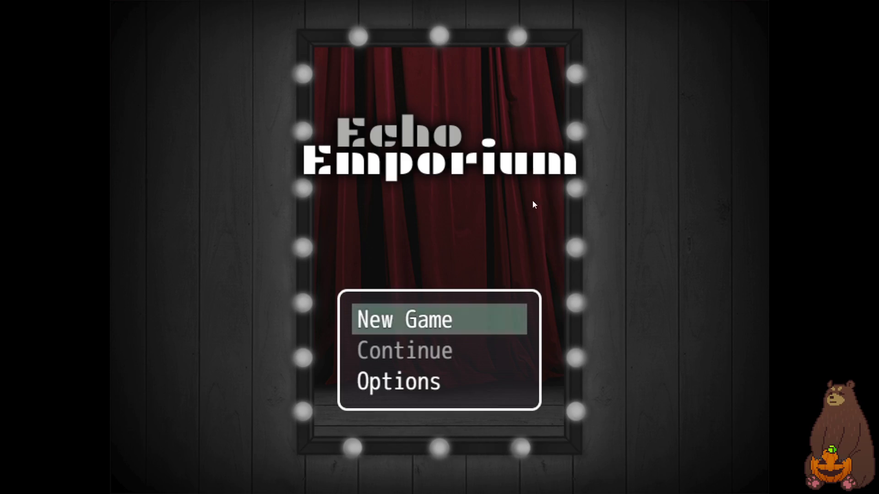
left_click(464, 316)
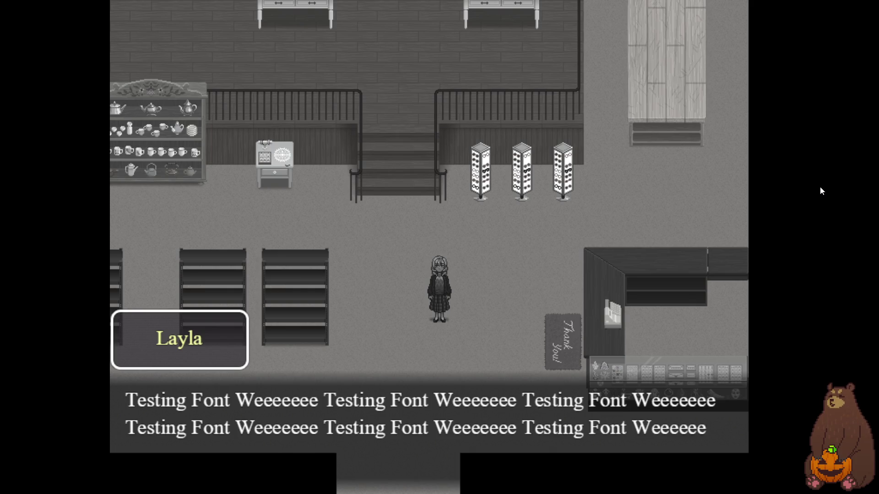
key("F4")
left_click(658, 70)
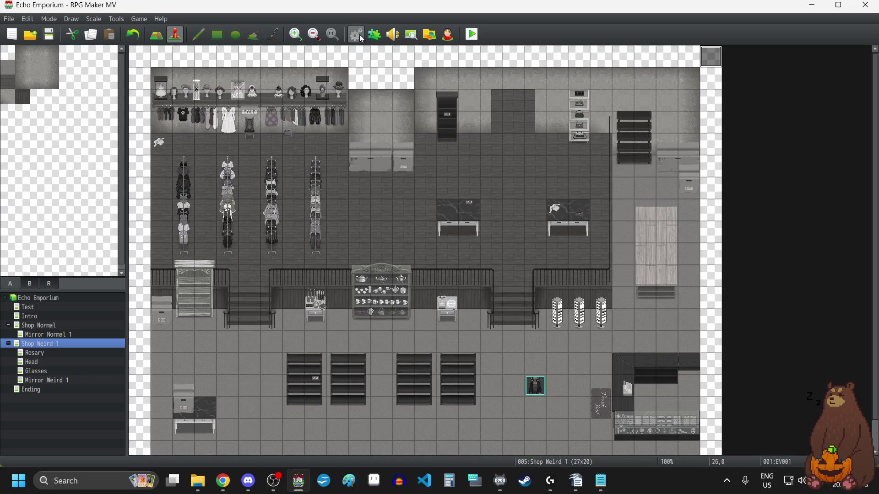
Open YEP_MessageCore's settings and inspect the Name Box Color value without changing it.
left_click(375, 36)
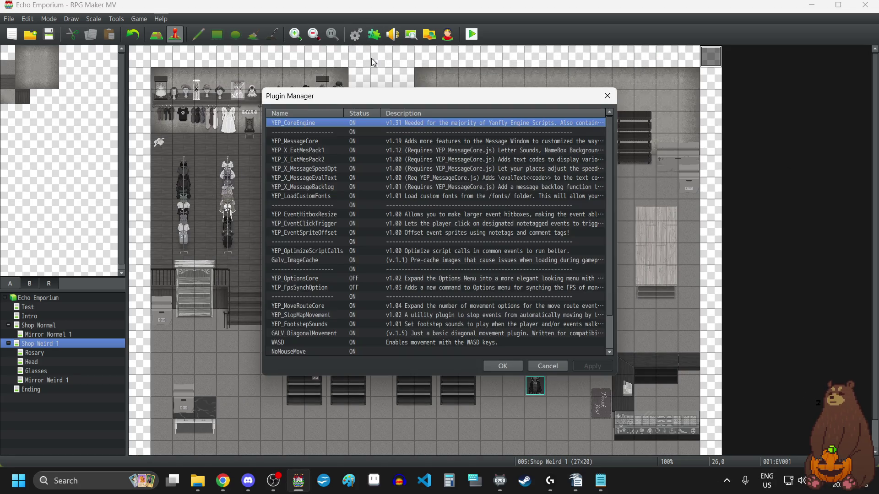
double_click(361, 141)
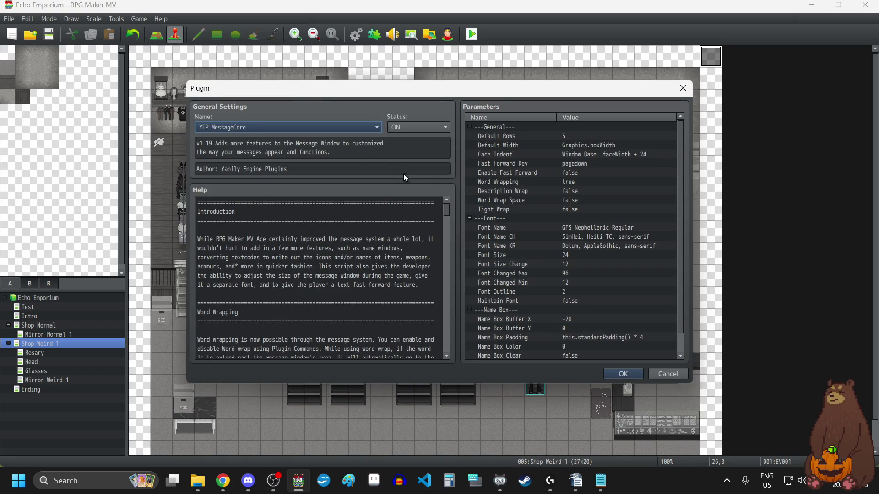
scroll(557, 267, "down", 1)
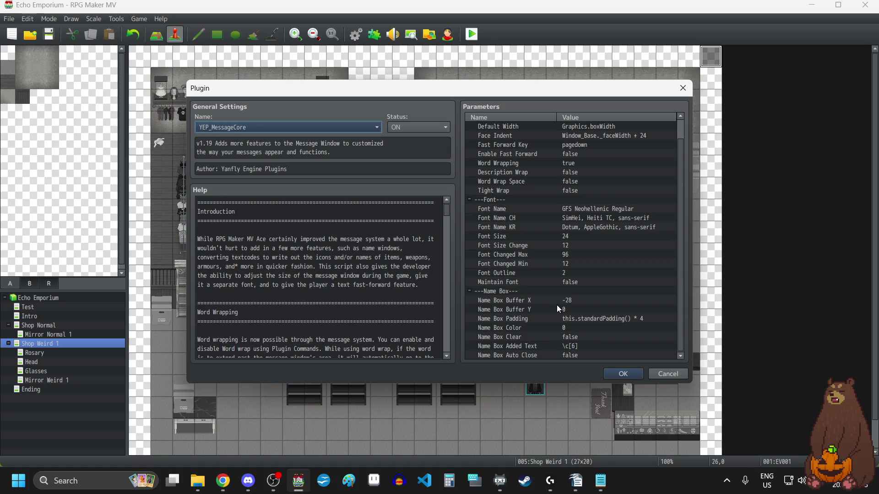
double_click(537, 325)
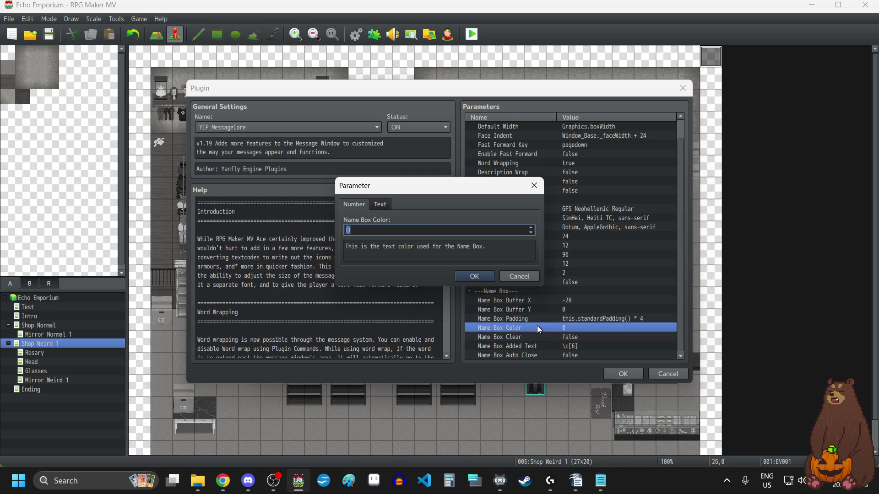
left_click(540, 191)
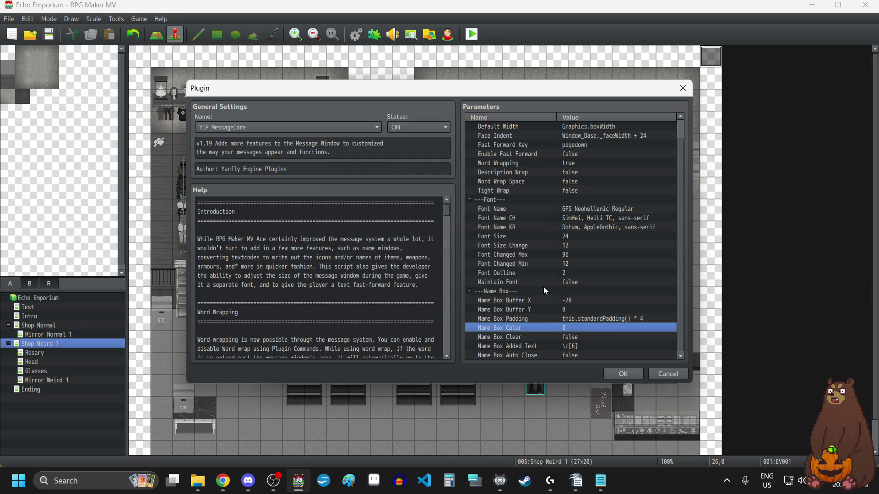
double_click(538, 327)
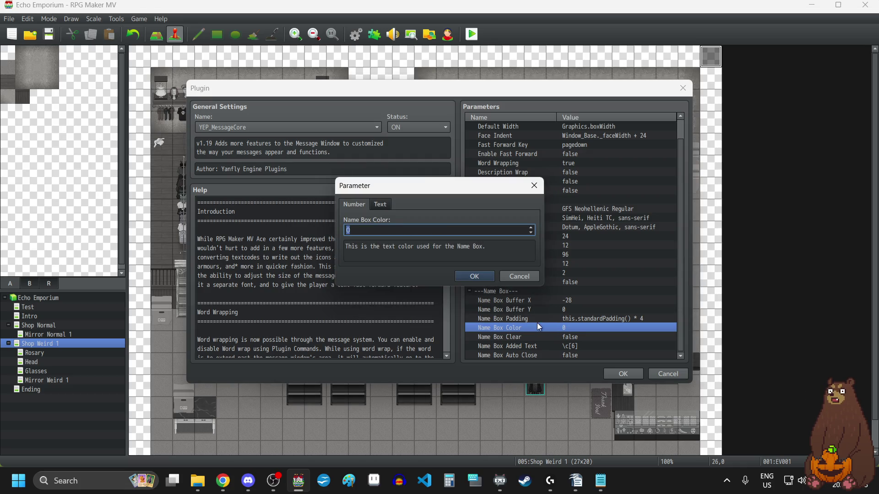
left_click(542, 188)
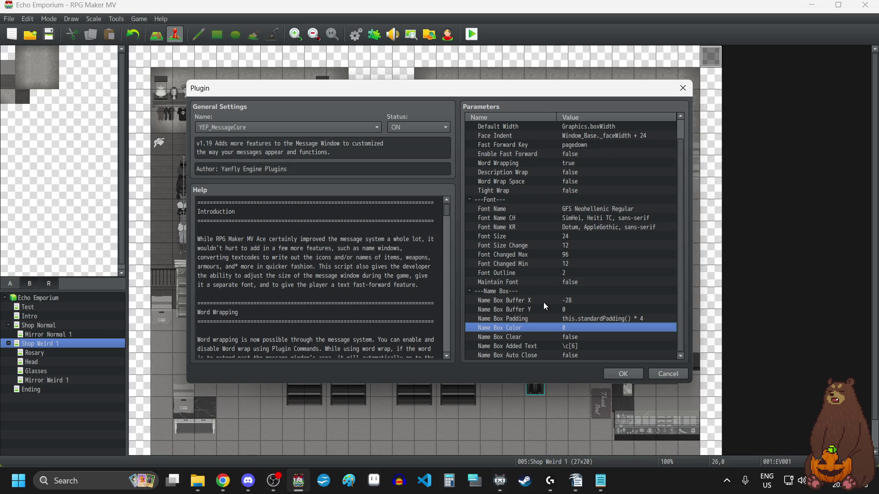
Check the Name Box Clear value unchanged and close the YEP_MessageCore settings.
scroll(543, 302, "up", 1)
scroll(543, 301, "down", 1)
double_click(539, 337)
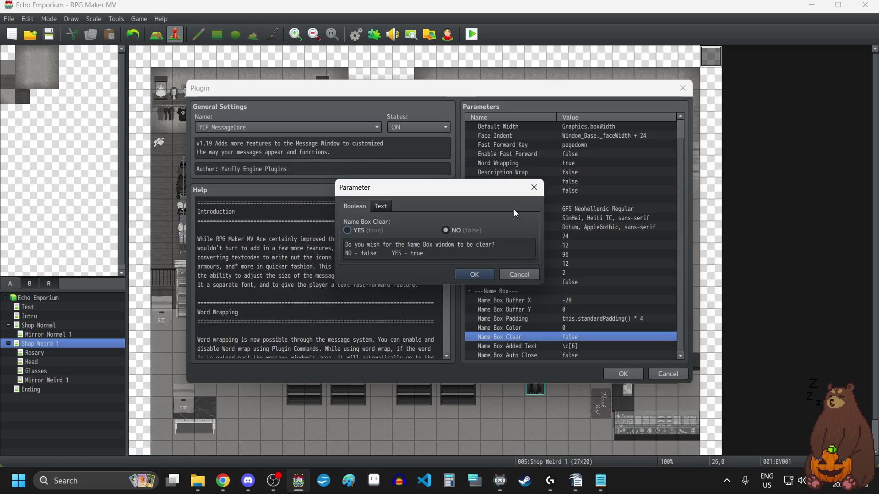
left_click(534, 188)
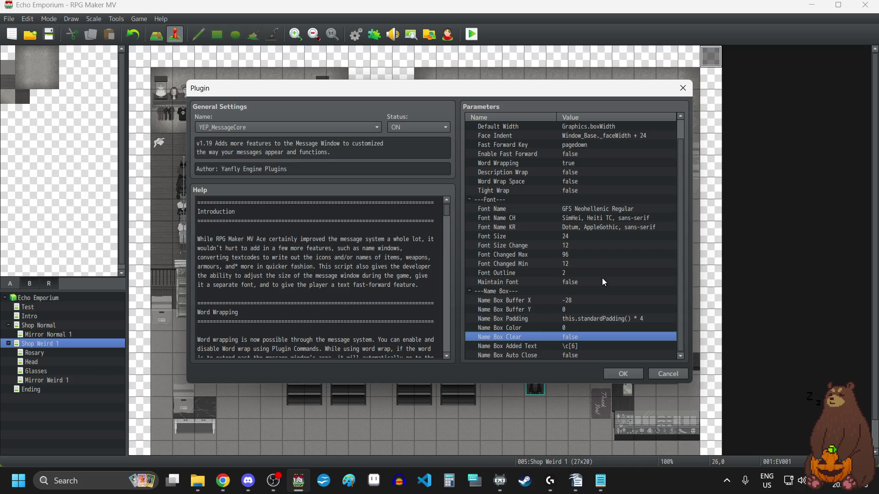
left_click(636, 372)
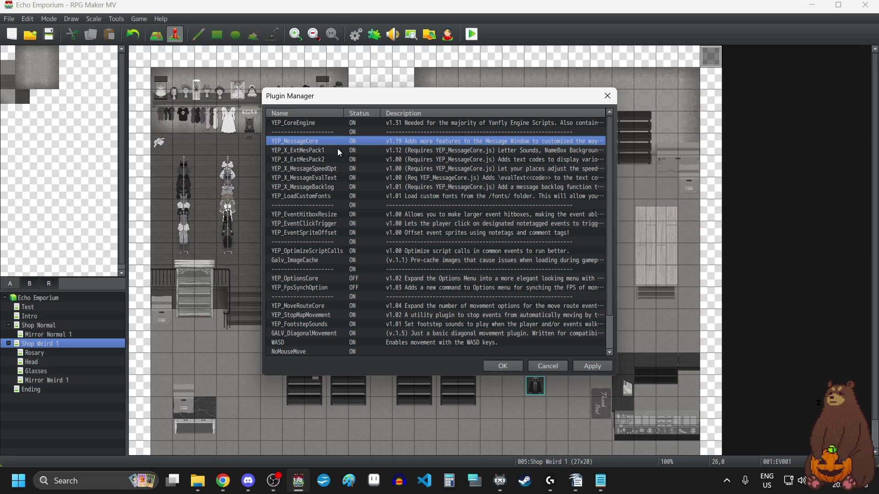
Look through YEP_X_ExtMesPack1's parameters, then reopen YEP_MessageCore's settings.
double_click(337, 150)
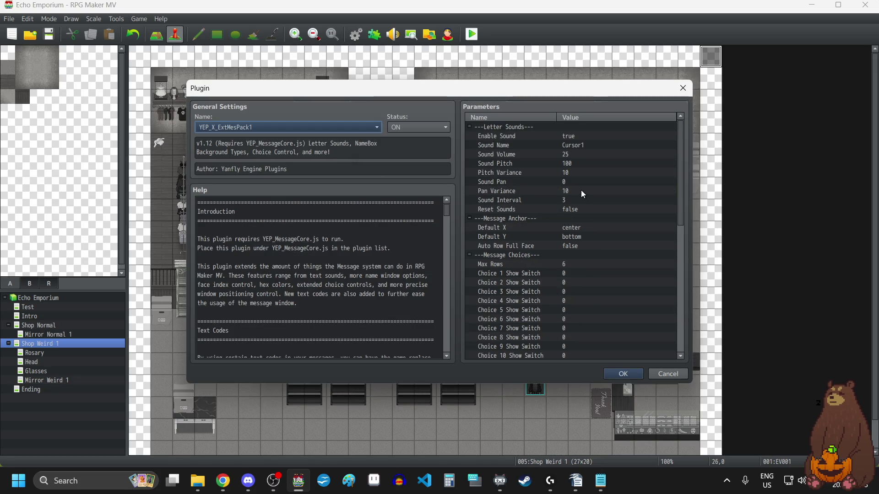
scroll(581, 190, "down", 10)
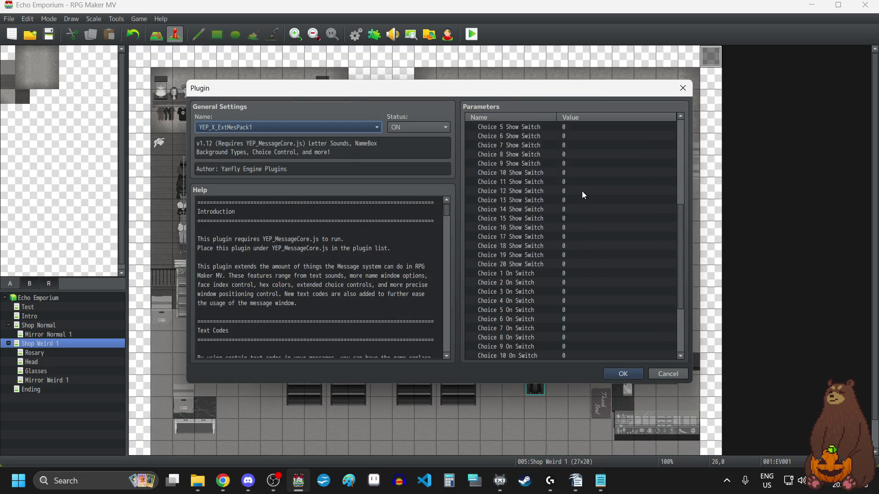
scroll(581, 190, "up", 10)
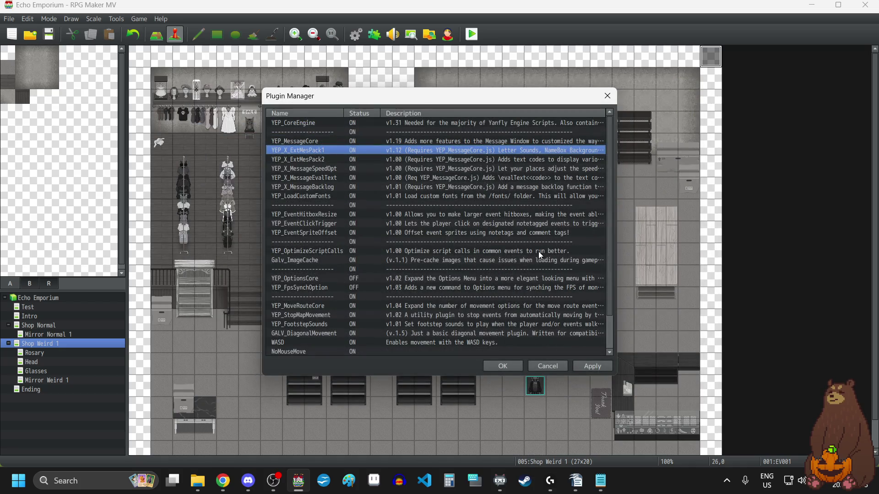
double_click(427, 141)
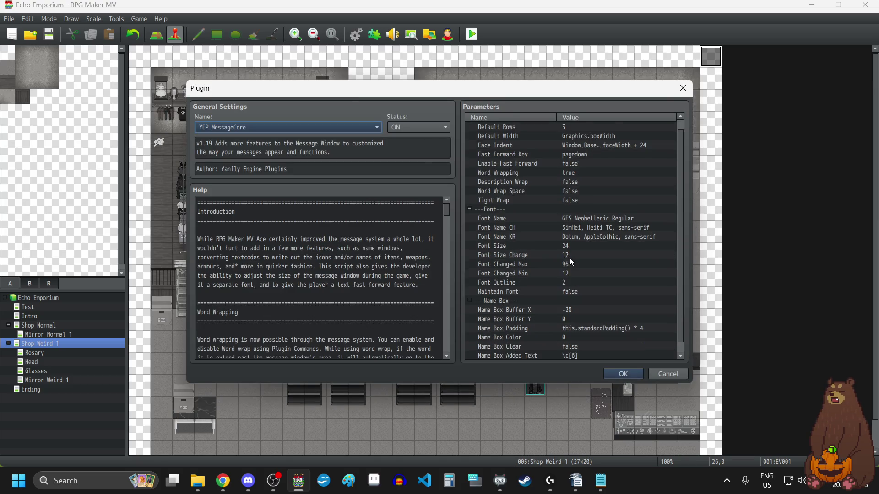
Read YEP_MessageCore's help on the name window and text codes down to the Changelog.
scroll(569, 257, "down", 1)
scroll(294, 305, "down", 3)
scroll(294, 305, "down", 5)
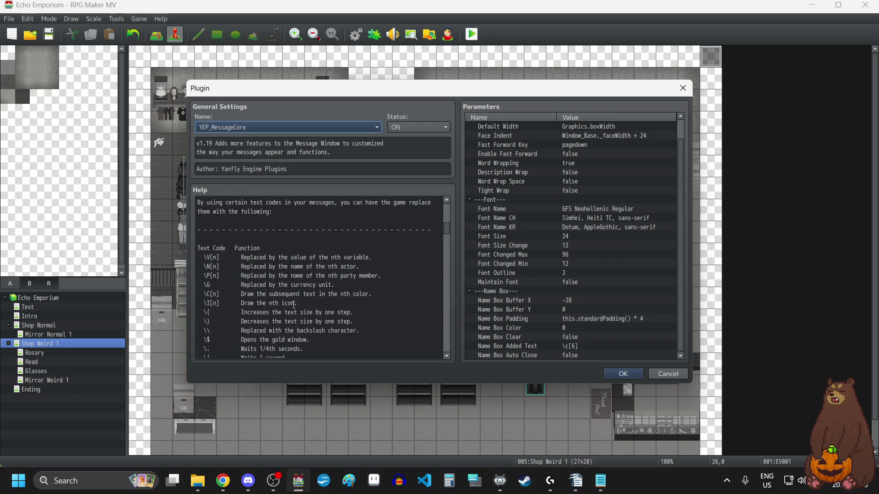
scroll(294, 304, "down", 5)
scroll(293, 303, "down", 2)
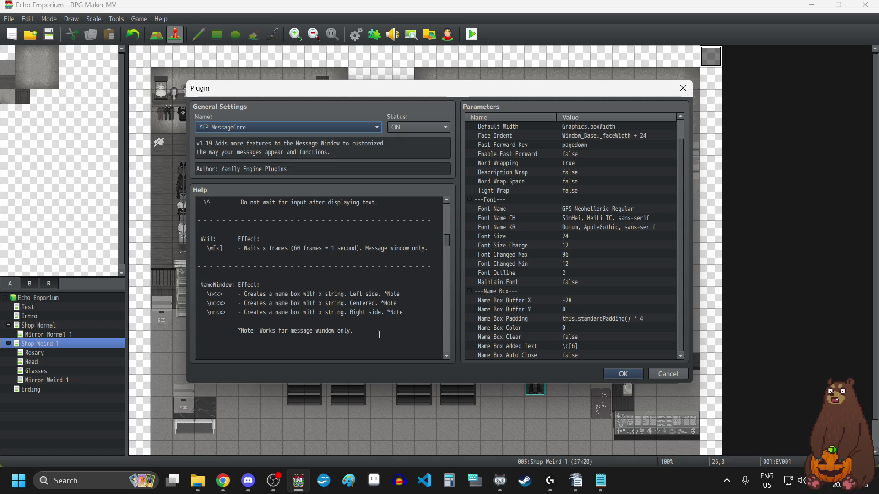
scroll(379, 334, "down", 4)
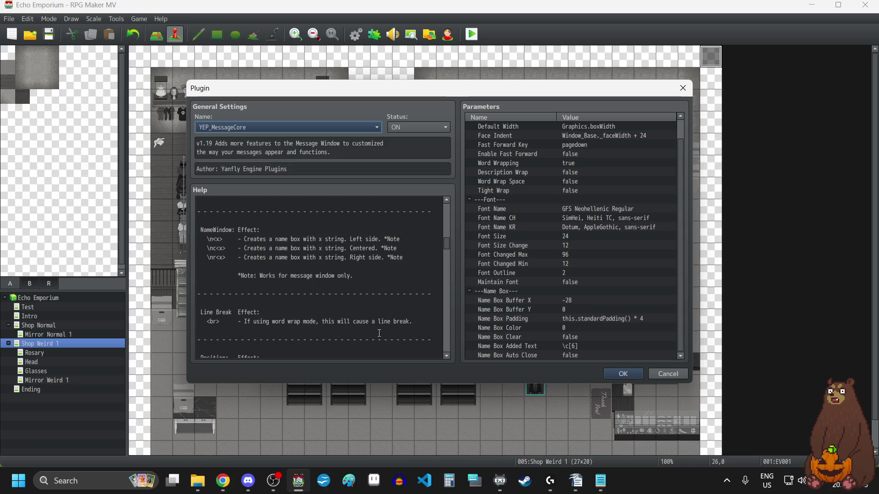
scroll(379, 333, "down", 8)
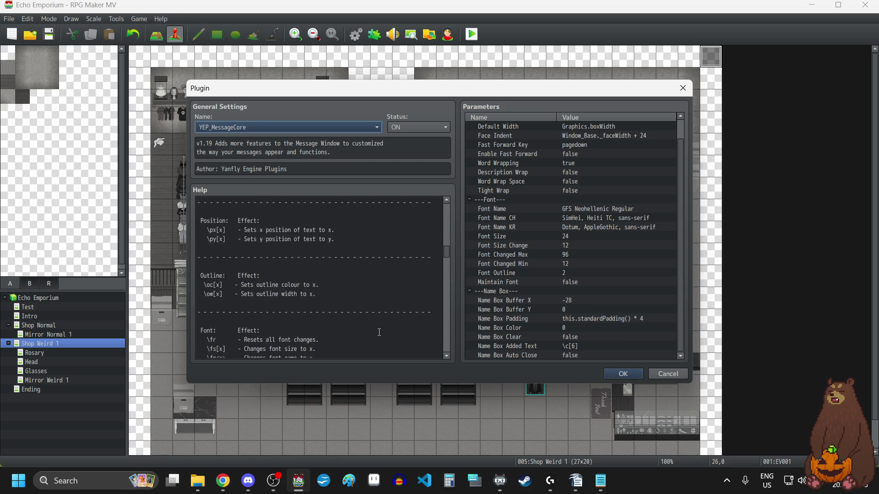
scroll(379, 332, "down", 3)
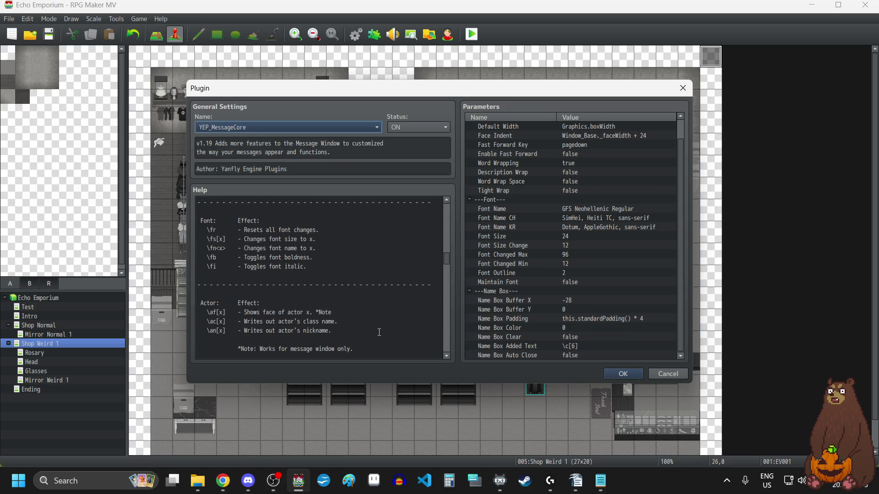
scroll(379, 332, "down", 1)
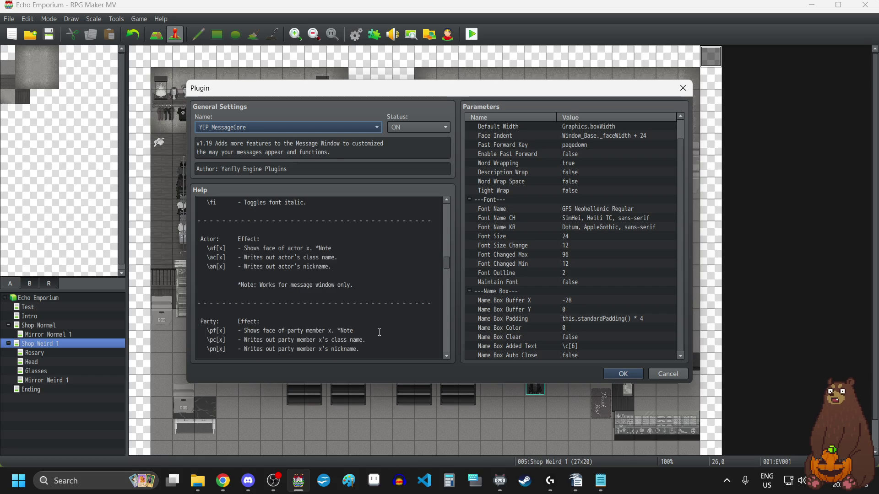
scroll(379, 333, "down", 3)
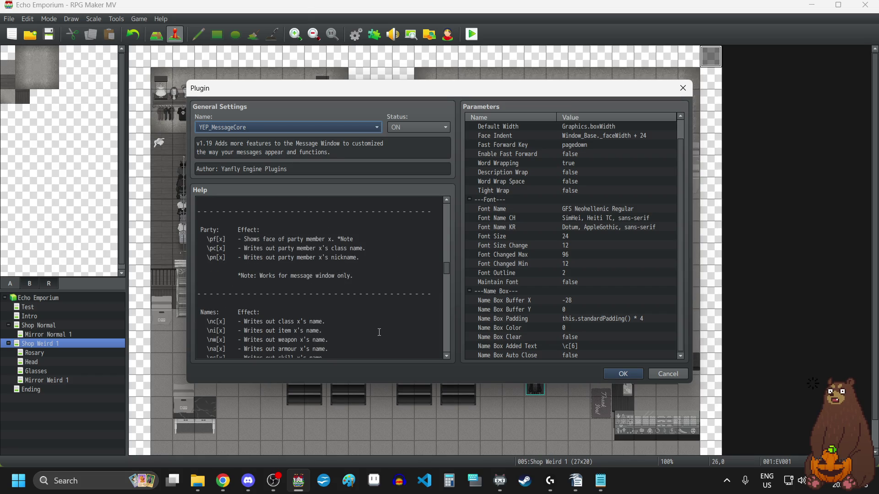
scroll(379, 332, "down", 3)
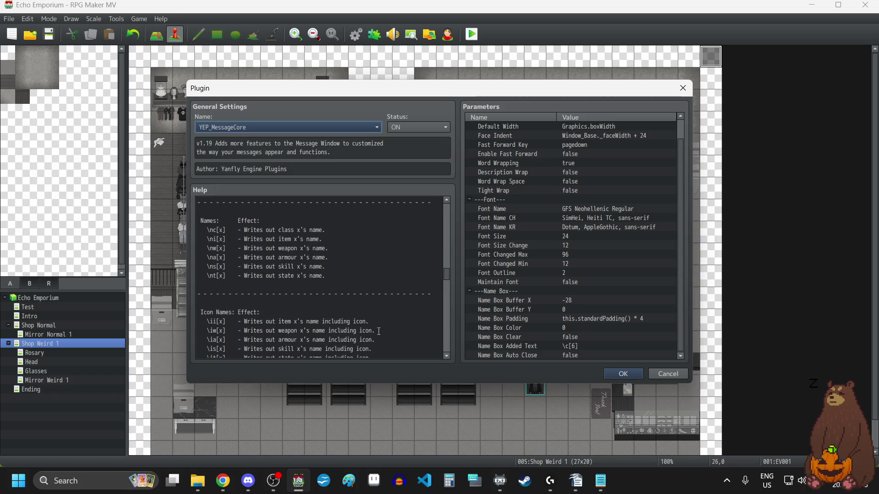
scroll(379, 331, "down", 3)
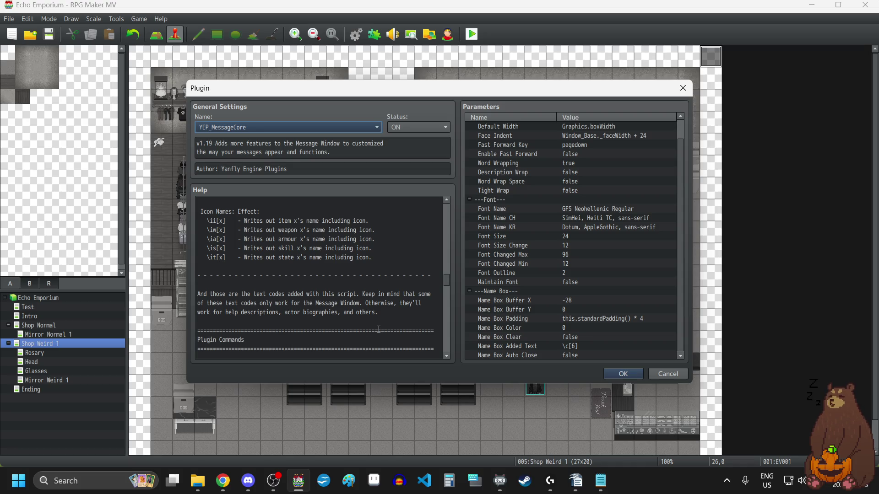
scroll(379, 330, "down", 1)
scroll(380, 330, "down", 4)
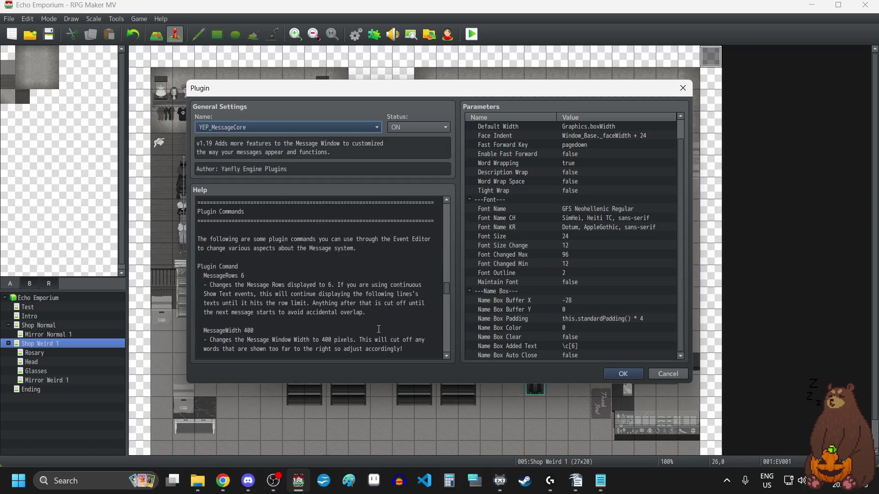
scroll(378, 330, "down", 3)
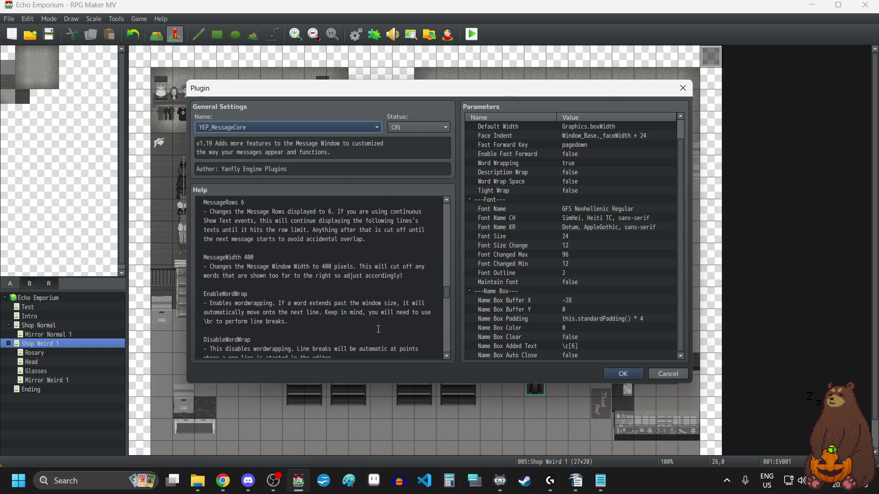
scroll(378, 330, "down", 4)
scroll(378, 330, "down", 3)
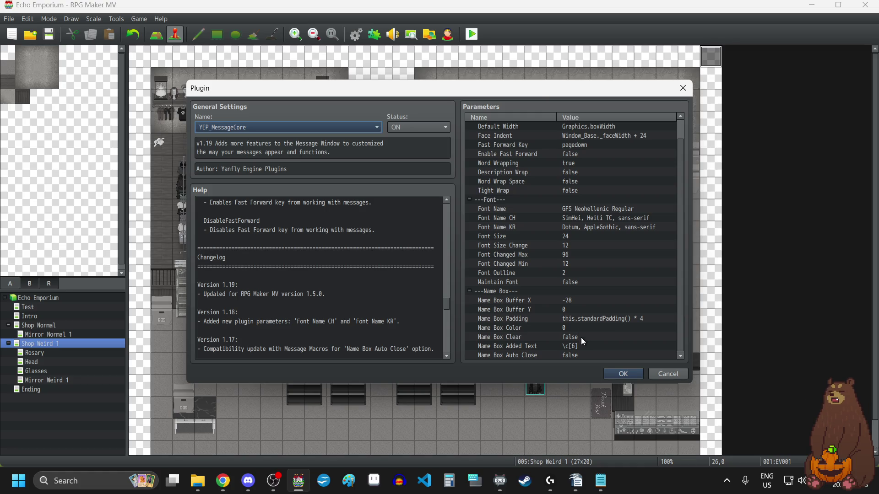
scroll(591, 312, "up", 2)
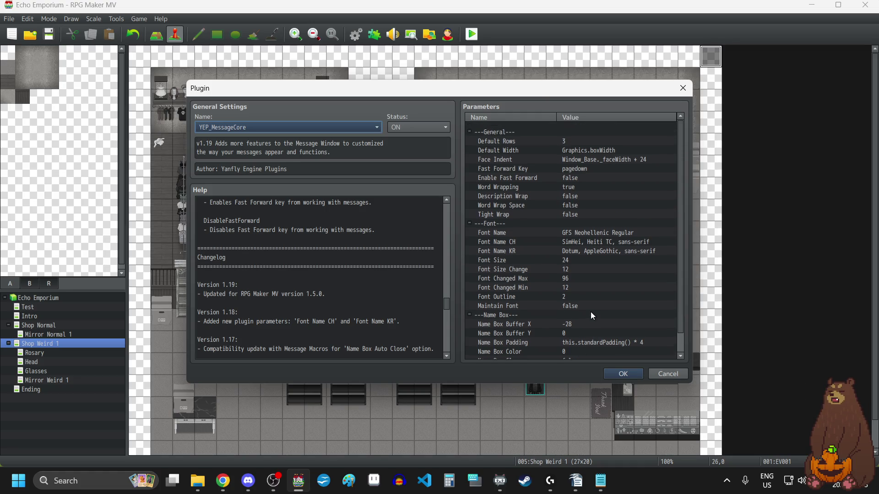
scroll(590, 312, "down", 2)
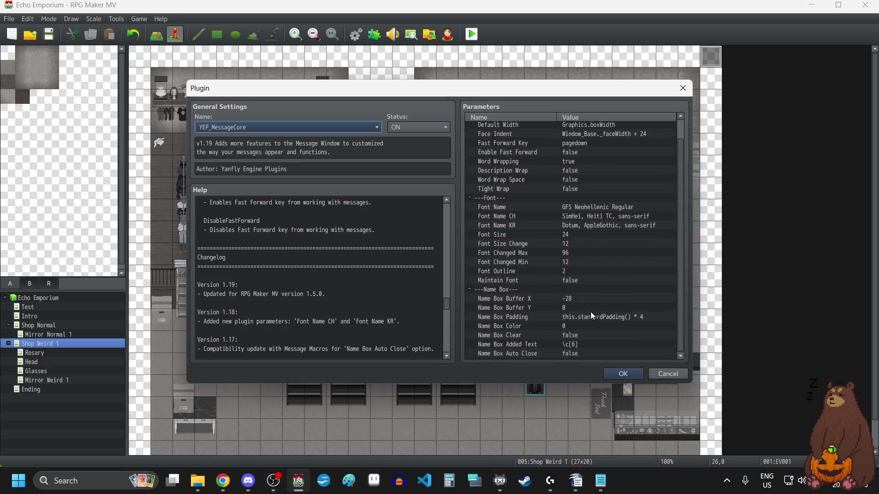
Set YEP_MessageCore's Name Box Clear parameter to true.
double_click(576, 336)
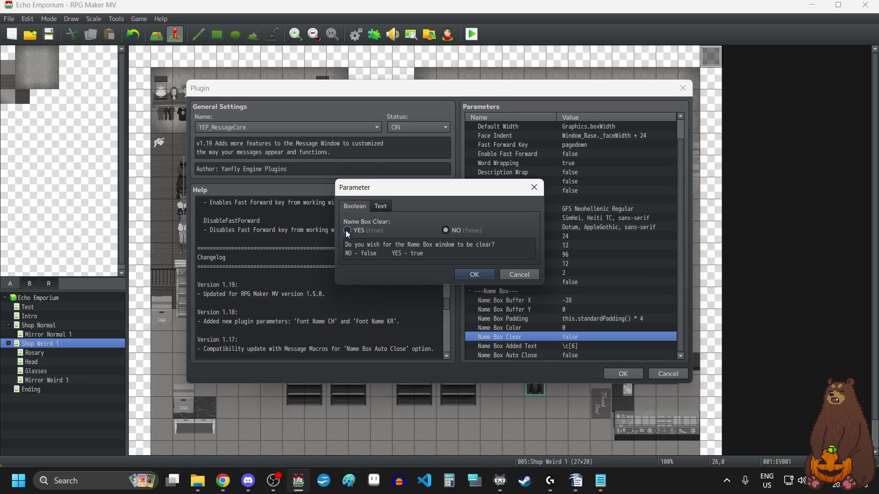
left_click(347, 230)
left_click(478, 276)
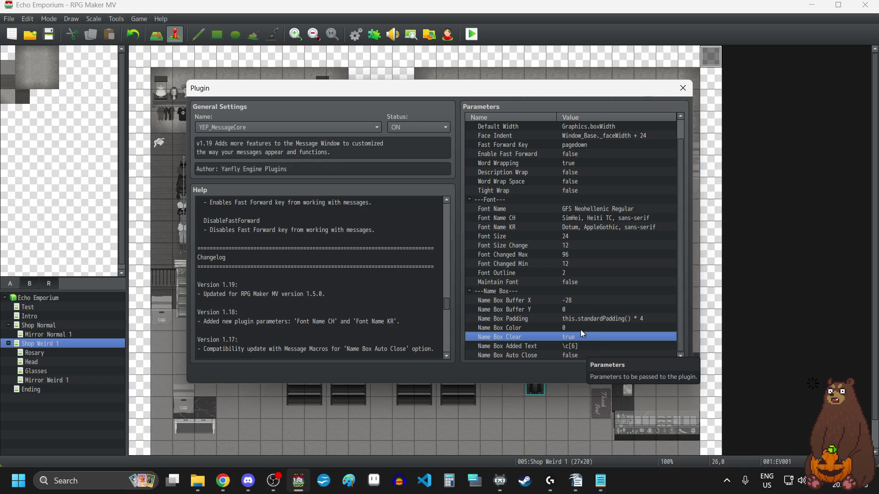
Set Name Box Color to 1 and save the plugin settings.
double_click(580, 328)
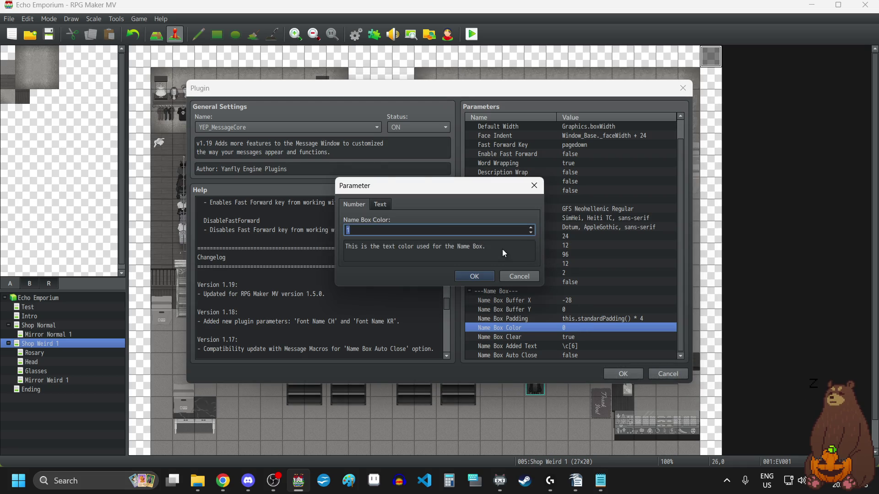
type("1")
left_click(474, 276)
left_click(618, 374)
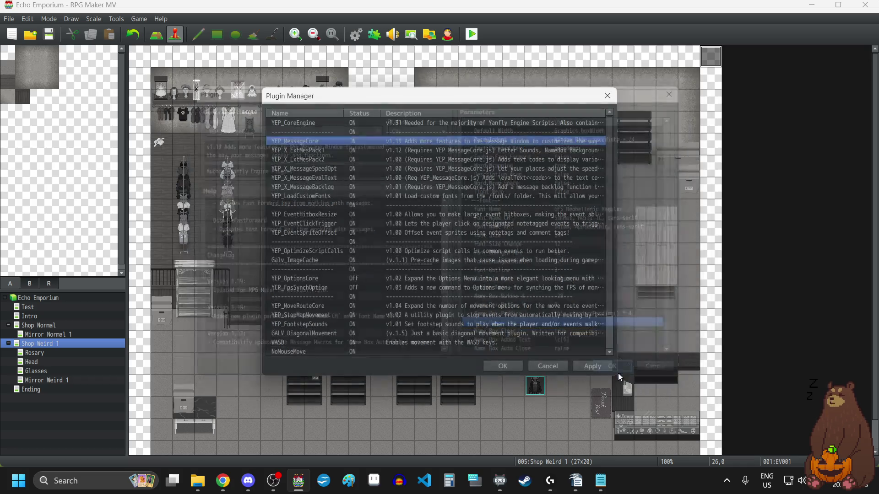
left_click(515, 365)
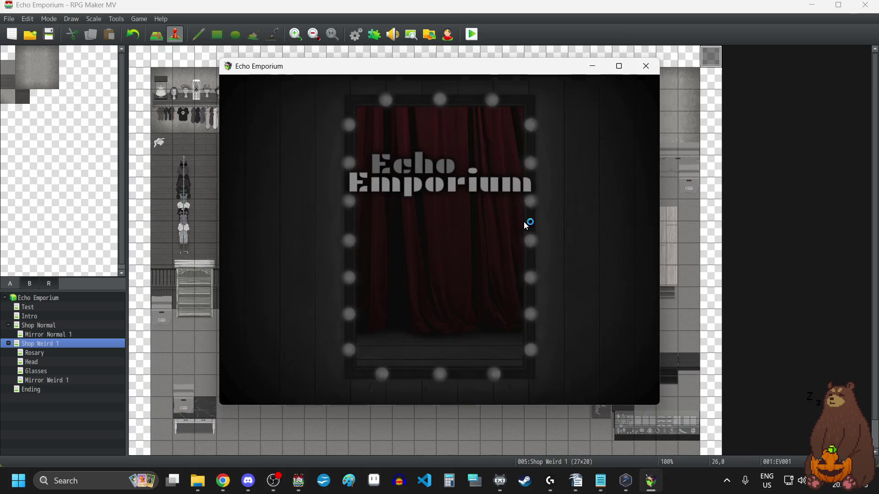
Start a New Game to view Layla's name box over the test message, then close the playtest.
left_click(504, 282)
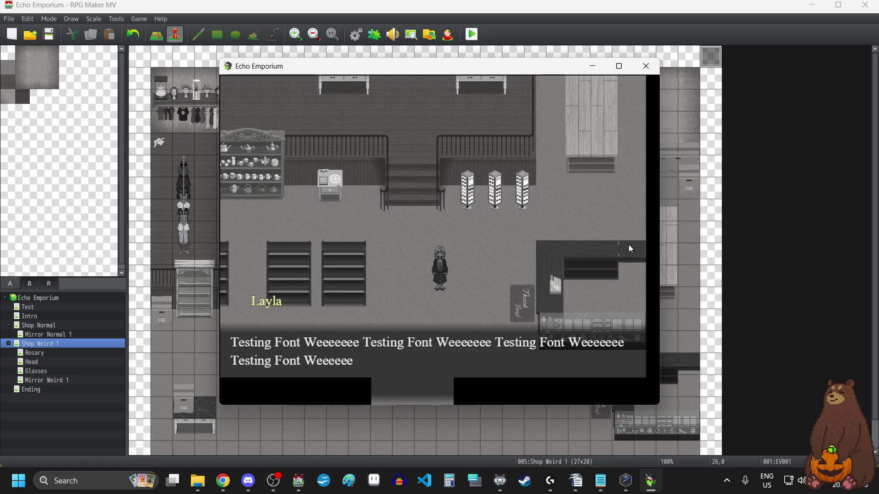
left_click(645, 66)
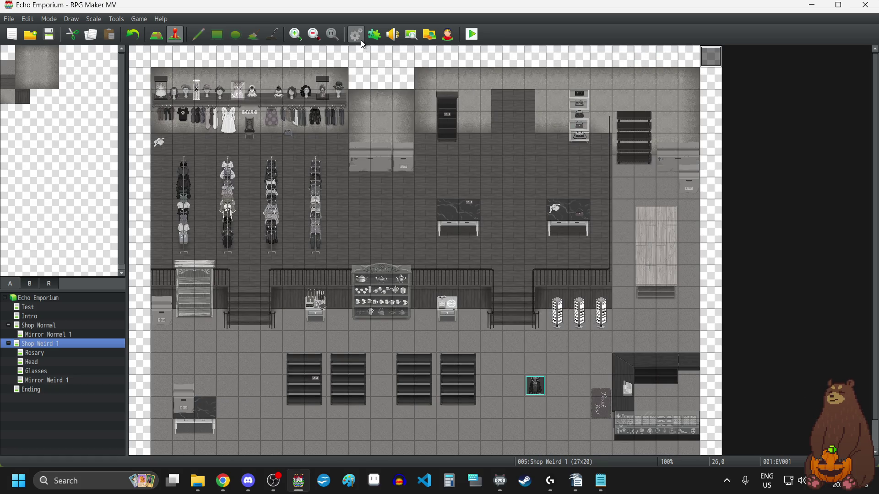
Lower YEP_MessageCore's Name Box Color from 1 to 0 and apply the plugin changes.
left_click(374, 35)
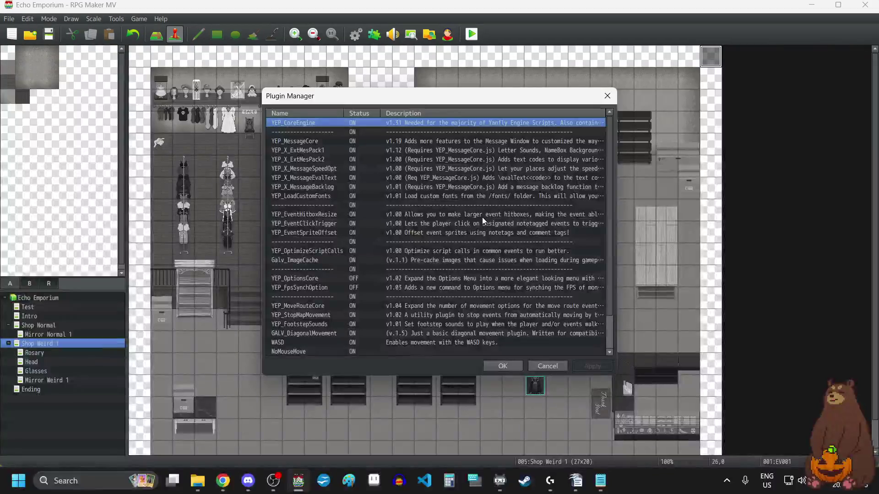
double_click(355, 141)
scroll(551, 217, "down", 1)
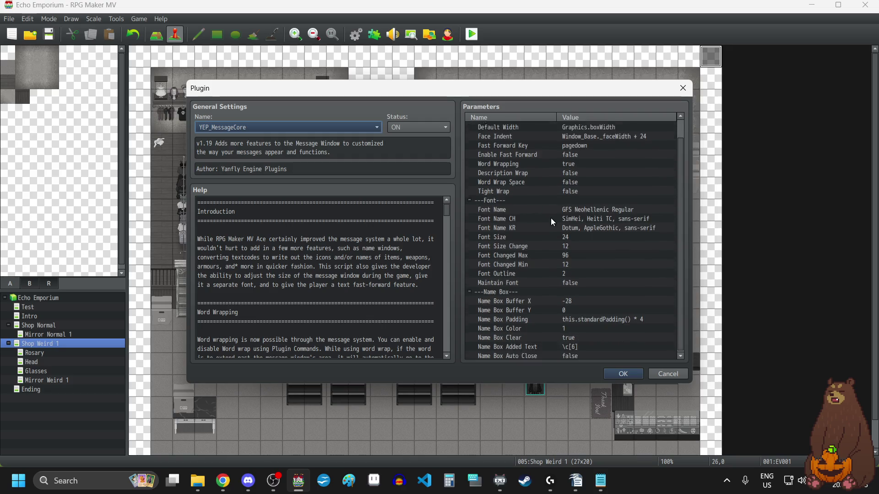
double_click(579, 326)
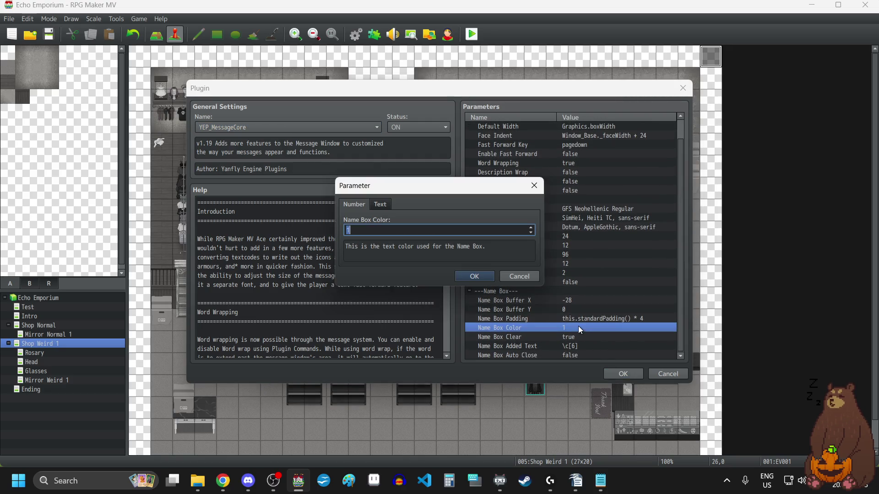
left_click(531, 232)
left_click(476, 275)
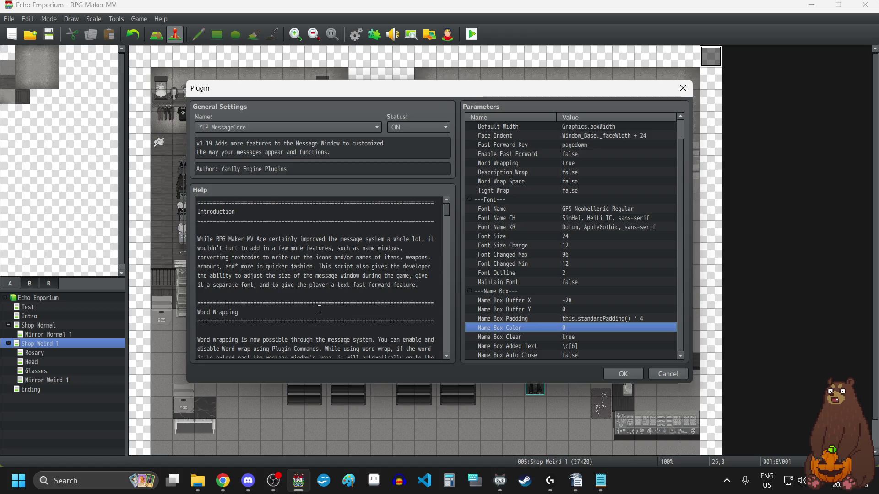
left_click(614, 376)
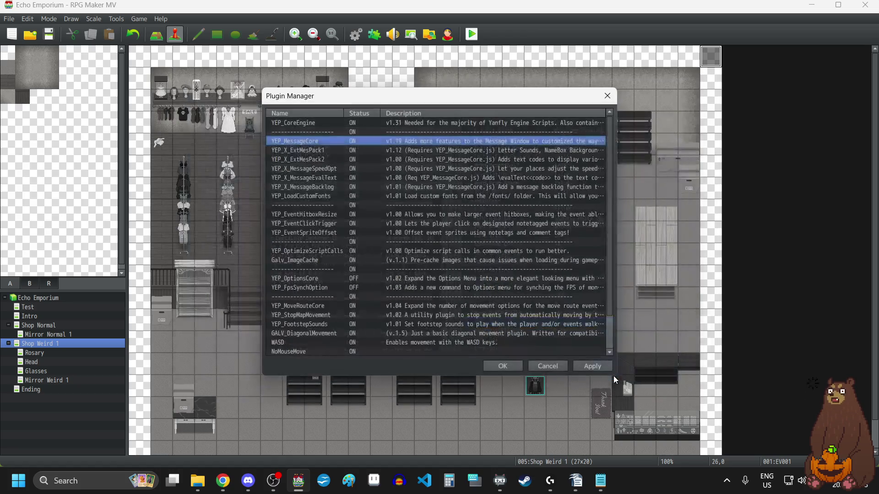
left_click(513, 370)
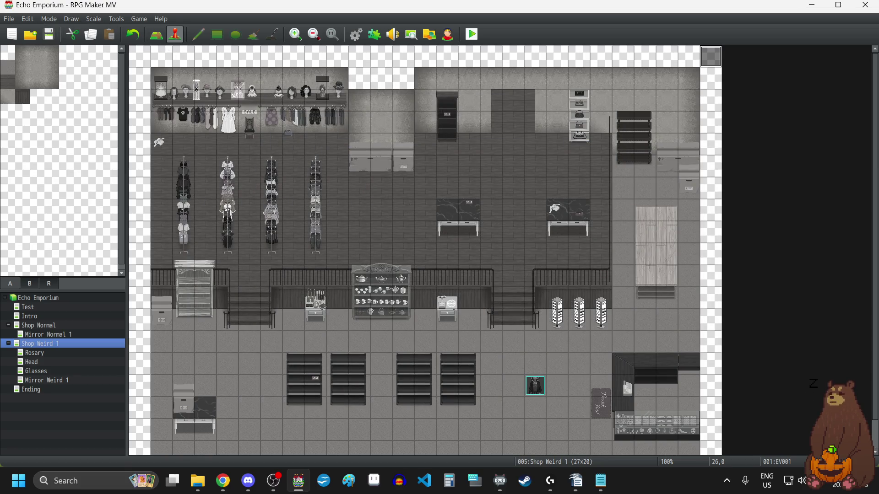
Switch to the Cleave Together Demo and inspect its YEP_MessageCore Name Box Added Text value.
key("alt+Tab")
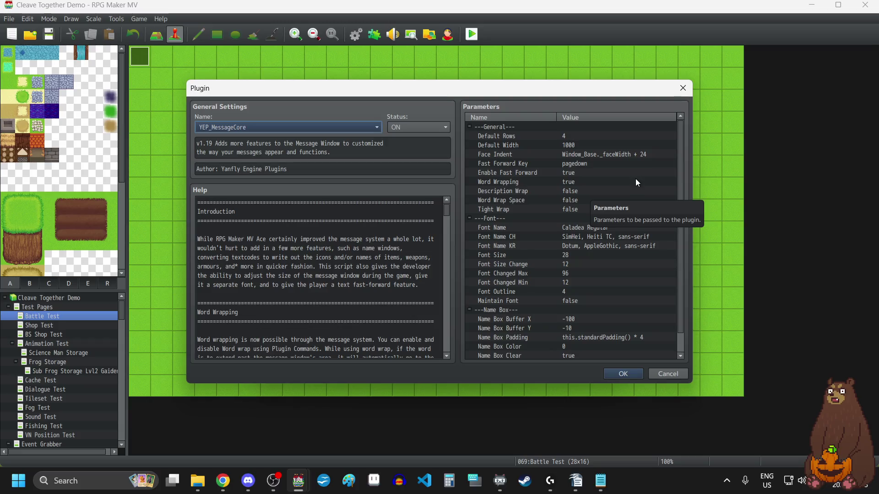
scroll(637, 182, "down", 1)
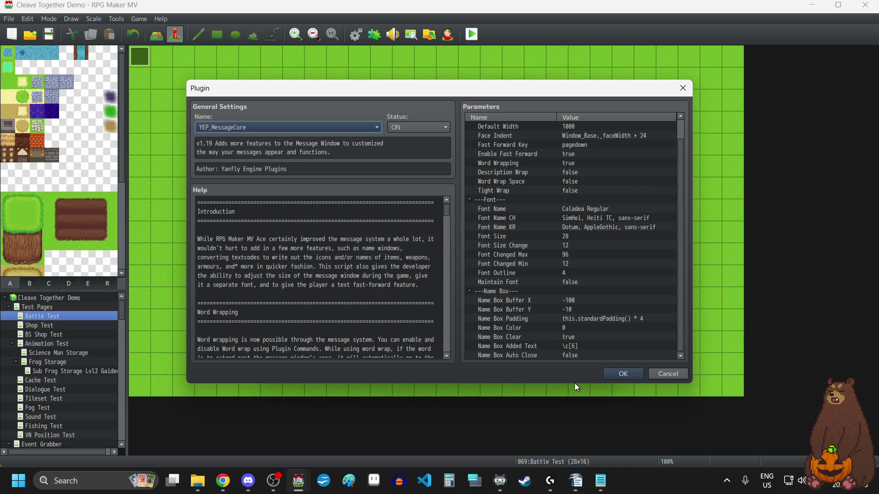
double_click(568, 347)
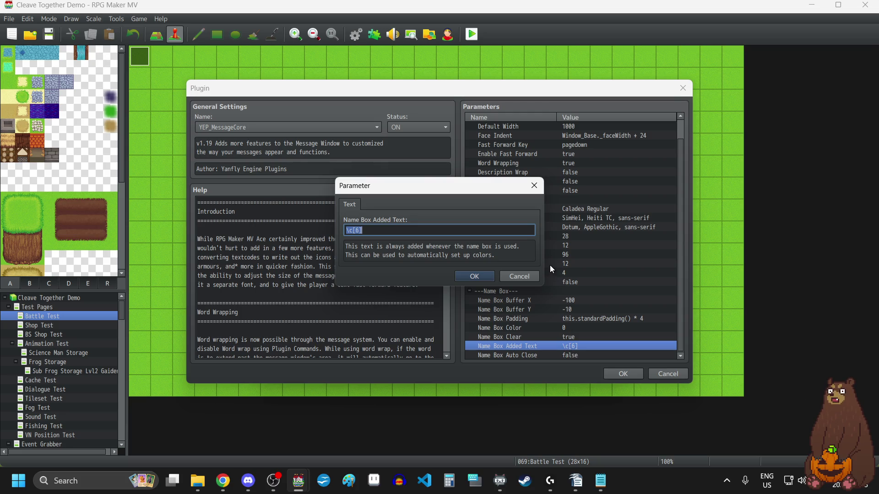
left_click(534, 186)
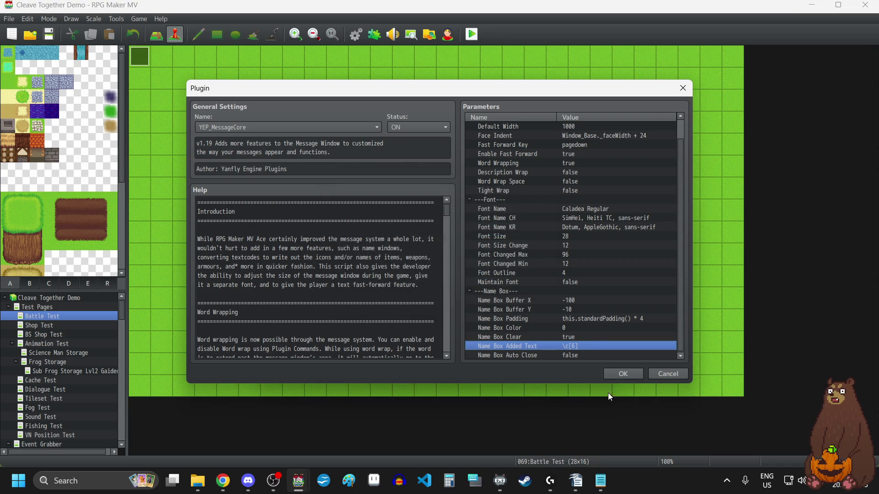
Review Name Box Auto Close and the help text codes, then close the plugin windows.
left_click(584, 356)
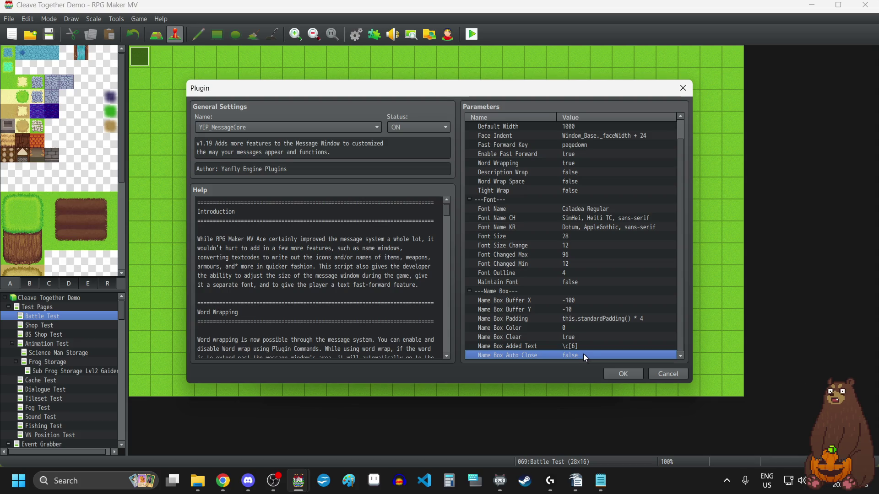
scroll(321, 318, "down", 3)
scroll(321, 318, "down", 10)
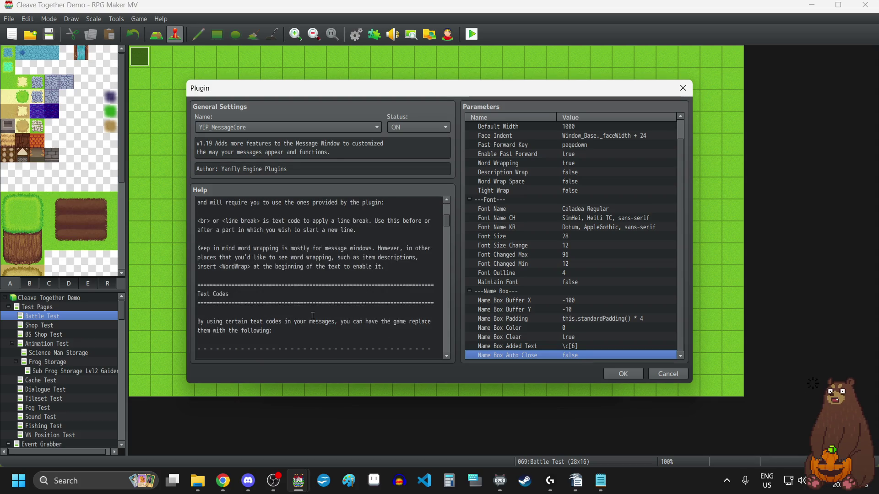
scroll(314, 317, "down", 13)
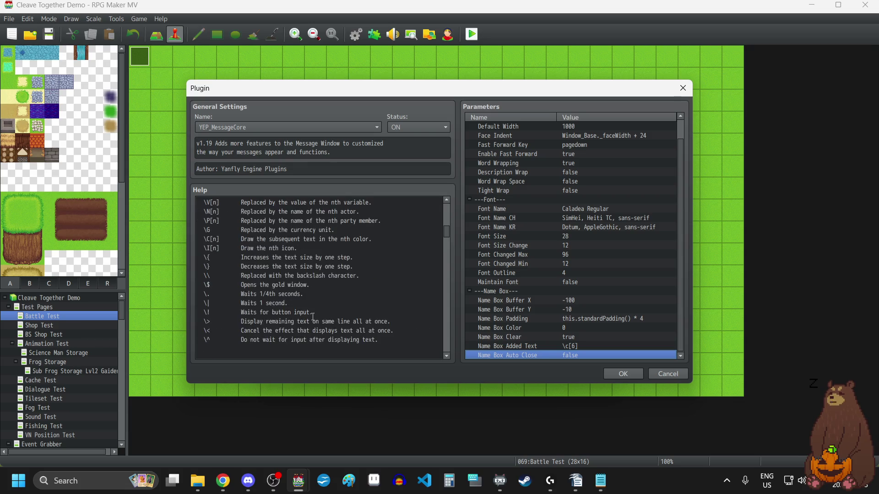
scroll(313, 317, "down", 7)
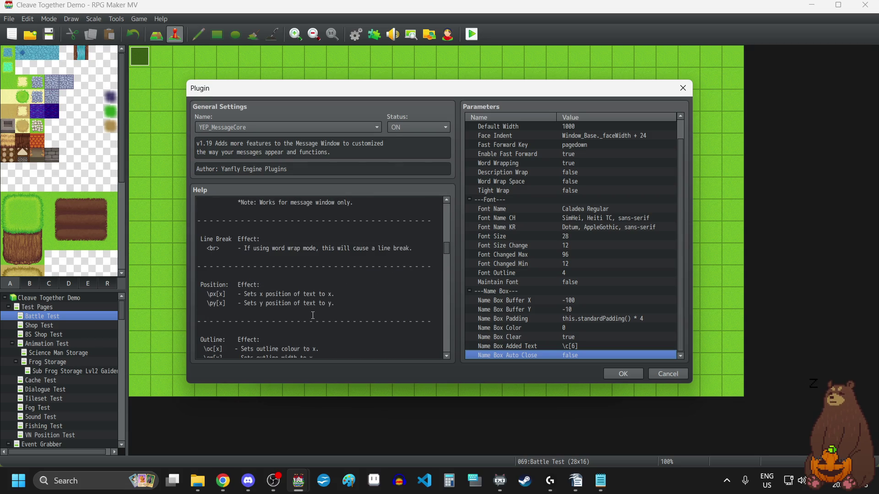
scroll(313, 315, "down", 10)
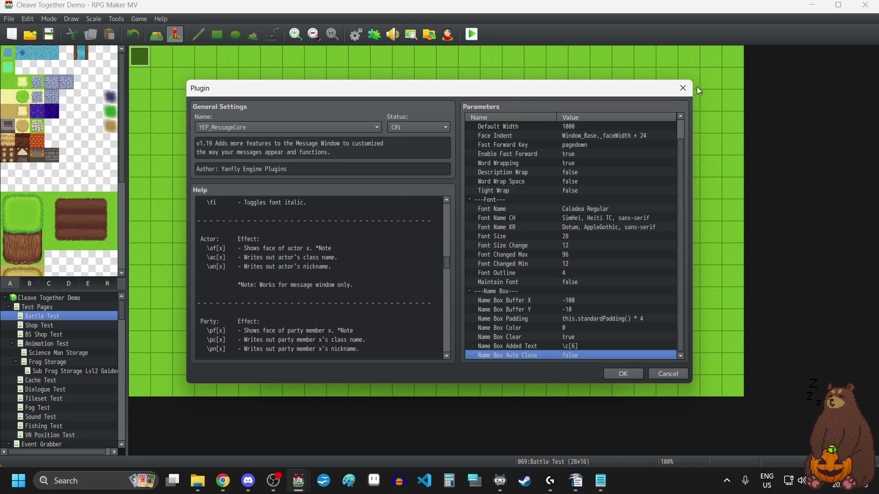
left_click(683, 87)
left_click(607, 96)
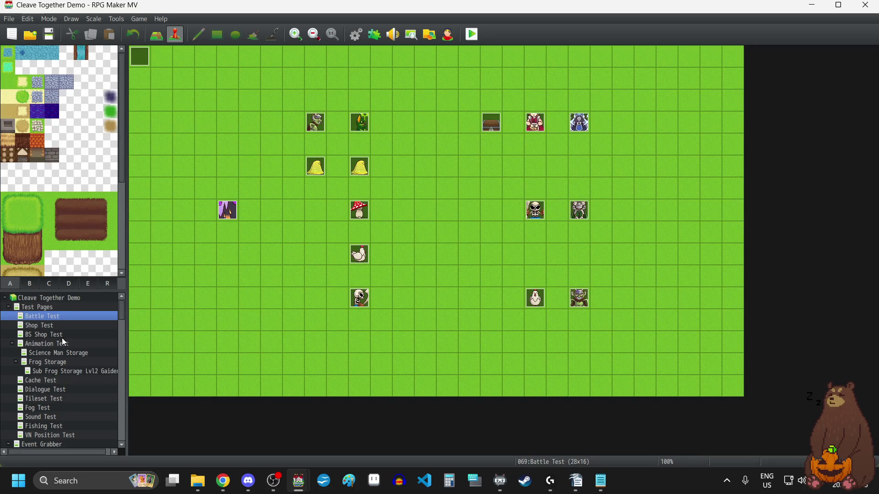
Set the player's starting position on a tile of the Dialogue Test map.
left_click(45, 390)
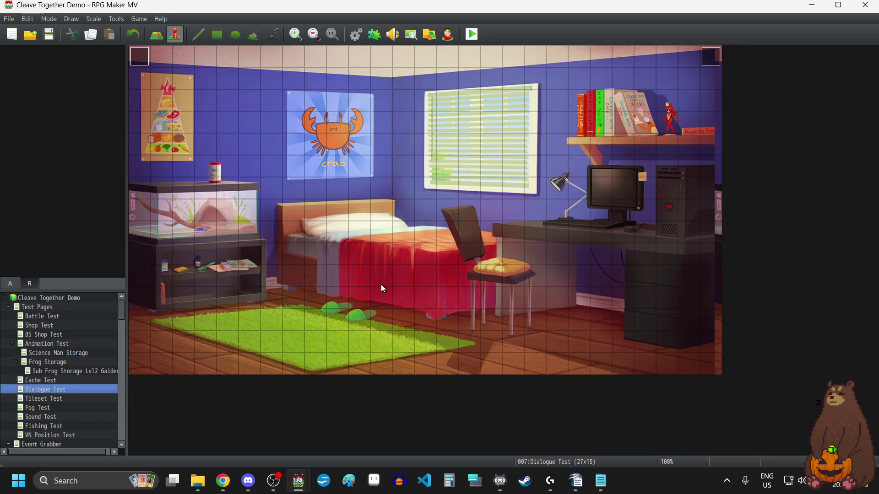
right_click(161, 57)
mouse_move(201, 178)
left_click(296, 182)
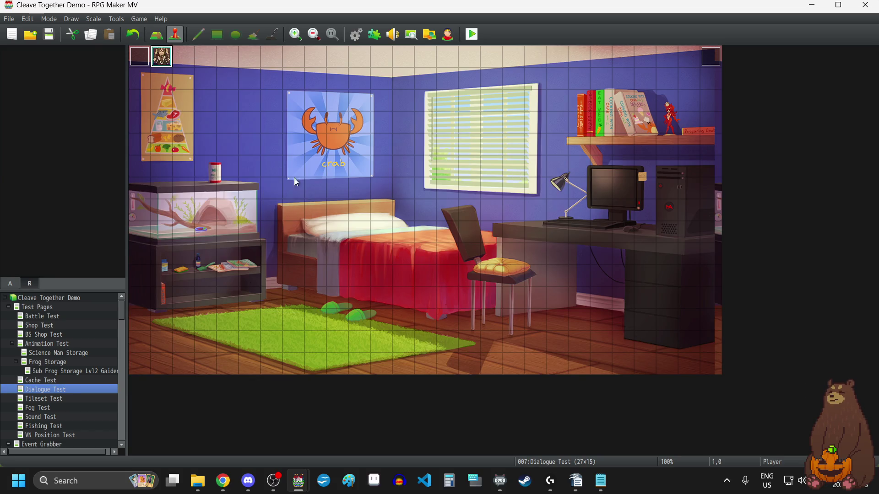
Save and playtest a New Game to see the Choice Box name box, then return to Echo Emporium.
left_click(472, 34)
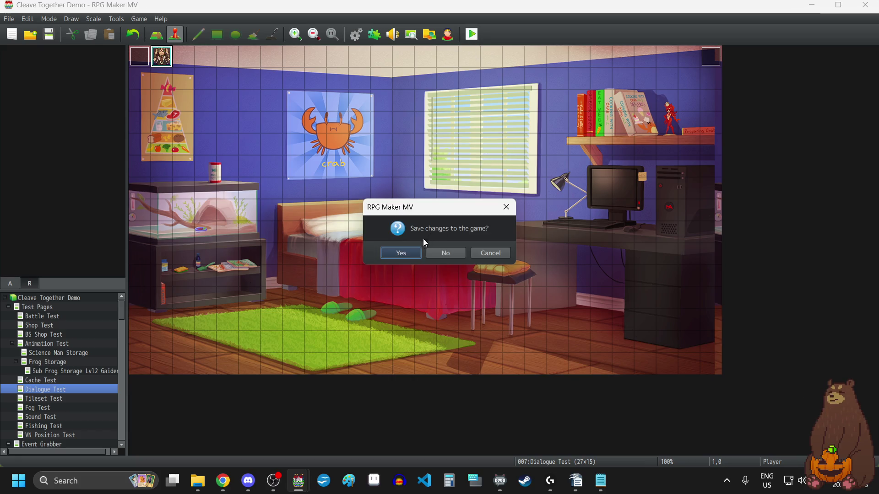
key("Return")
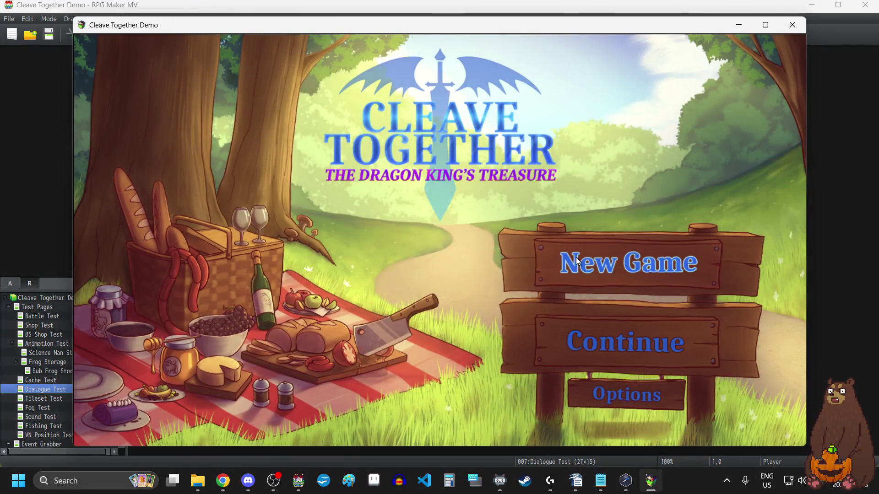
left_click(576, 259)
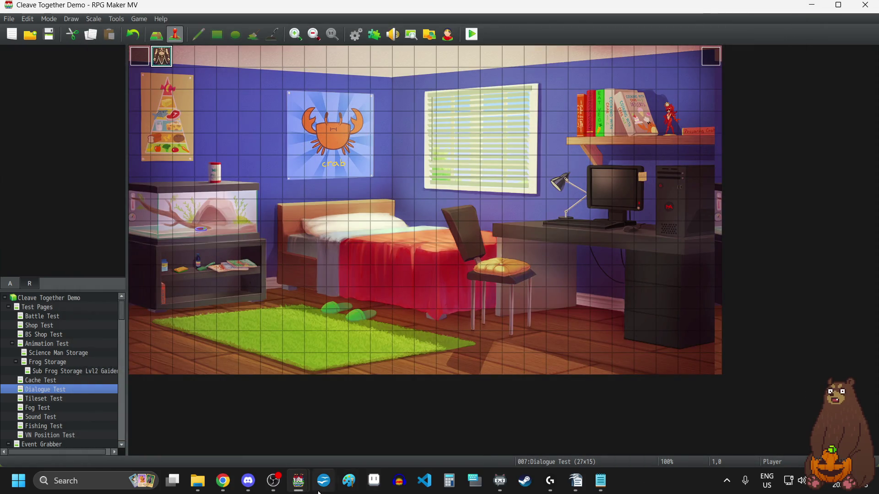
mouse_move(297, 487)
left_click(237, 427)
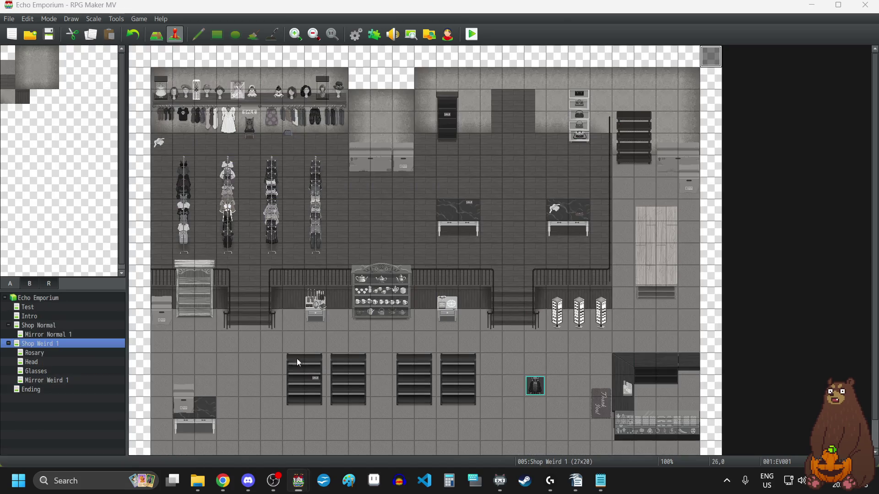
left_click(374, 35)
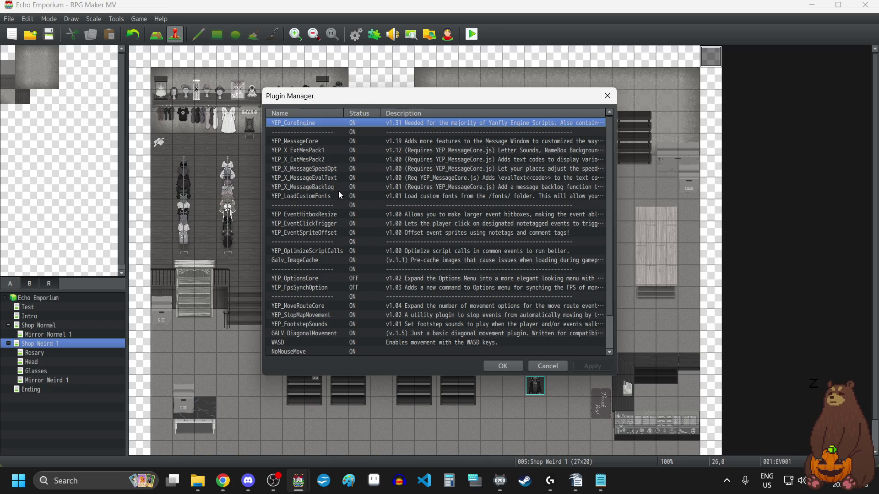
double_click(336, 141)
scroll(616, 293, "down", 2)
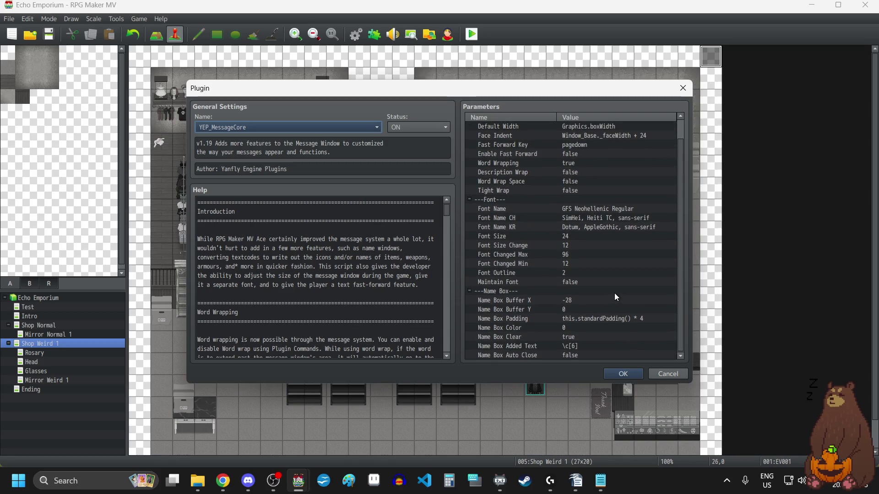
left_click(575, 349)
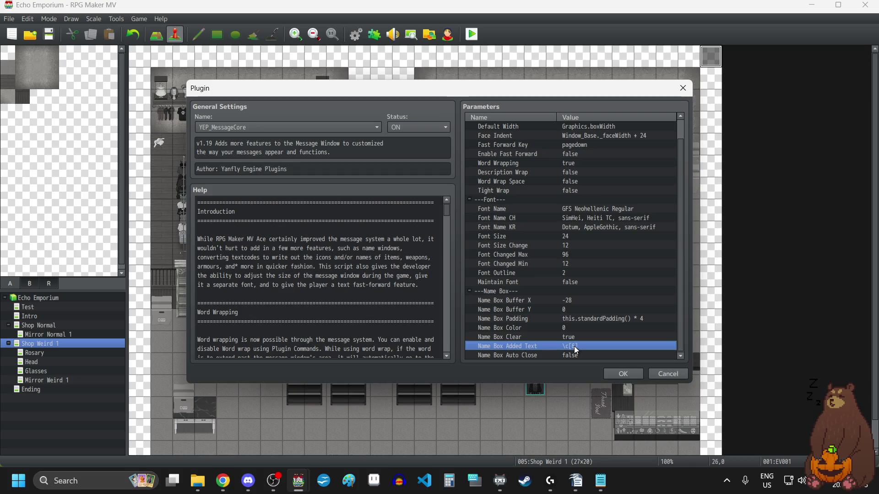
left_click(682, 88)
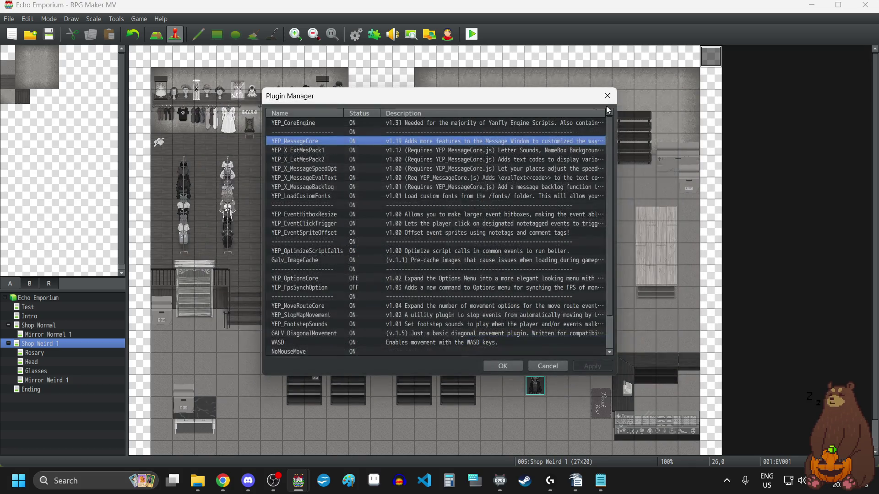
left_click(608, 94)
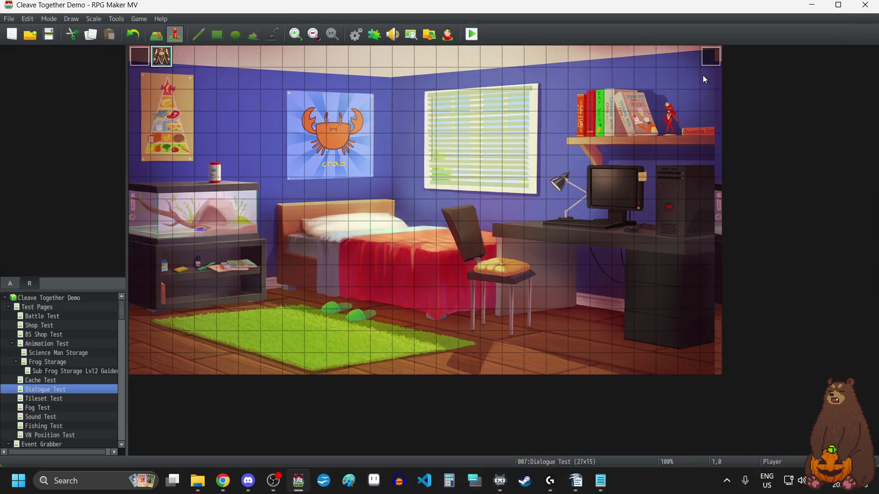
double_click(711, 56)
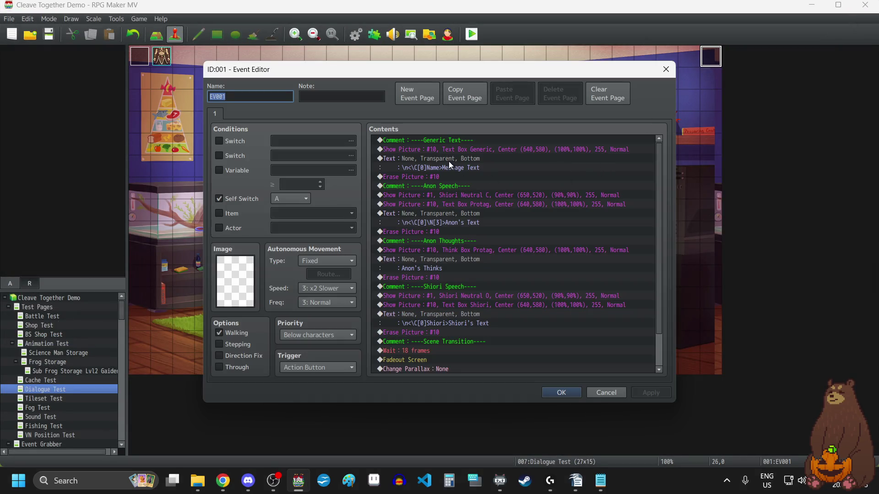
Close the Event Editor and the Cleave Together Demo project window.
left_click(669, 70)
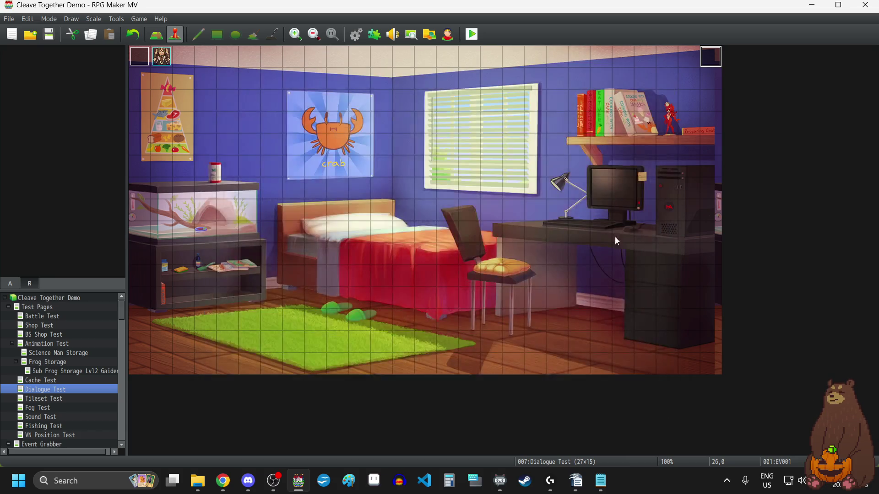
mouse_move(575, 489)
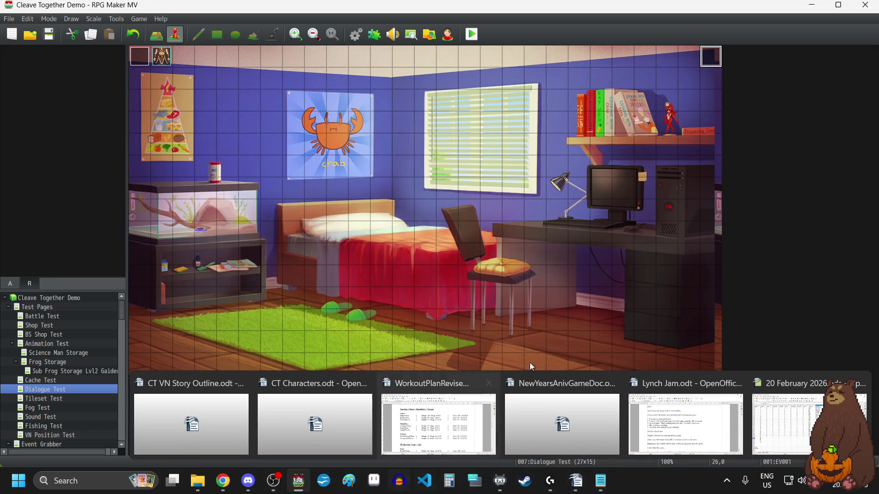
left_click(866, 5)
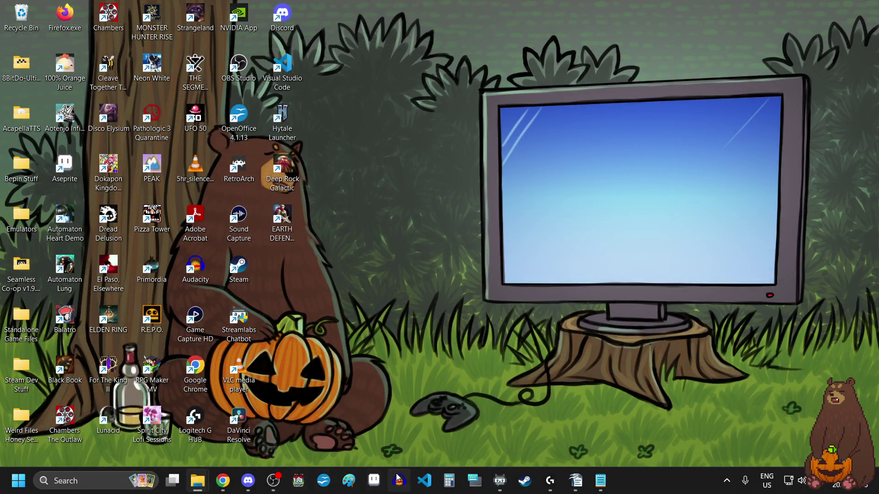
Relaunch RPG Maker MV, close the extra reopened window, and bring File Explorer forward.
left_click(298, 481)
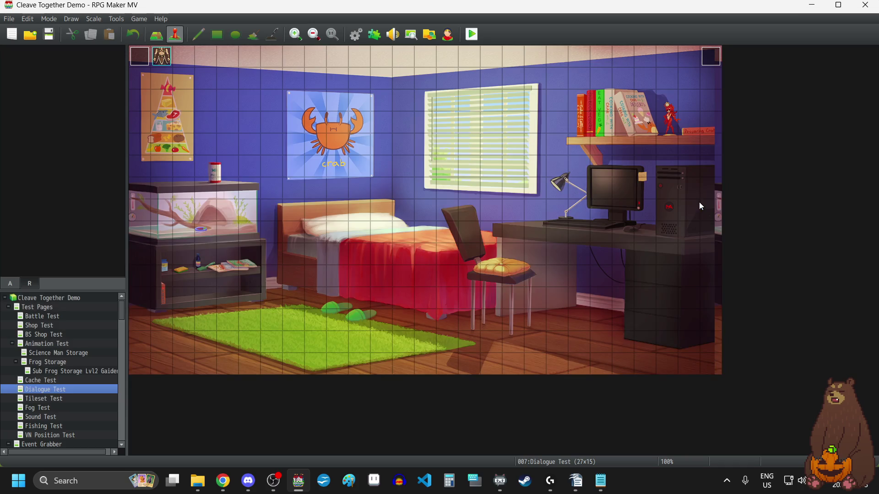
left_click(865, 5)
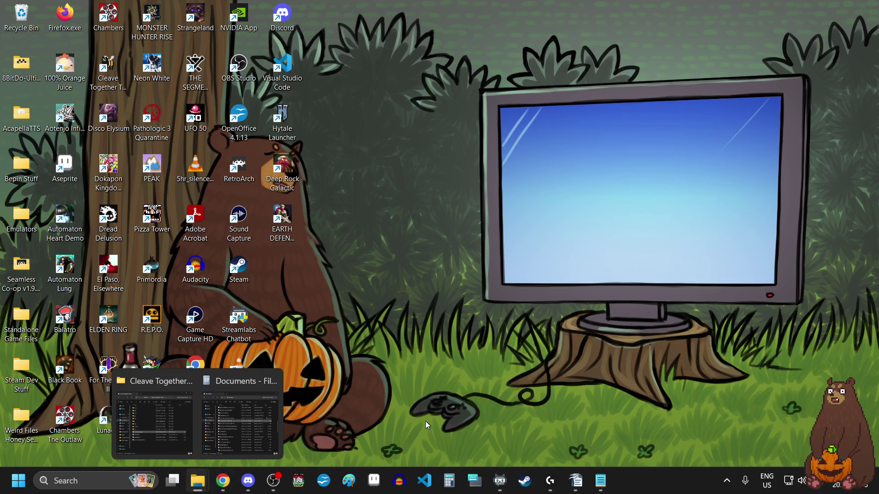
mouse_move(198, 481)
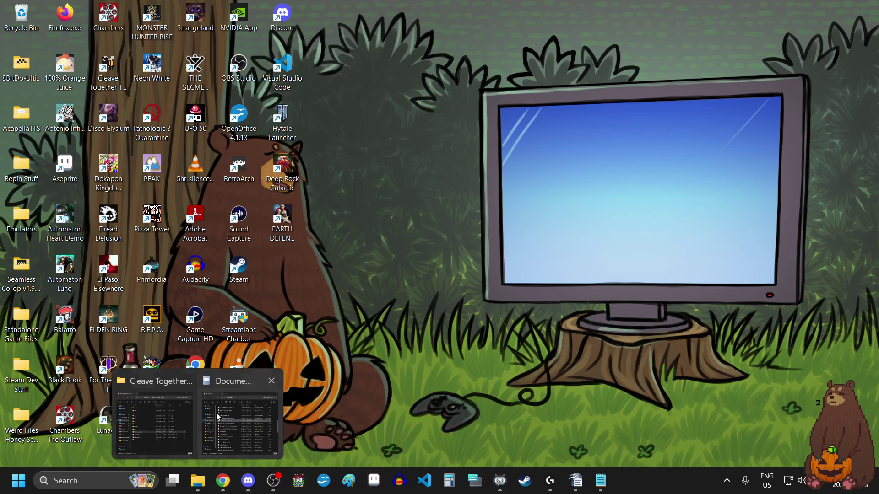
left_click(210, 410)
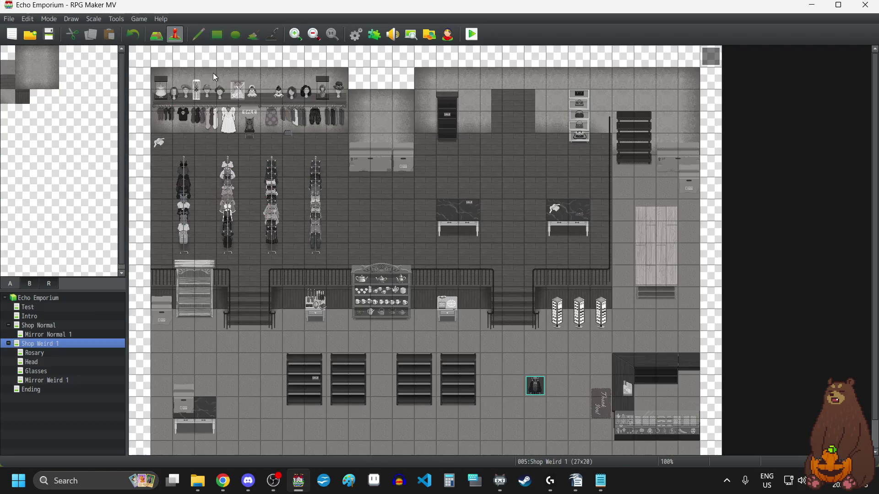
Look through YEP_X_ExtMesPack1's parameters and close its dialog.
left_click(373, 37)
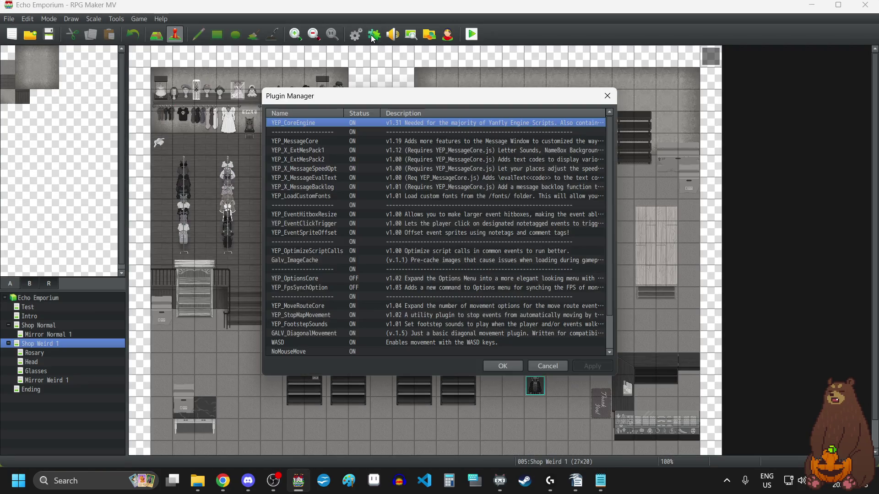
double_click(356, 150)
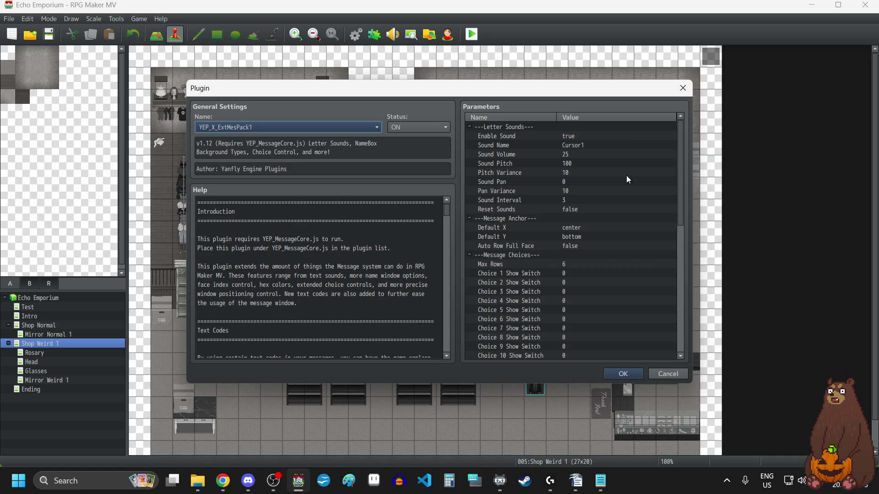
scroll(626, 175, "down", 2)
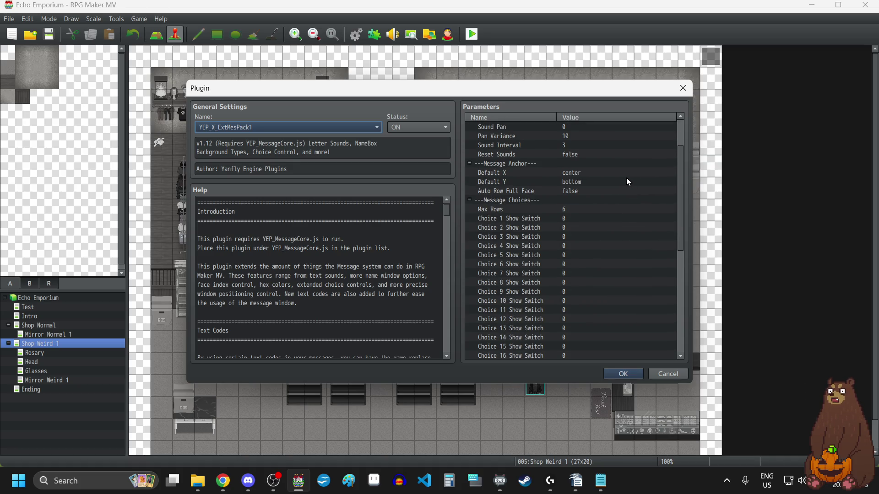
scroll(627, 180, "down", 5)
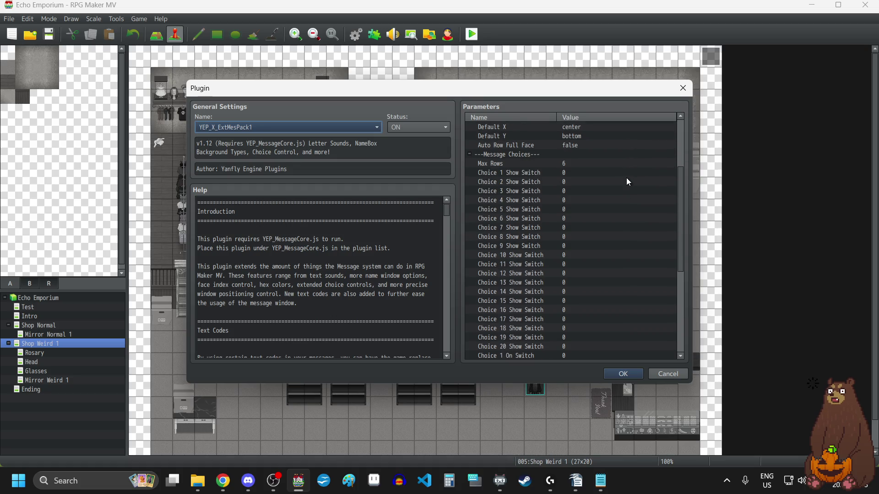
scroll(627, 178, "down", 3)
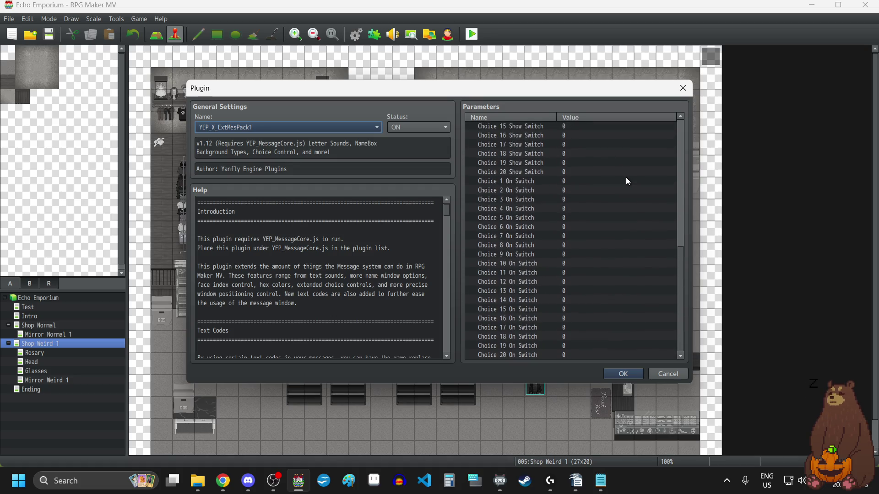
left_click(682, 90)
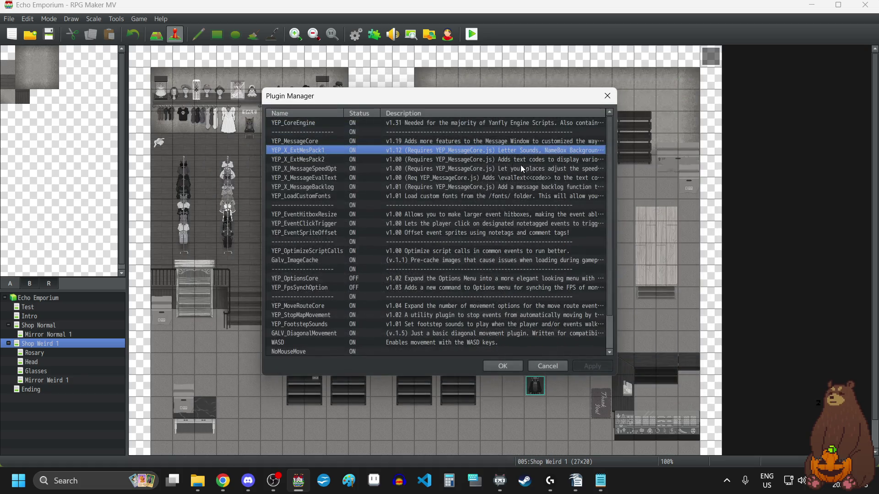
Review YEP_X_ExtMesPack2's parameters, then open YEP_MessageCore scrolled toward its Name Box section.
double_click(322, 160)
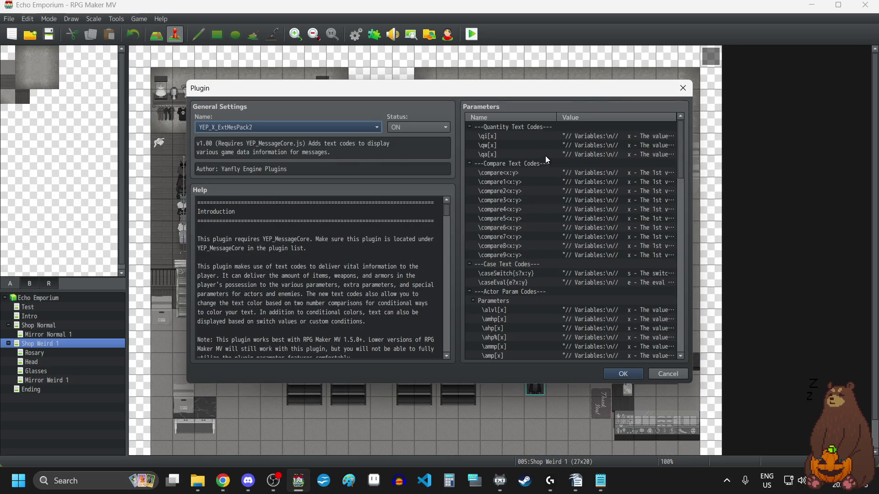
scroll(545, 156, "down", 5)
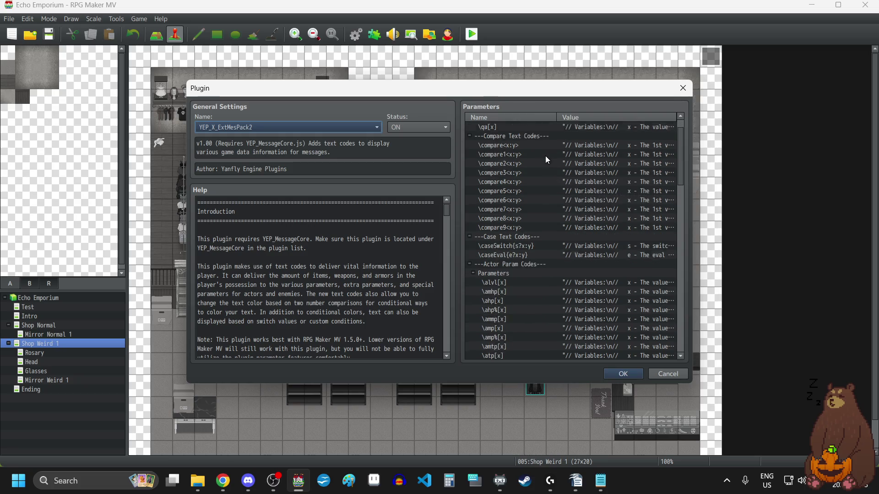
scroll(544, 155, "down", 8)
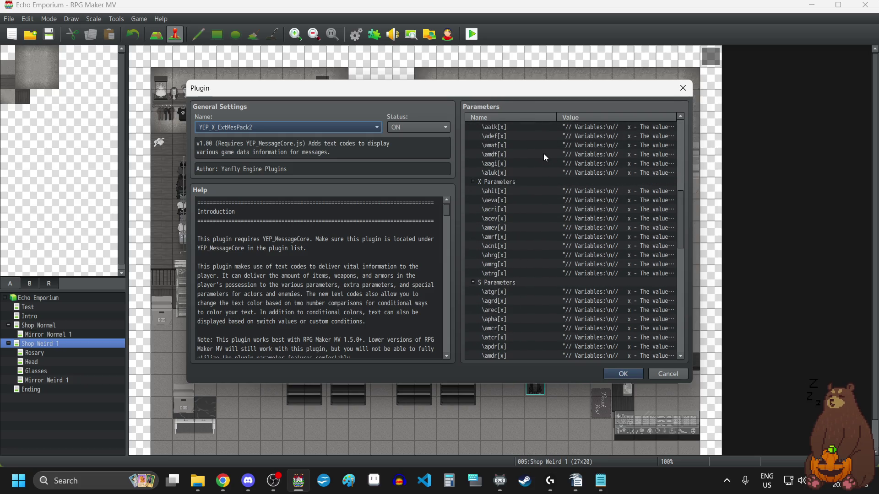
scroll(544, 156, "down", 8)
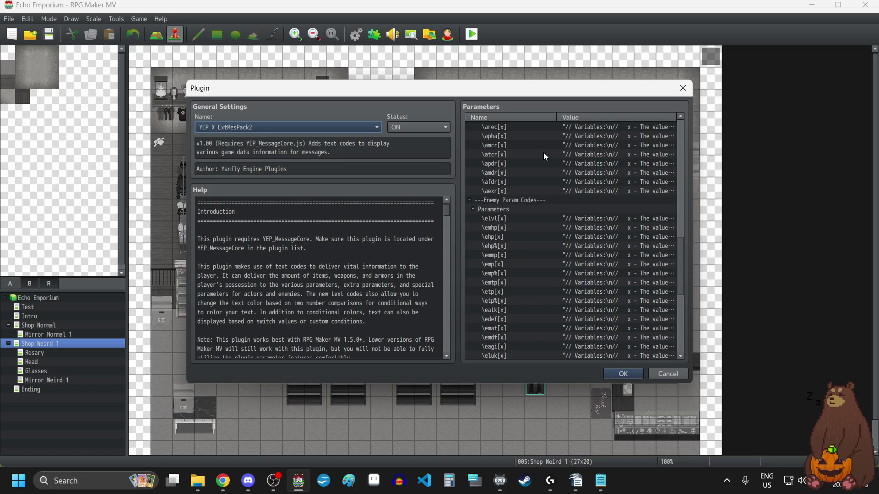
scroll(543, 152, "down", 3)
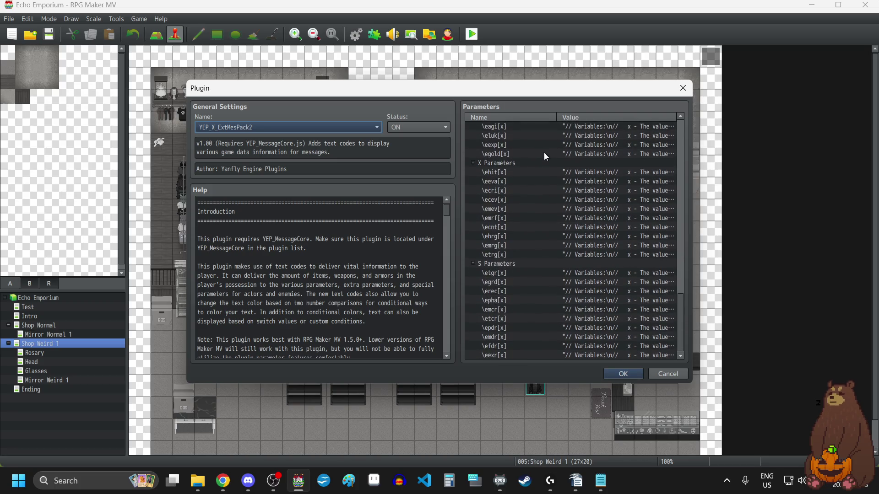
left_click(683, 90)
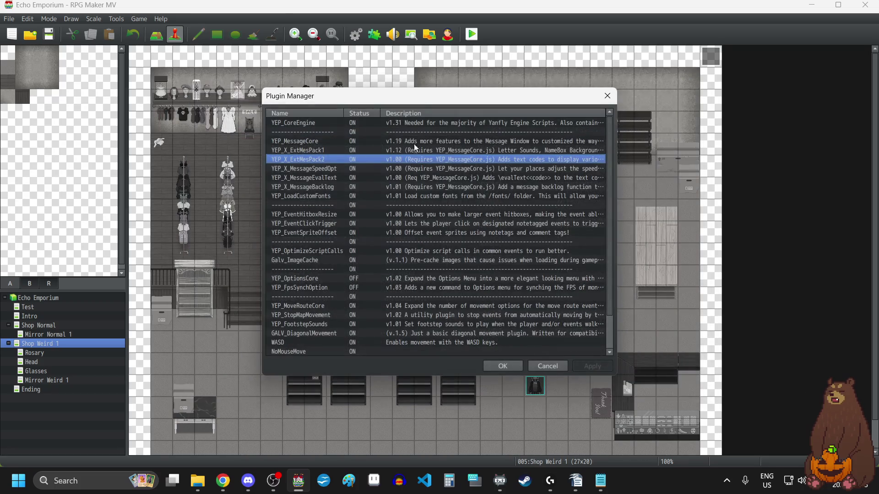
double_click(345, 140)
scroll(568, 292, "down", 1)
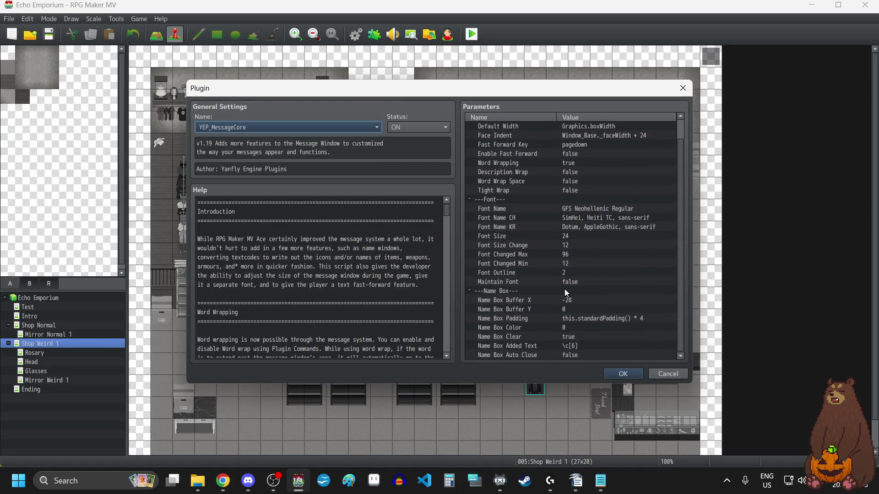
Edit Name Box Added Text from \c[6] to \c[0] and save the YEP_MessageCore settings.
left_click(572, 346)
right_click(572, 345)
left_click(595, 349)
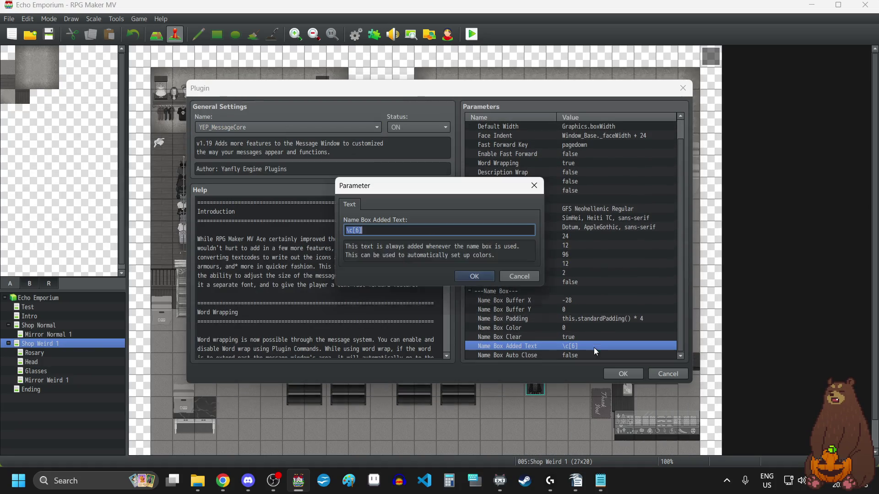
left_click(414, 230)
key("BackSpace")
type("0")
left_click(475, 275)
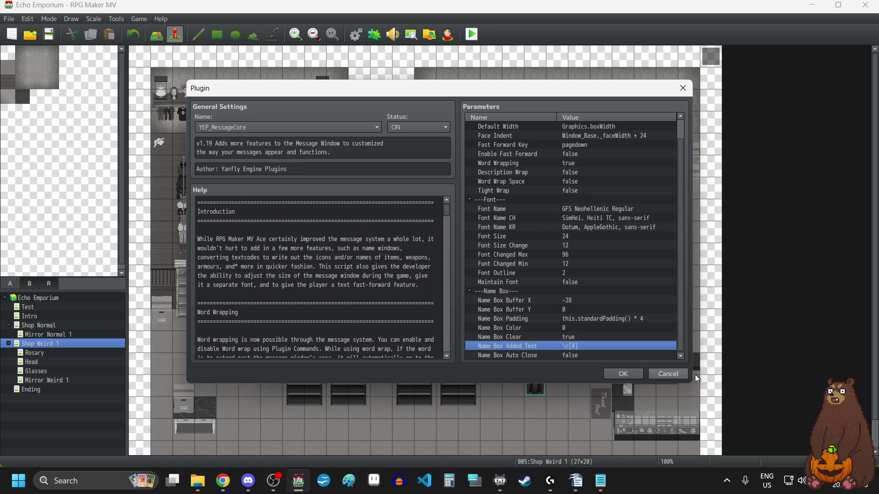
left_click(630, 374)
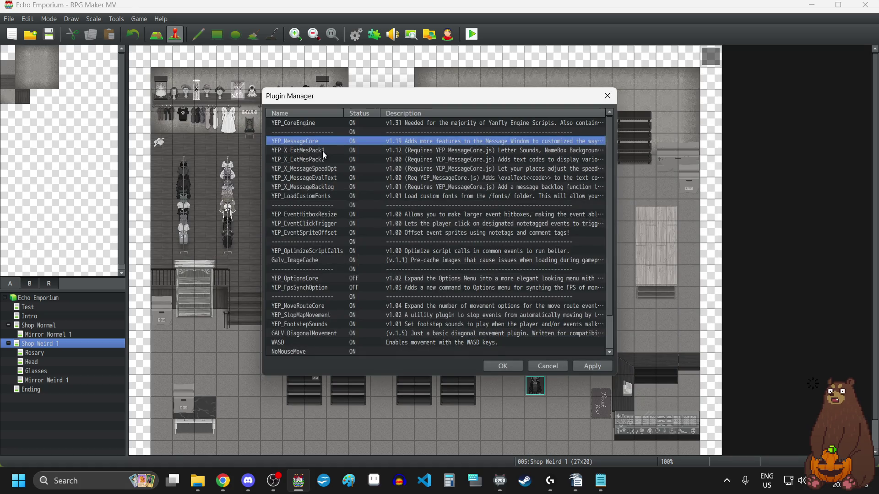
Read through the YEP_X_ExtMesPack1 plugin settings and help, then close them.
double_click(322, 151)
scroll(380, 264, "down", 3)
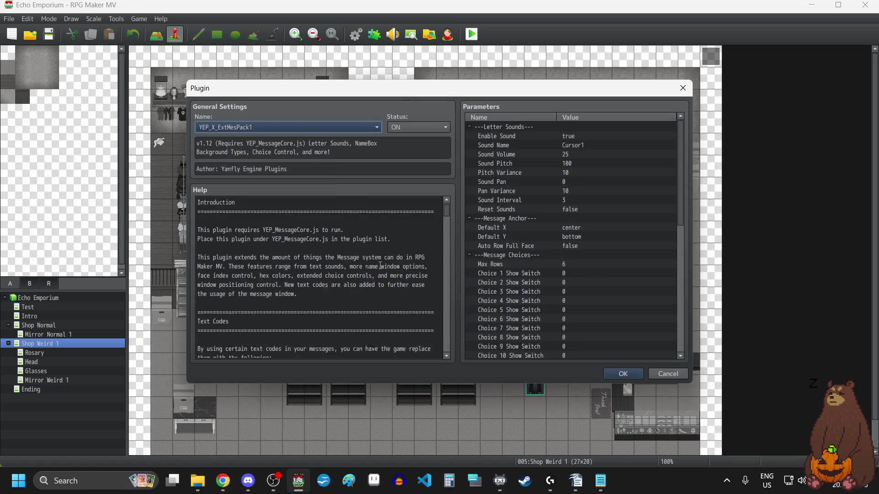
scroll(380, 265, "down", 1)
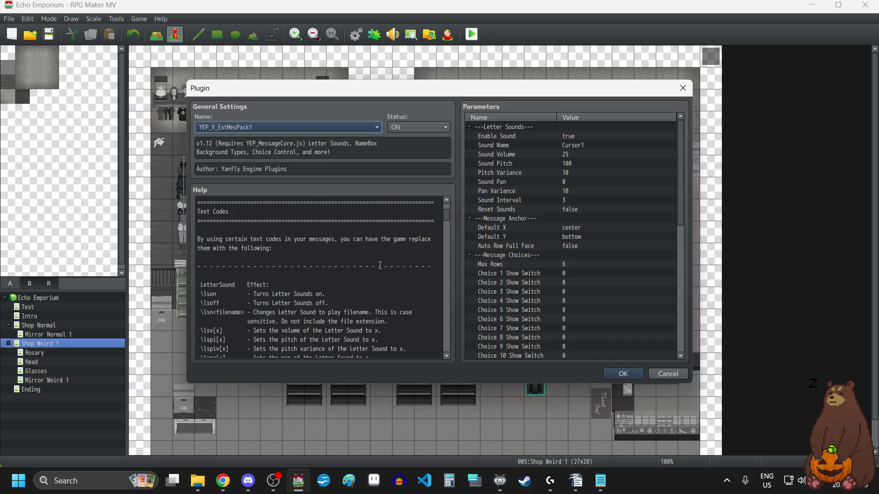
scroll(380, 265, "down", 1)
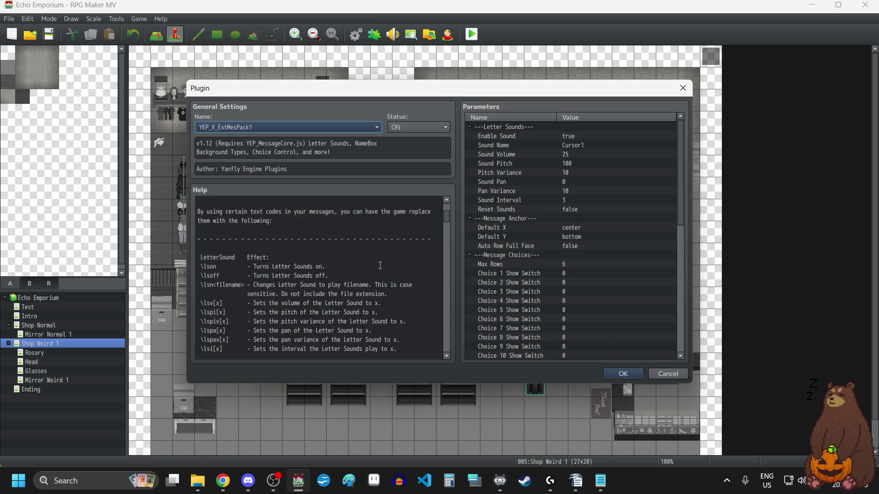
scroll(380, 266, "down", 2)
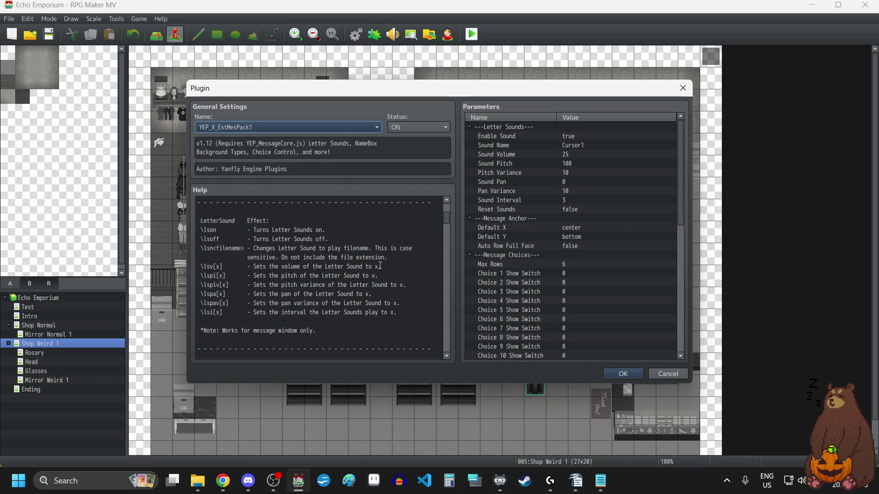
scroll(380, 266, "down", 2)
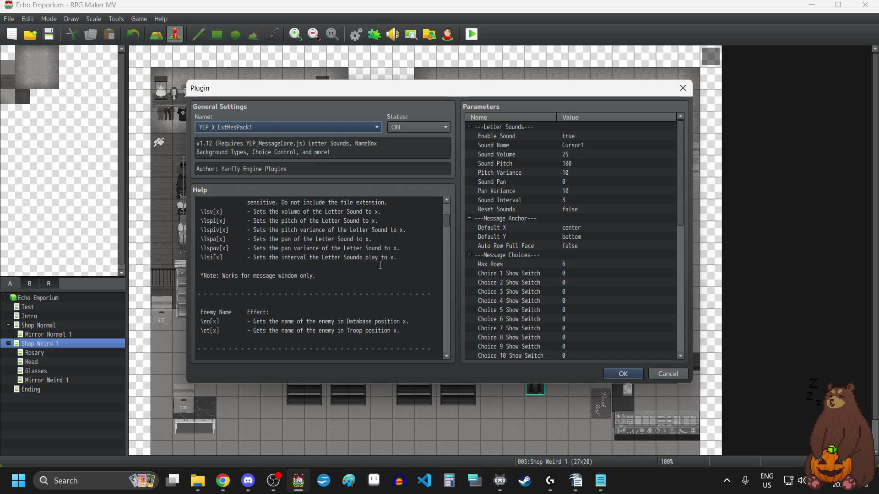
scroll(379, 265, "down", 2)
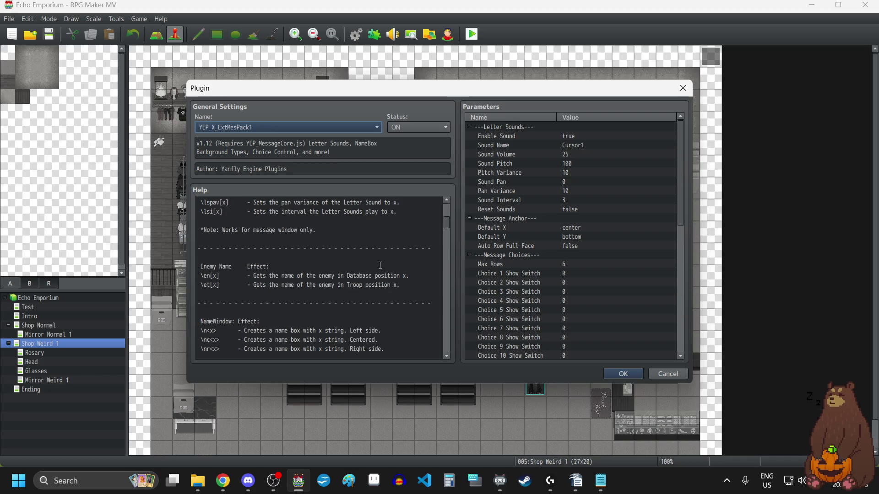
scroll(380, 265, "down", 2)
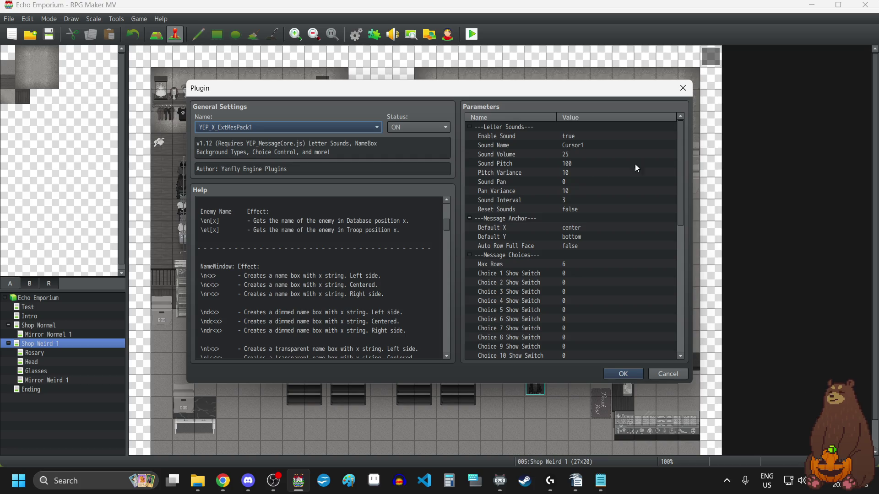
left_click(683, 88)
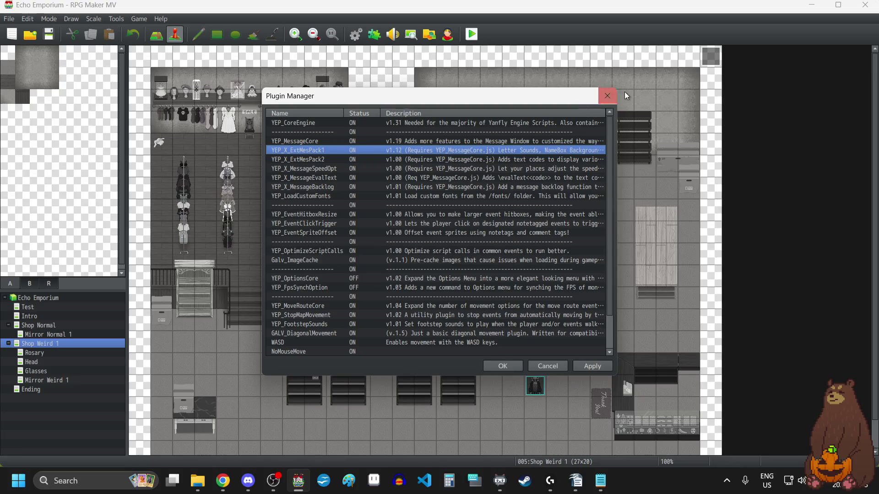
Close the Plugin Manager keeping the plugin changes, and open event EV001 on the map.
left_click(610, 97)
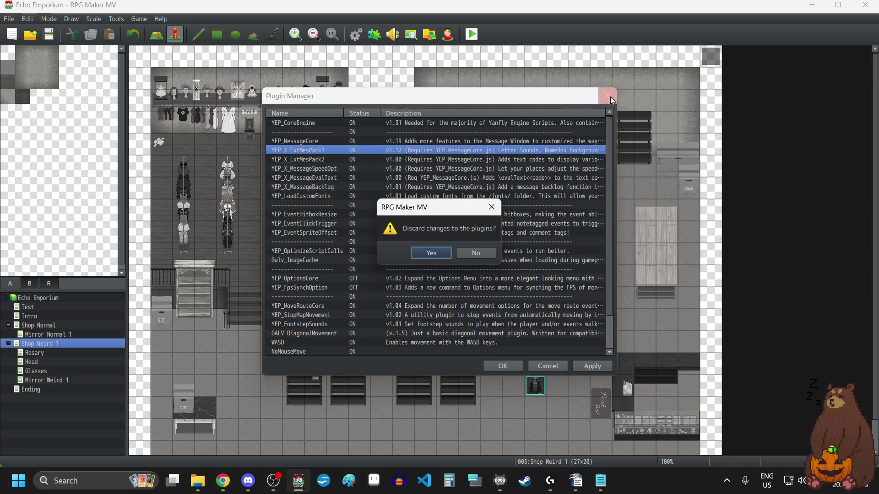
left_click(468, 254)
left_click(504, 364)
double_click(710, 53)
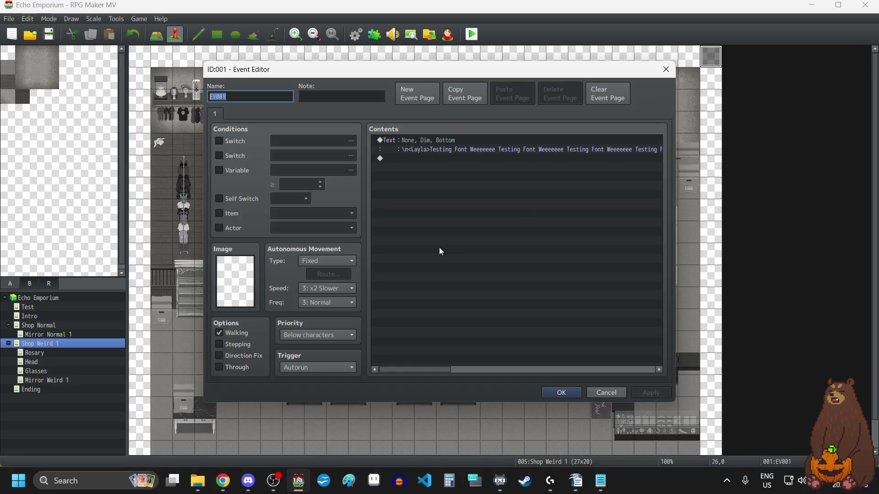
Change Layla's message prefix from \n<Layla> to \nd<Layla> and confirm the event edits.
left_click(427, 142)
double_click(426, 142)
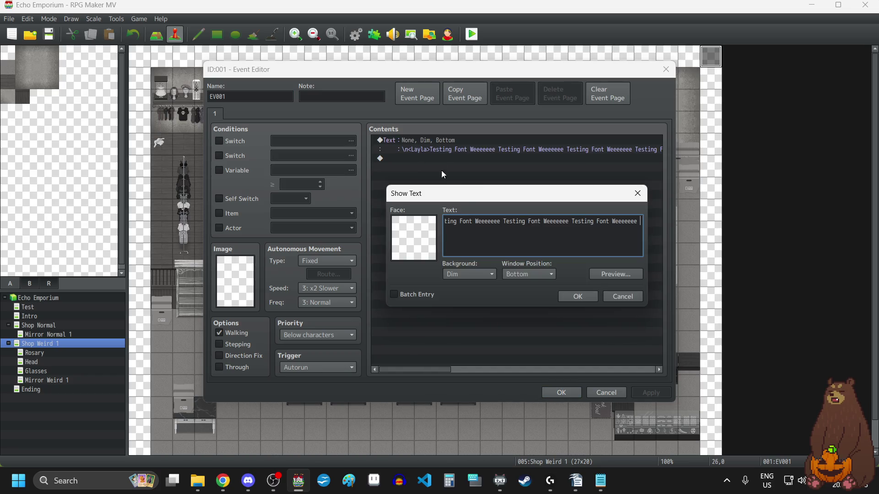
key("Right")
key("Right")
key("Right")
key("Right")
key("Right")
key("Right")
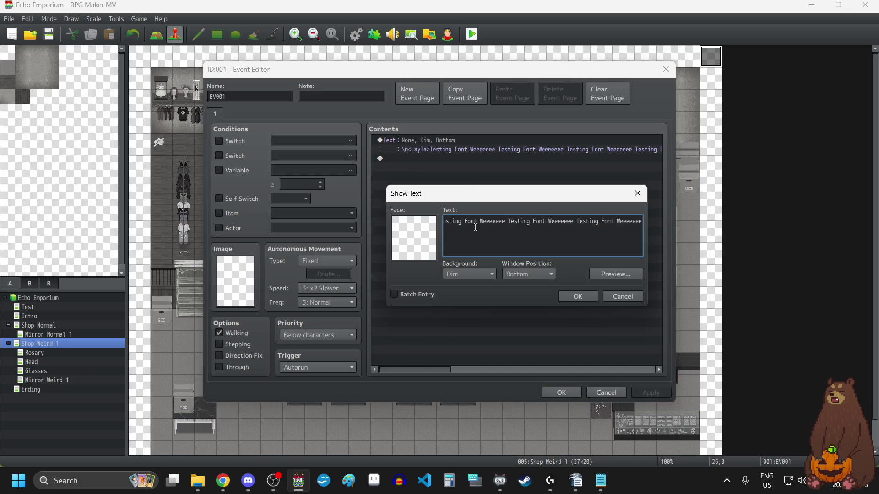
key("Right")
key("Right")
key("Right")
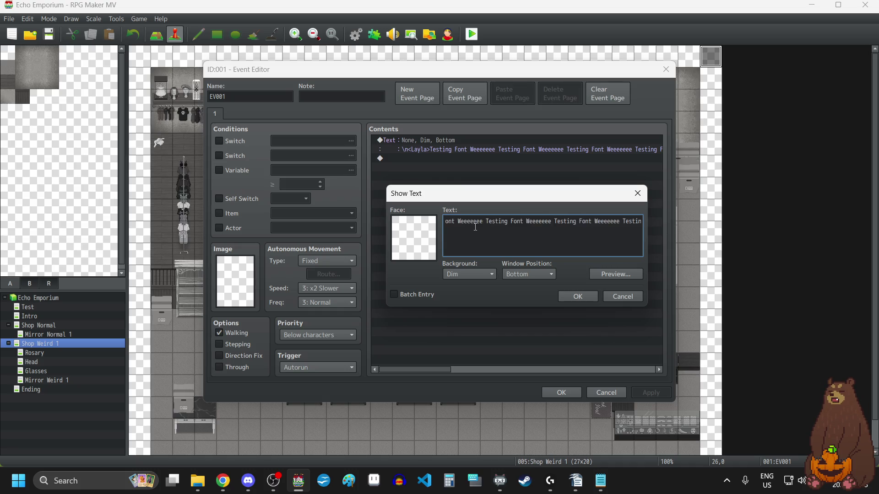
key("Right")
key("Right")
key("Right")
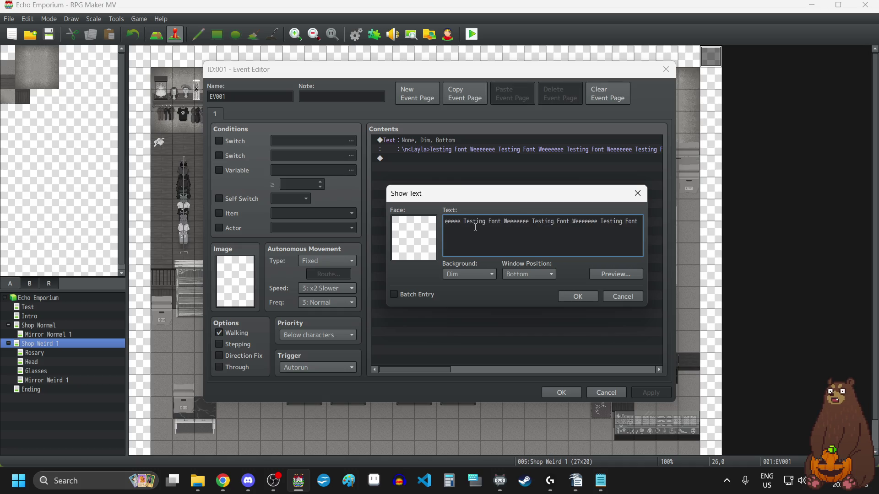
key("Right")
key("Right")
key("Right")
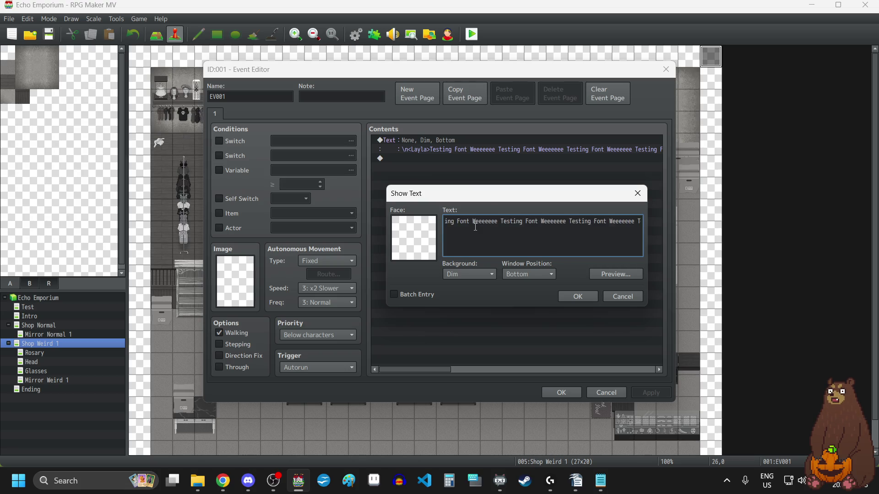
key("Right")
key("Right")
key("Right")
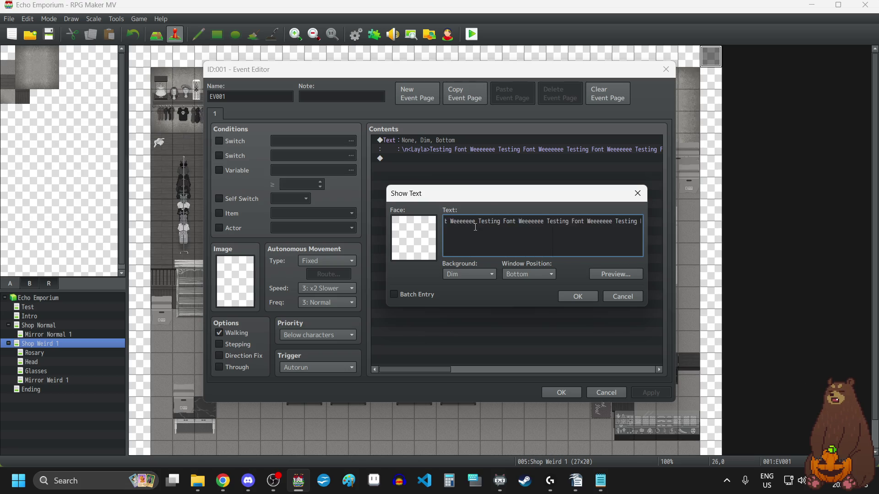
key("Home")
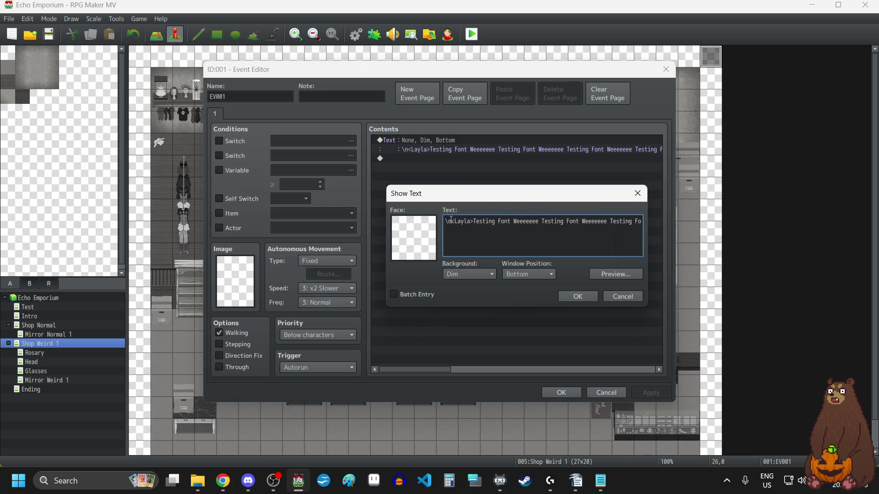
type("d")
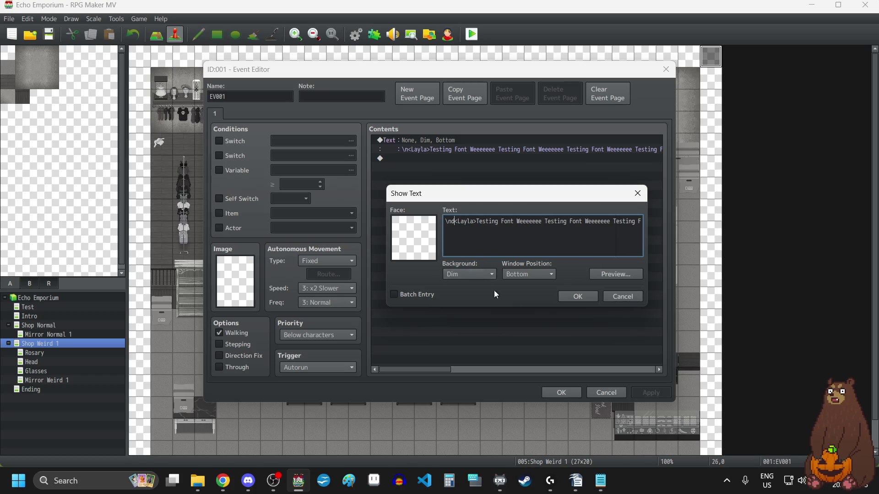
left_click(578, 296)
left_click(563, 389)
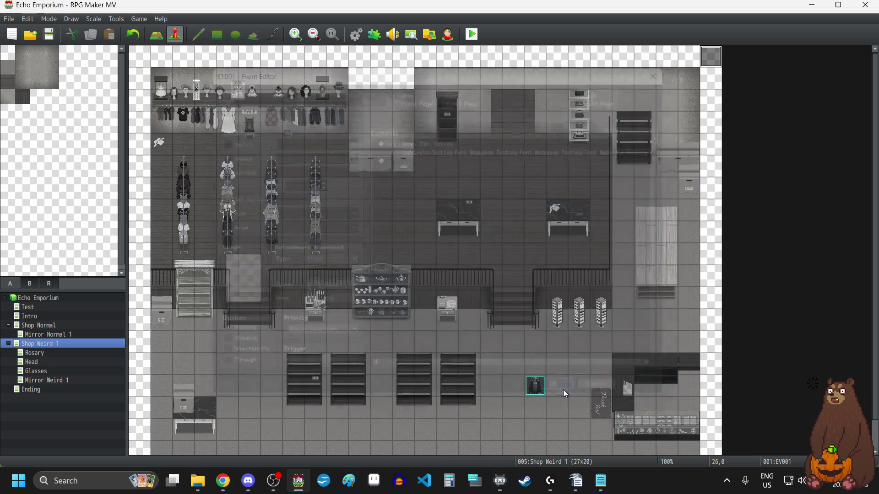
Save the project and start a new game in a fullscreen playtest.
left_click(49, 34)
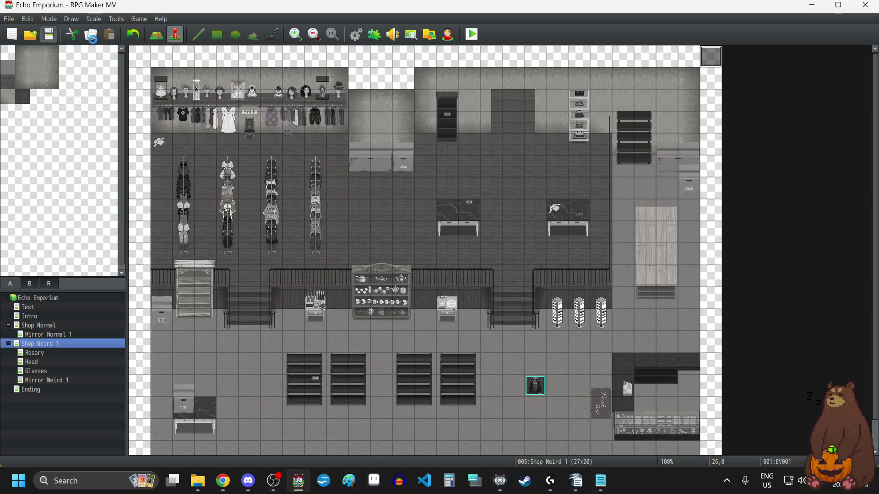
left_click(472, 34)
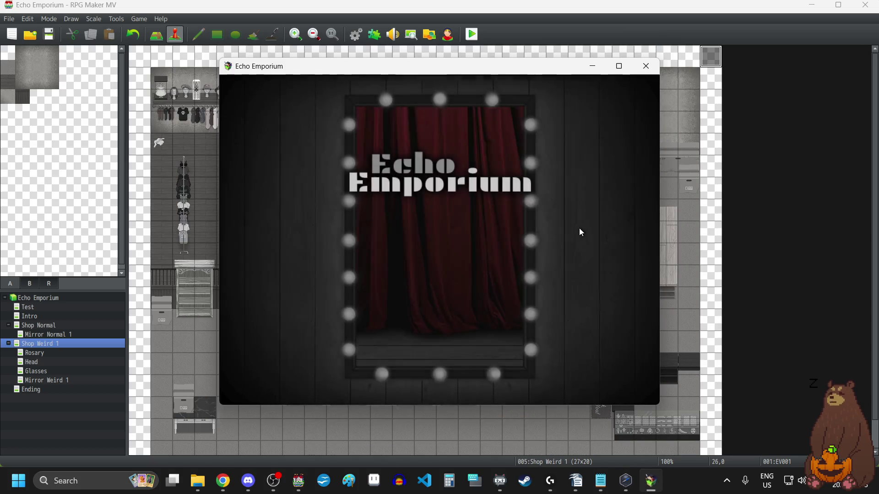
key("F4")
left_click(449, 304)
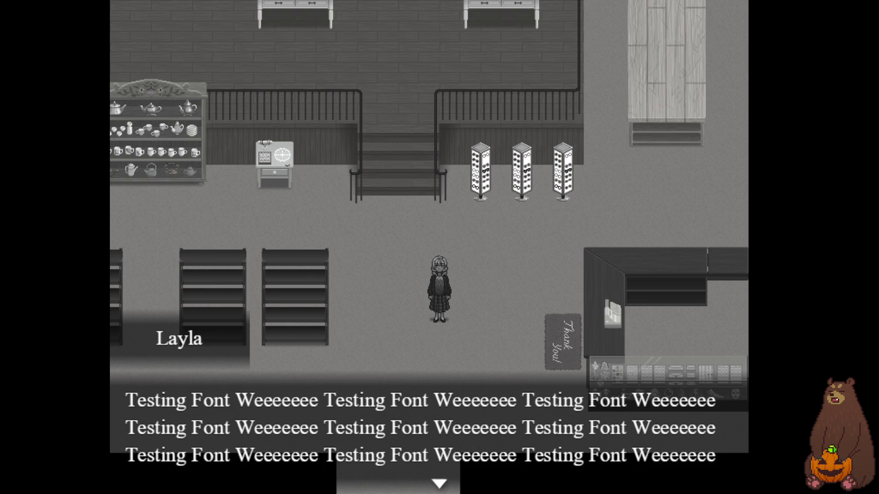
Read through Layla's dialogue, then leave fullscreen and close the playtest.
left_click(510, 253)
left_click(510, 254)
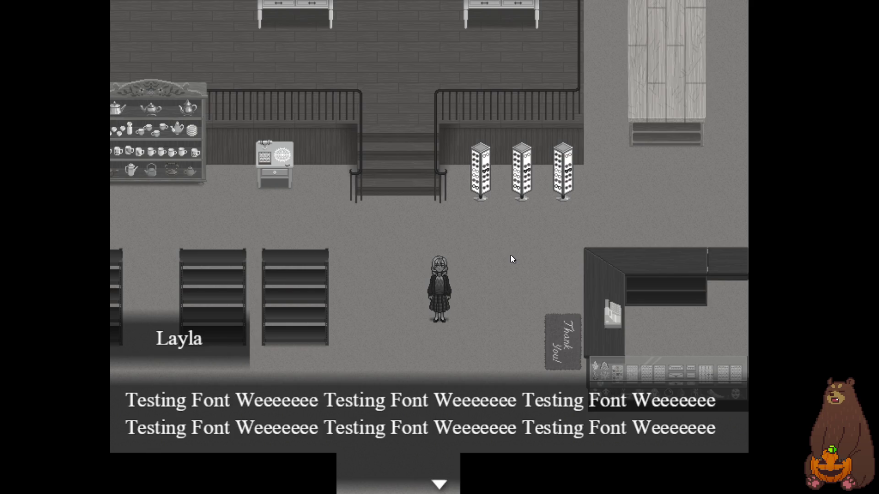
key("F4")
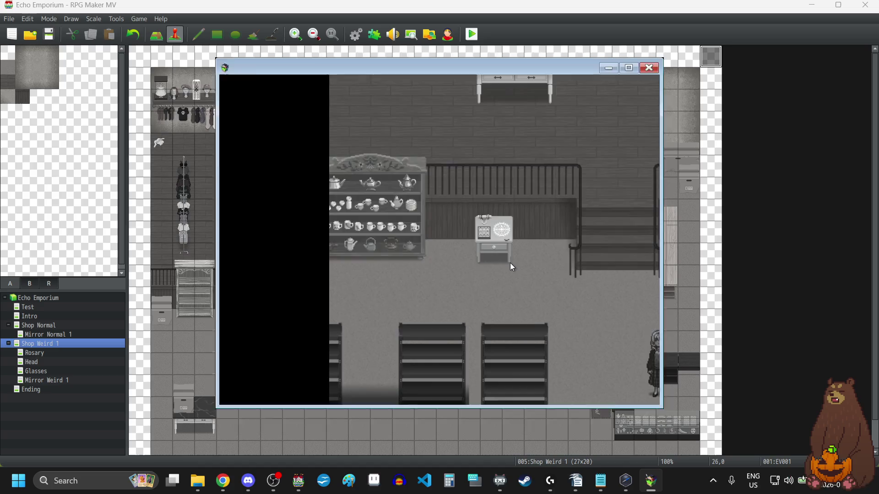
left_click(646, 67)
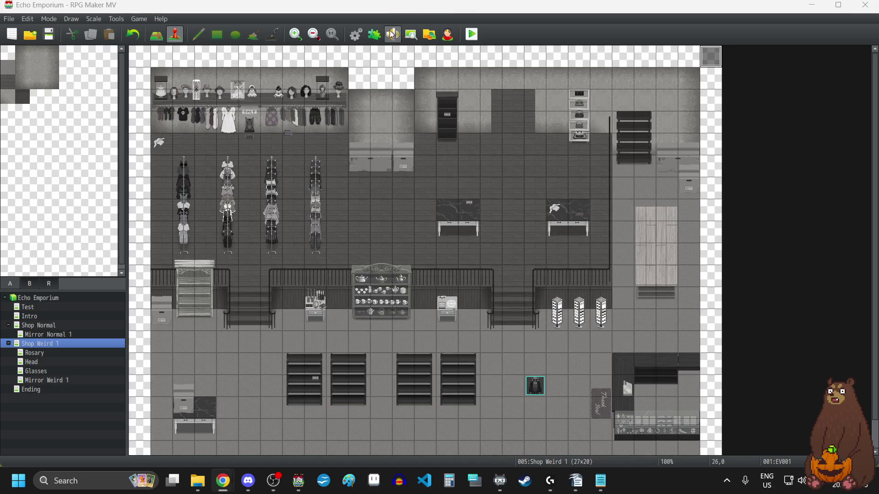
Open the YEP_MessageCore settings and check Name Box Buffer X, leaving it at -28.
left_click(374, 35)
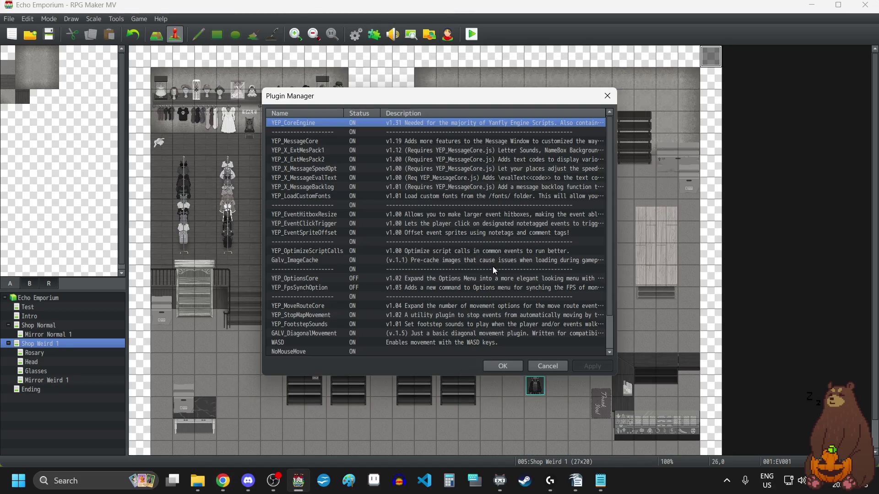
double_click(334, 141)
scroll(557, 310, "down", 1)
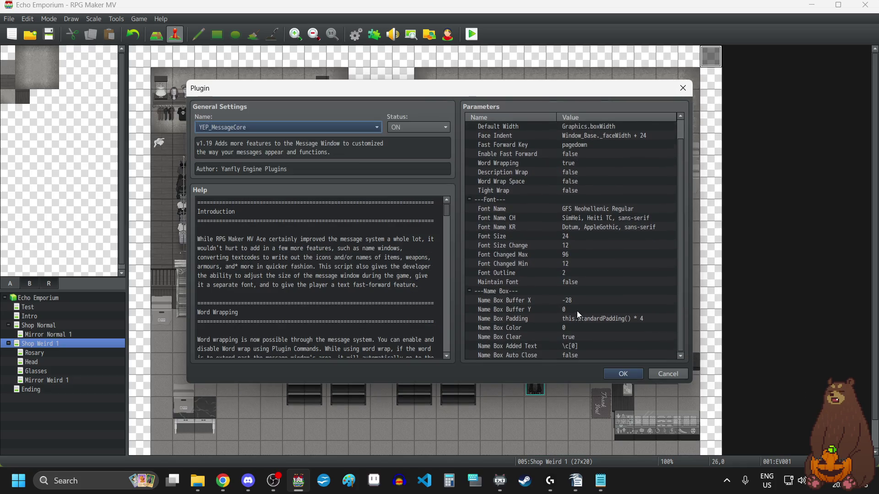
left_click(576, 299)
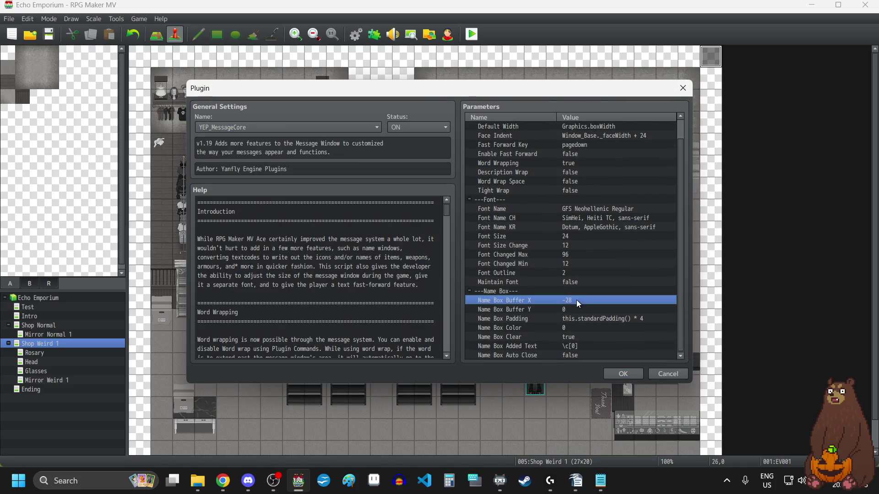
double_click(576, 300)
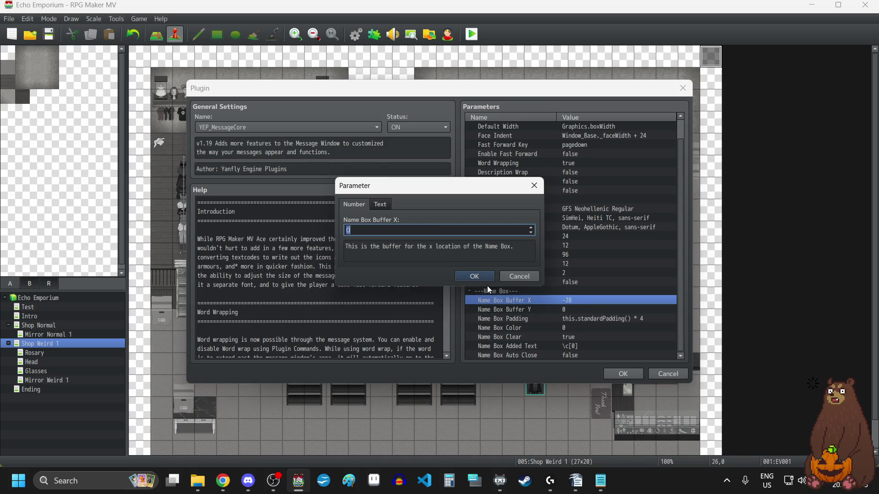
left_click(534, 186)
Set Name Box Buffer Y to 12 and apply the plugin settings.
left_click(575, 310)
double_click(575, 310)
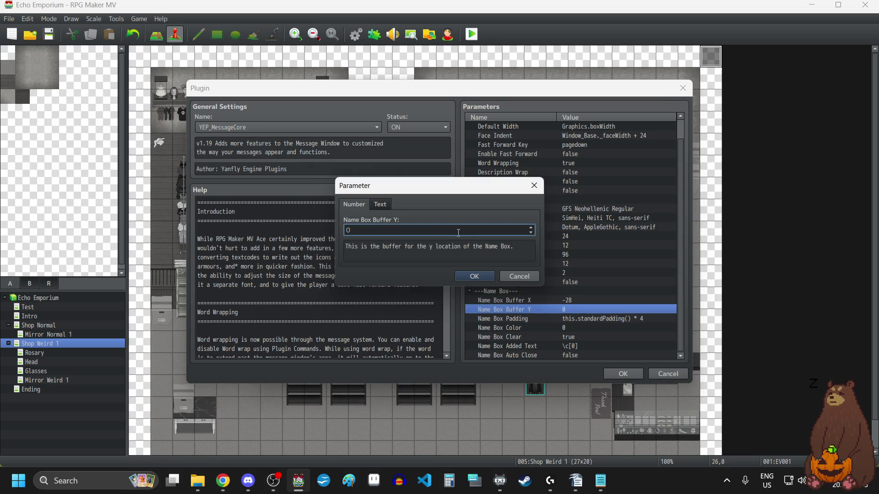
left_click(532, 229)
type("12")
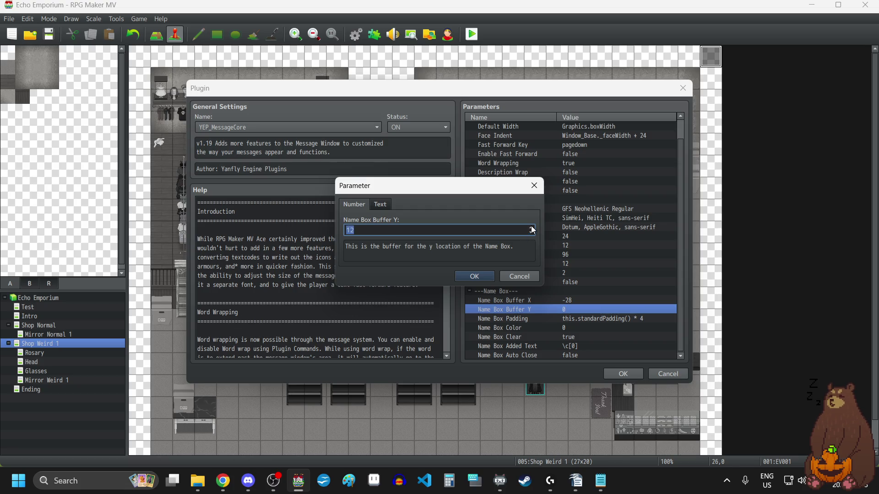
left_click(484, 277)
left_click(623, 374)
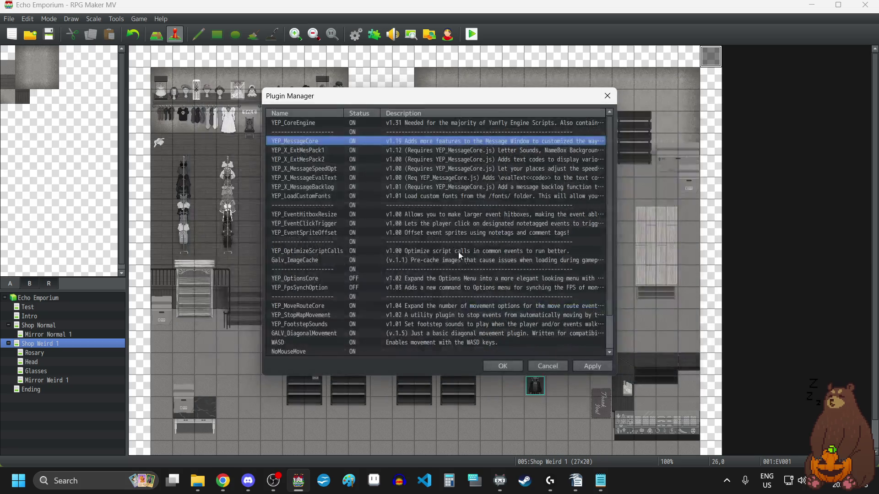
left_click(582, 369)
left_click(503, 366)
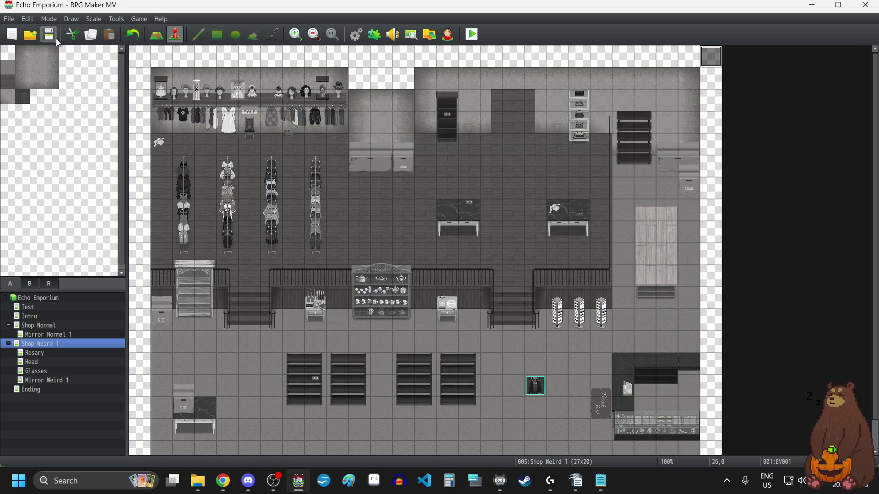
Playtest a new game in fullscreen and reveal Layla's full message.
left_click(469, 41)
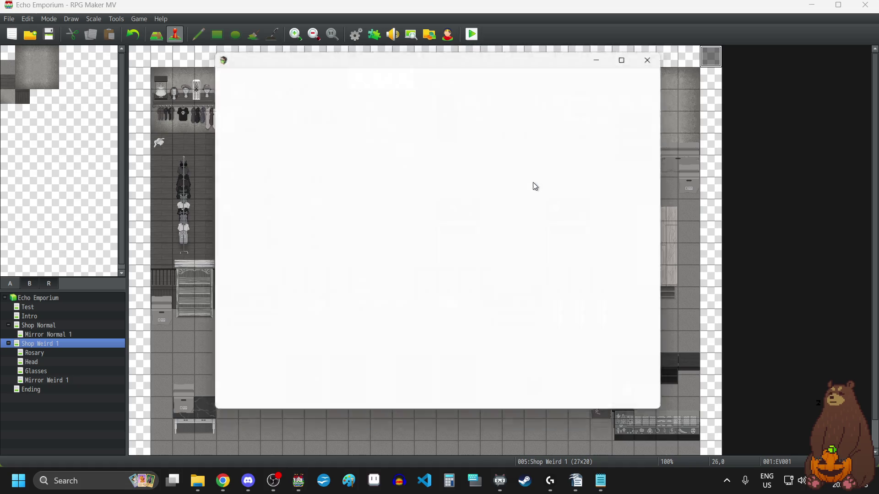
key("F4")
key("Return")
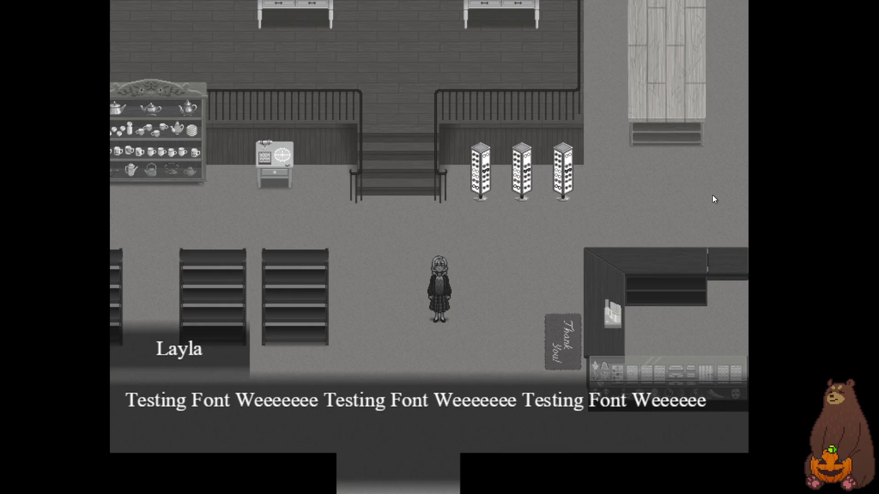
key("Return")
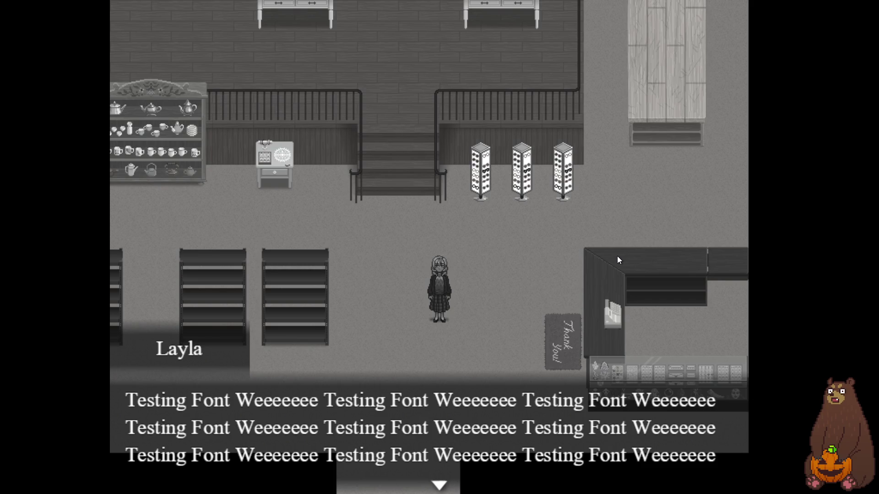
Leave fullscreen, close the playtest, and open the Database on Actors.
key("F4")
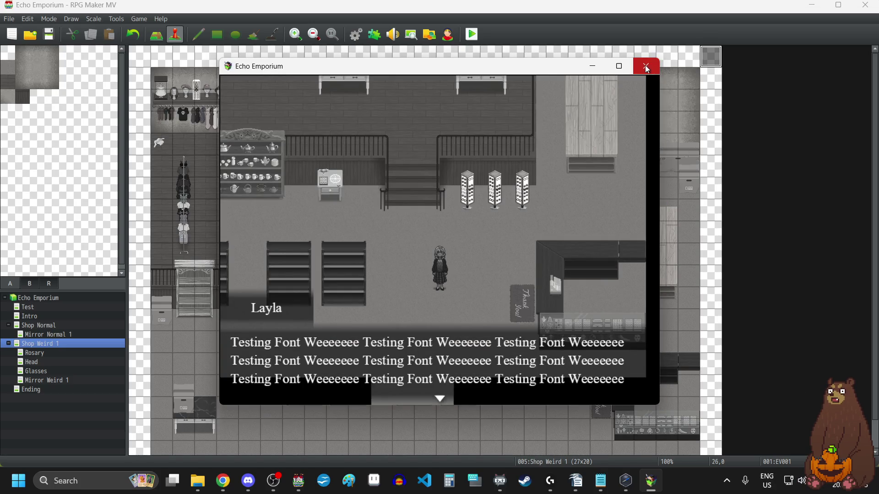
left_click(646, 66)
left_click(357, 33)
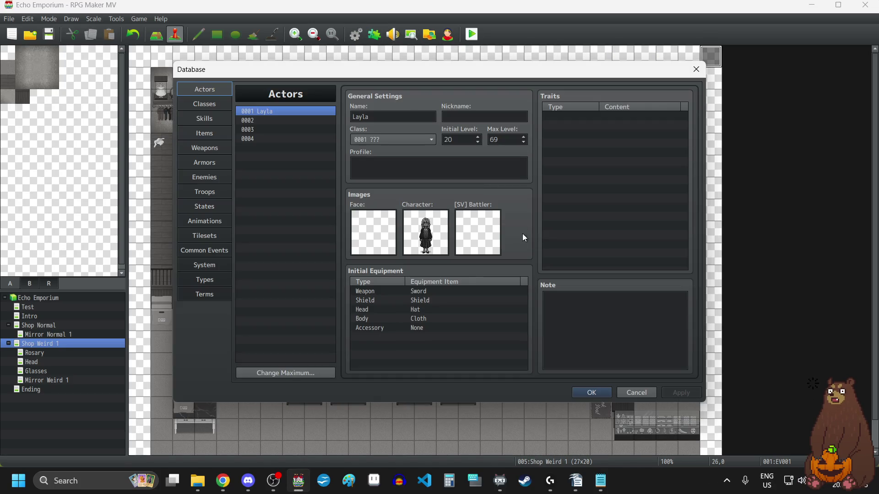
Close the Database and open the YEP_MessageCore plugin settings.
left_click(696, 69)
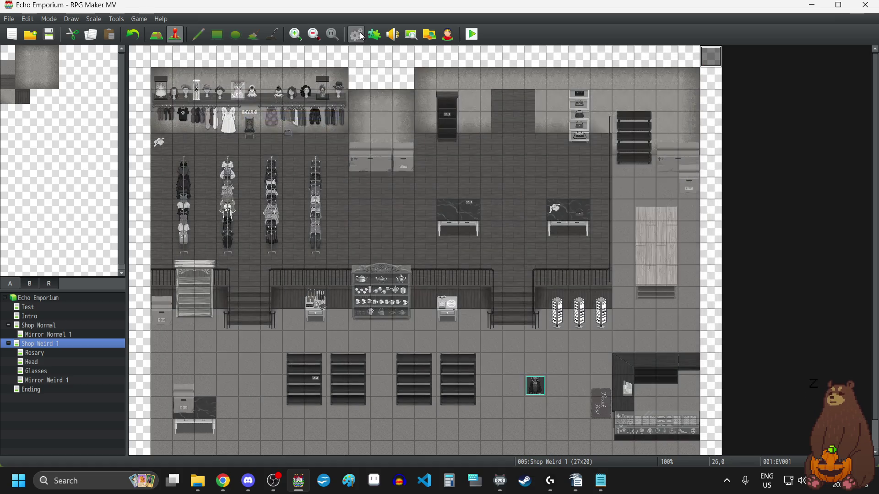
left_click(374, 34)
scroll(462, 288, "down", 2)
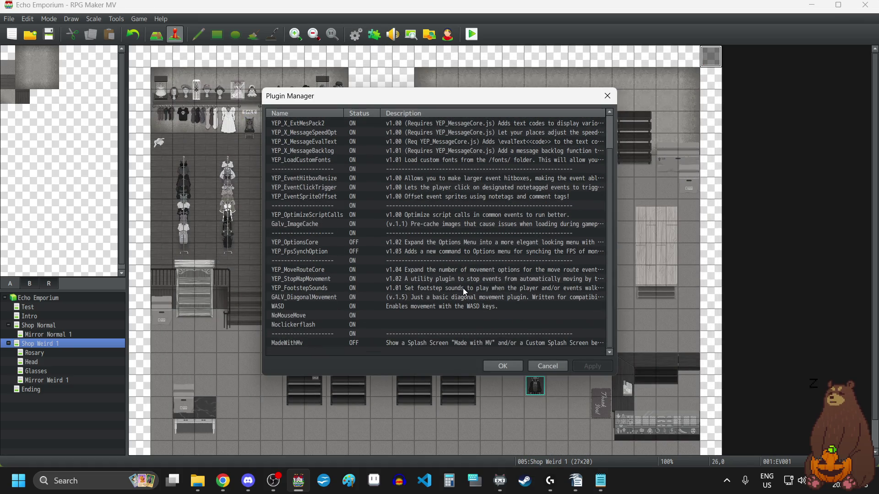
scroll(463, 287, "up", 2)
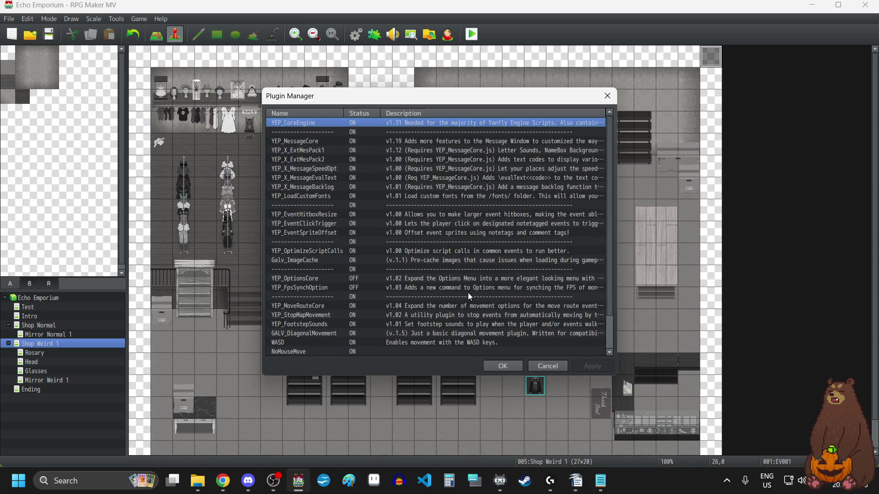
double_click(393, 140)
scroll(581, 309, "down", 1)
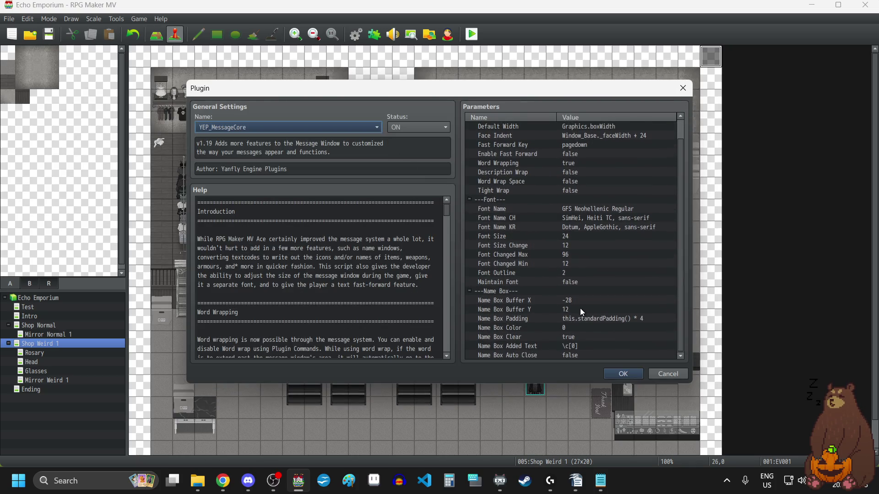
Change Name Box Buffer Y to 18 and close the plugin windows.
left_click(579, 309)
right_click(588, 309)
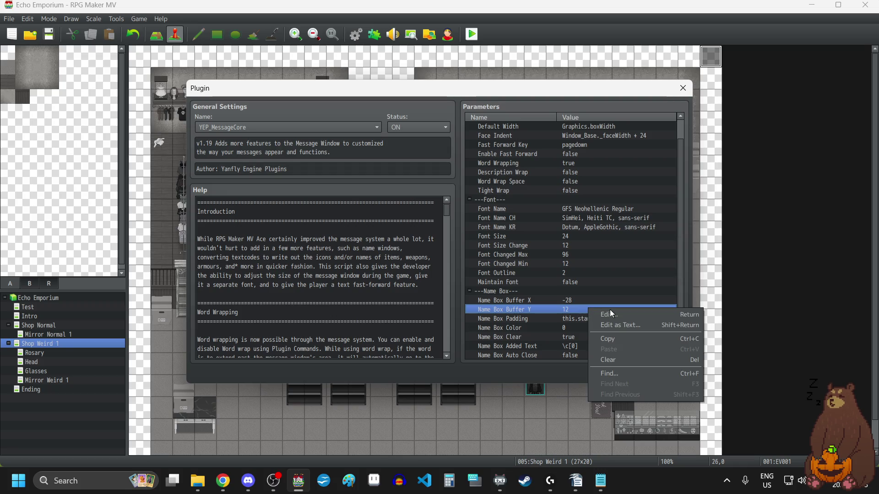
left_click(613, 317)
scroll(530, 232, "up", 6)
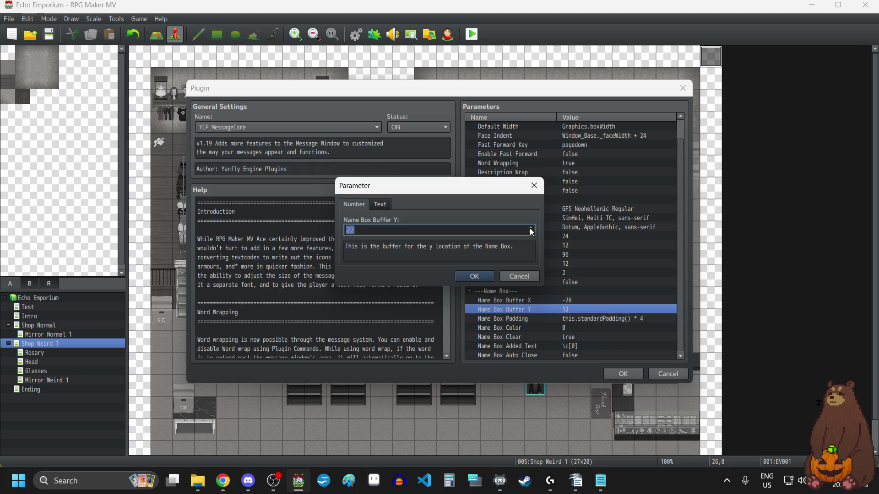
left_click(486, 277)
left_click(625, 374)
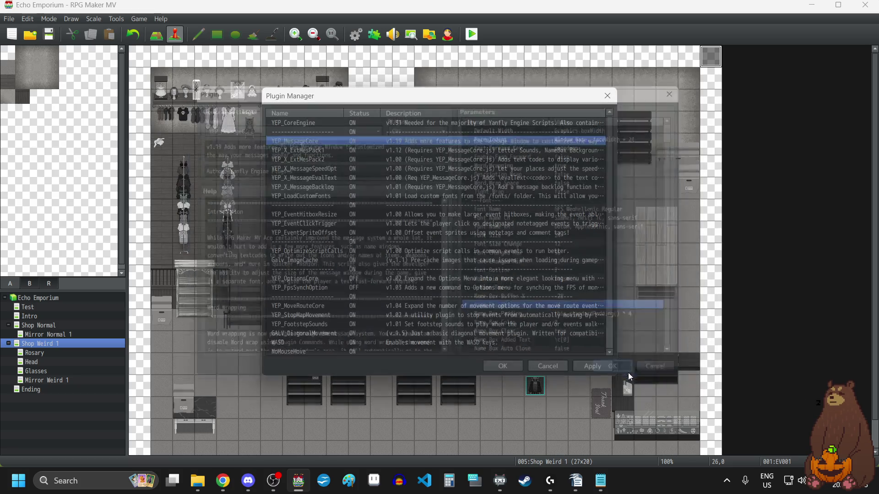
left_click(506, 366)
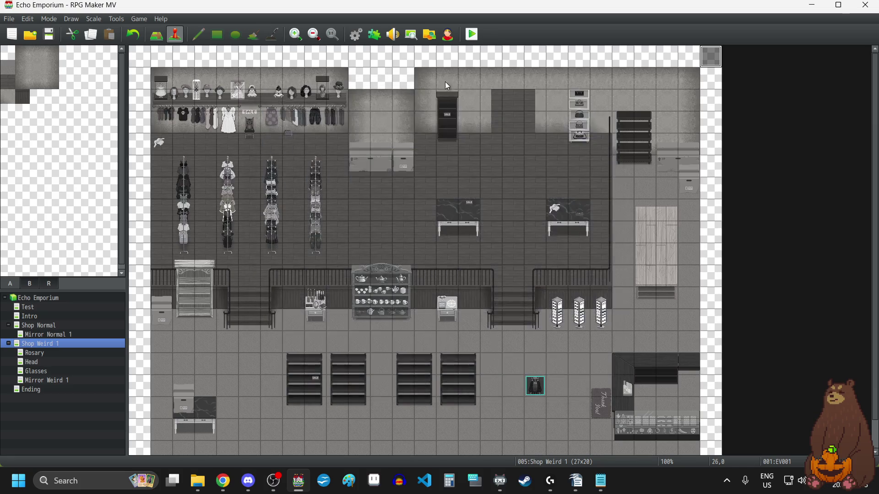
Save changes, playtest a new game in a maximized window, and reveal the three-line message.
left_click(472, 34)
left_click(398, 255)
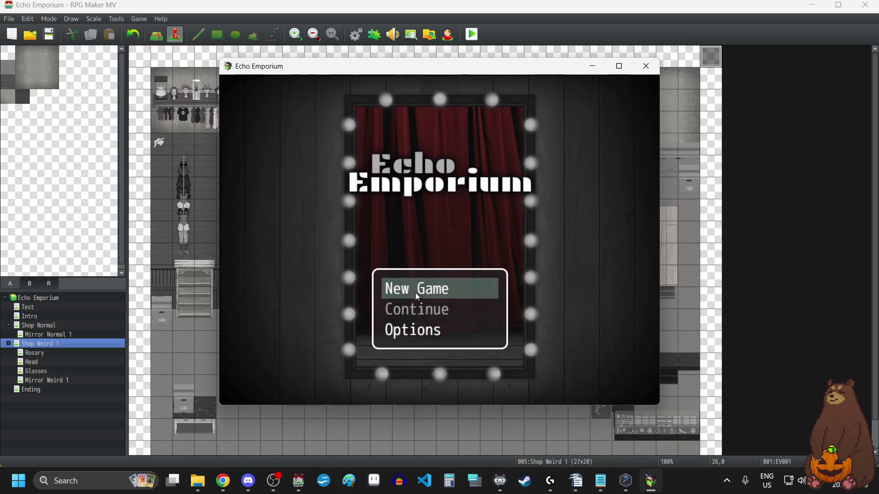
left_click(417, 297)
left_click(619, 66)
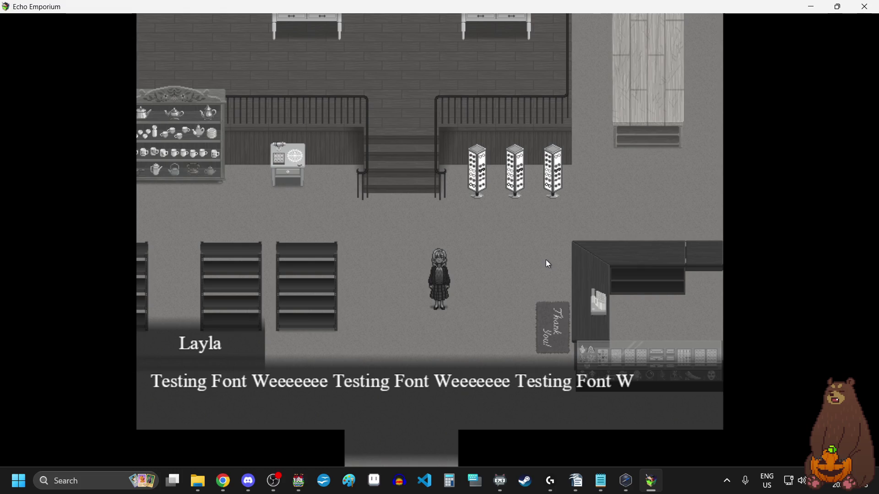
left_click(498, 334)
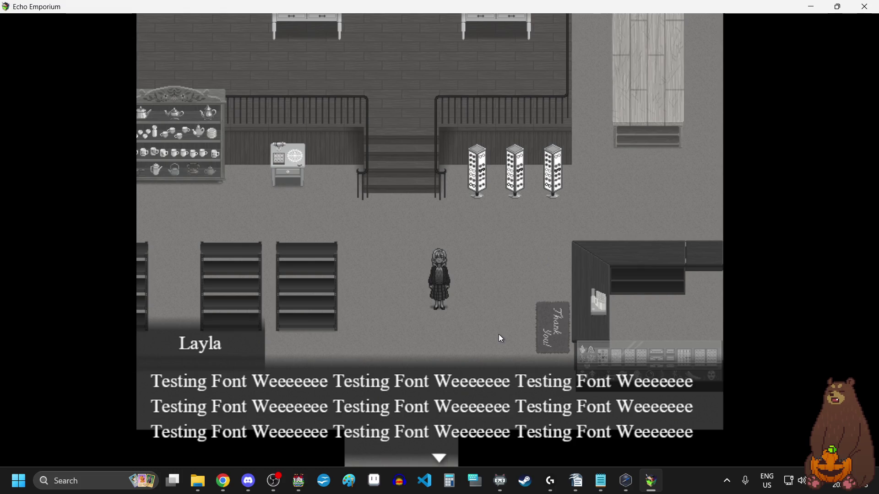
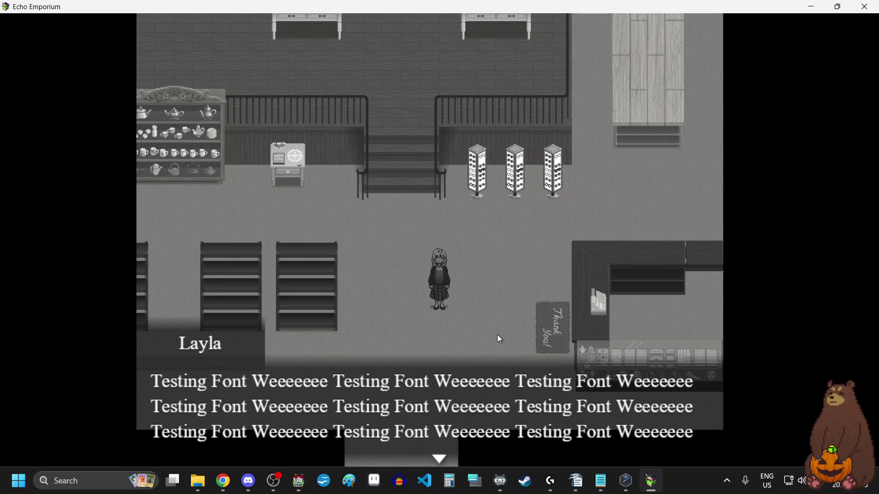
Close the playtest and open the YEP_MessageCore plugin settings.
left_click(865, 6)
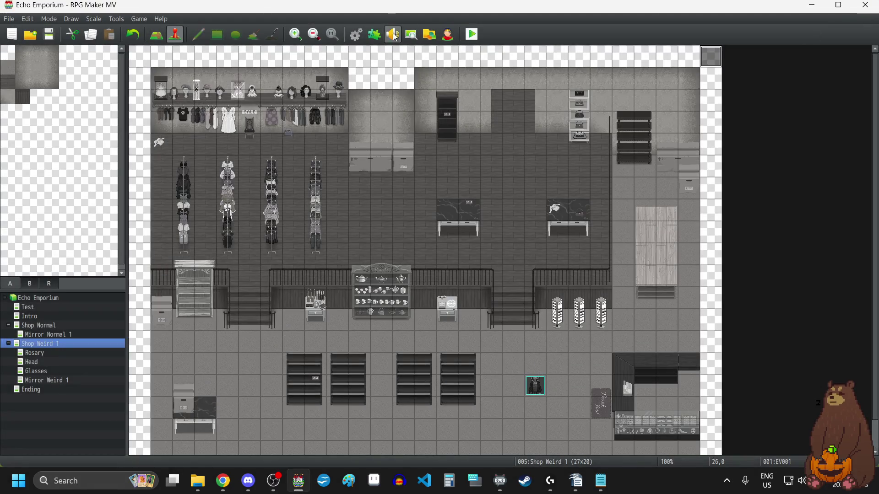
left_click(375, 35)
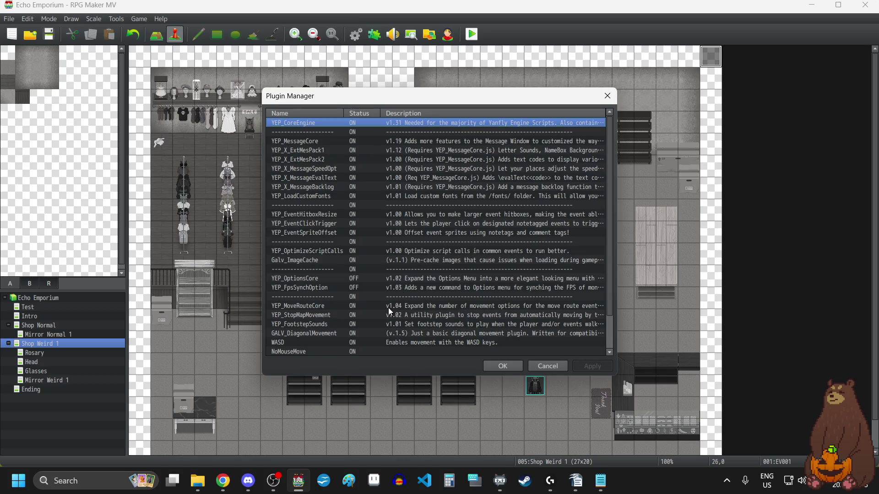
left_click(316, 142)
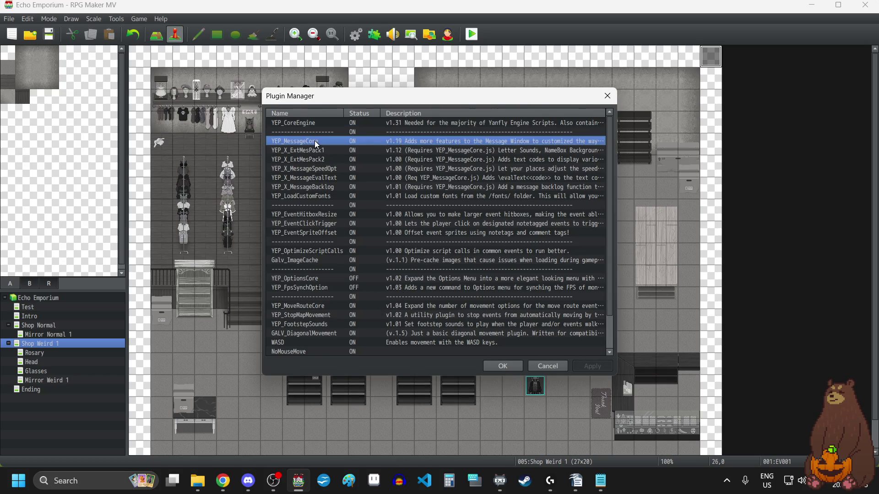
right_click(316, 143)
left_click(332, 151)
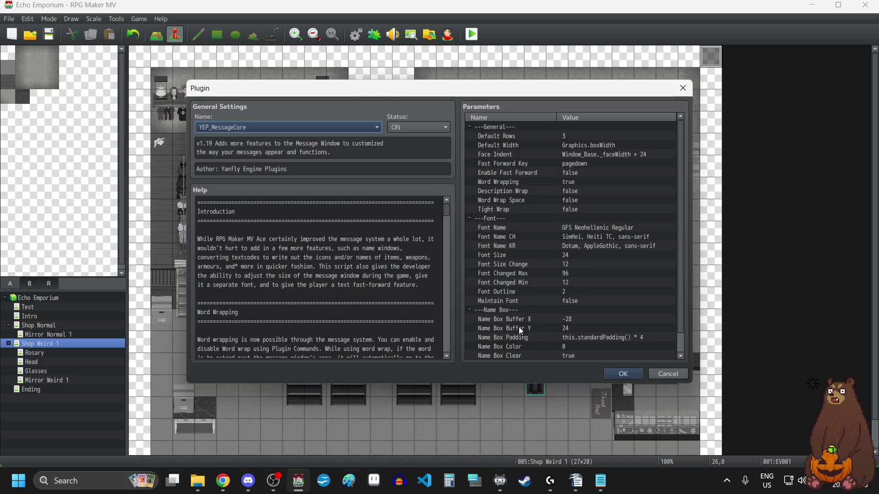
Change Name Box Buffer Y from 24 to 0 and apply the plugin changes.
left_click(554, 328)
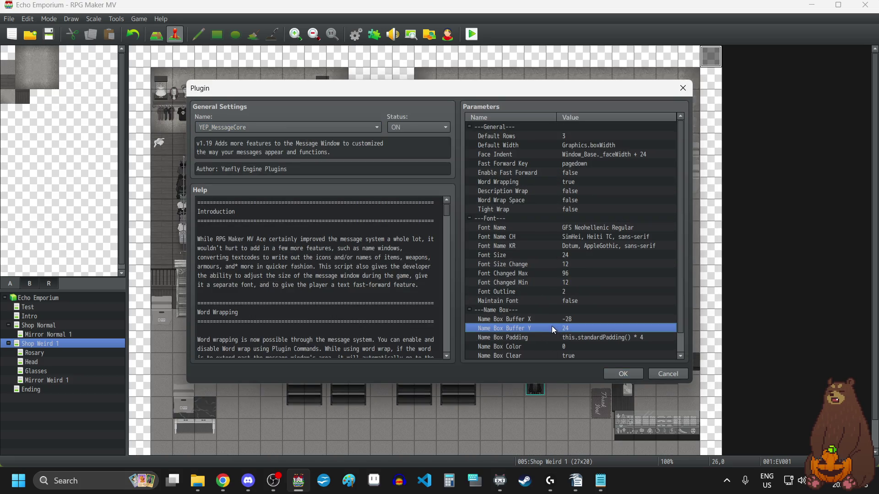
double_click(551, 326)
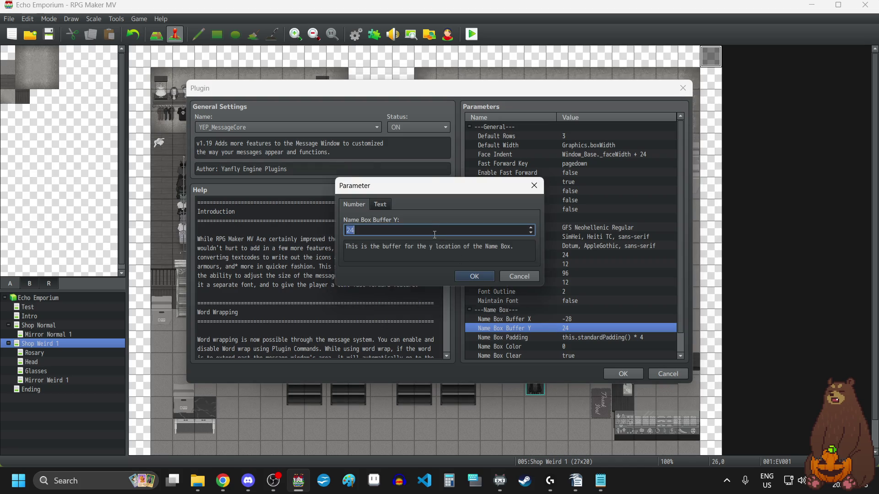
type("0")
left_click(471, 279)
left_click(632, 377)
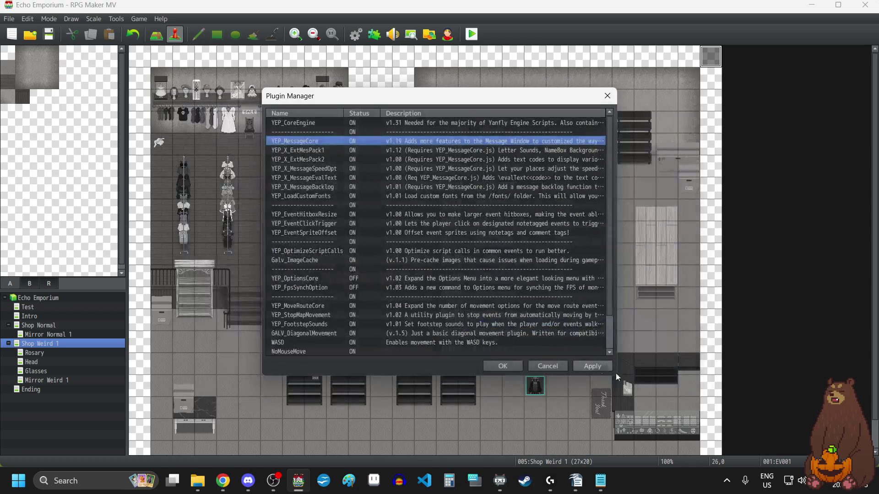
left_click(504, 366)
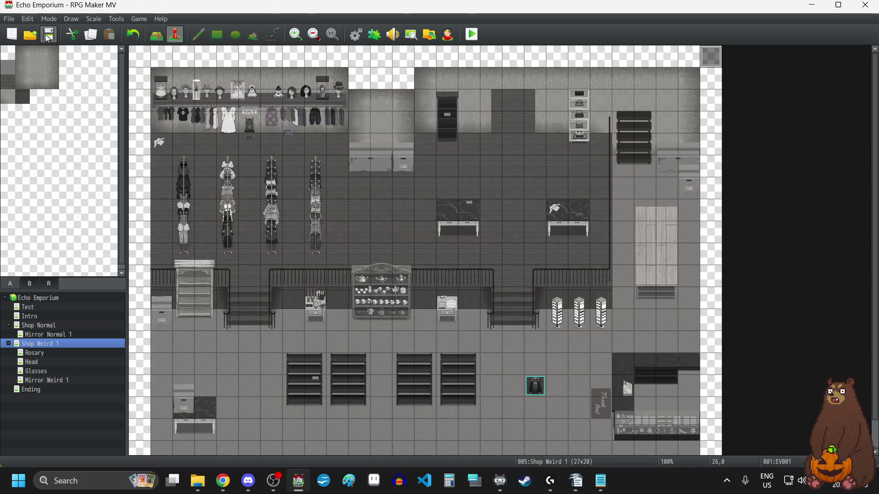
left_click(473, 34)
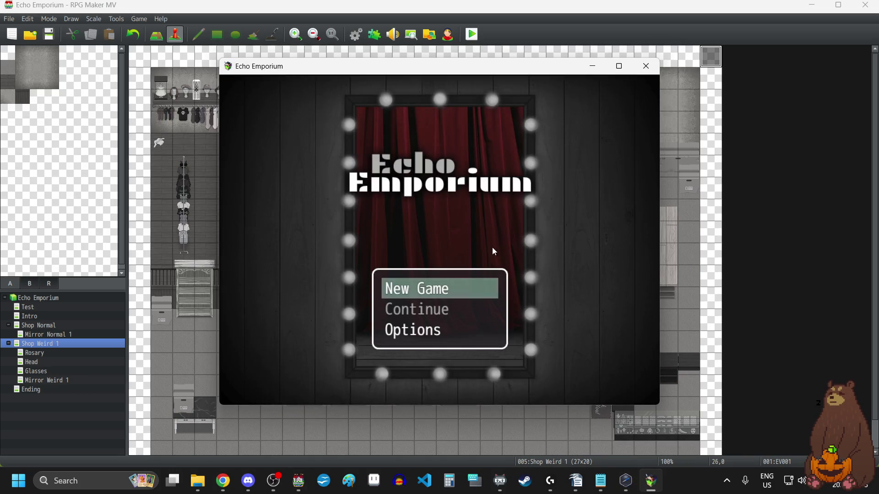
left_click(469, 275)
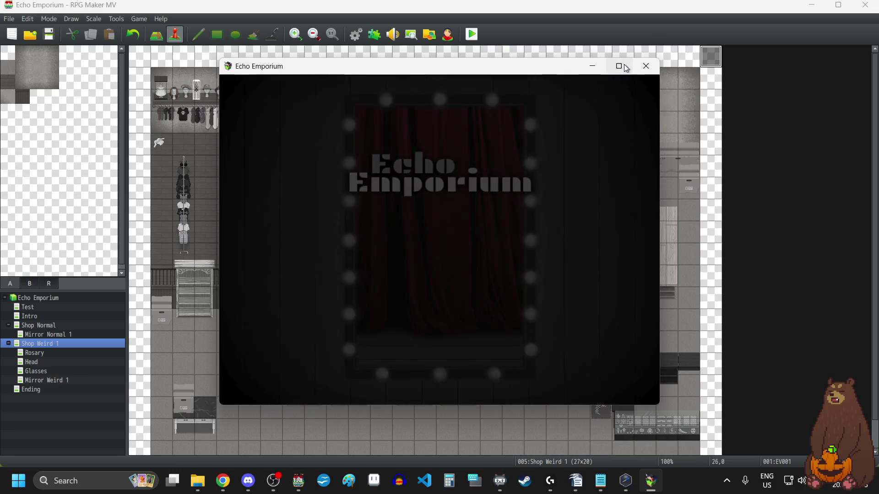
left_click(619, 65)
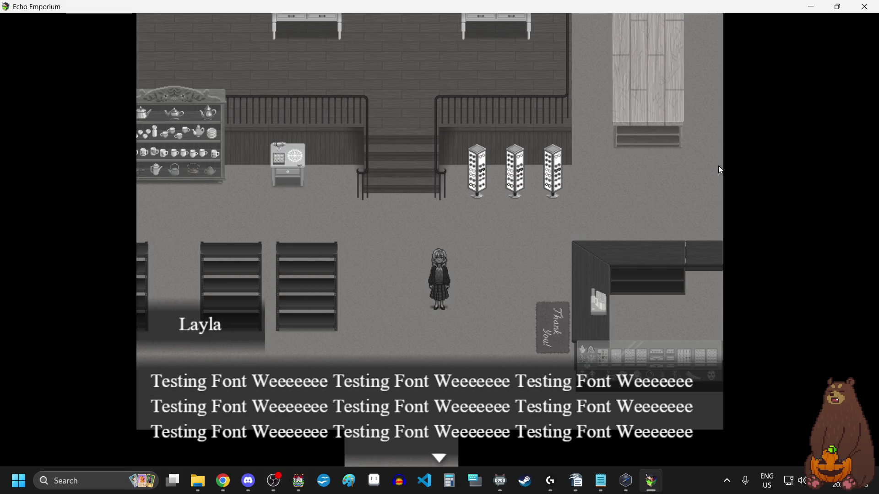
key("F4")
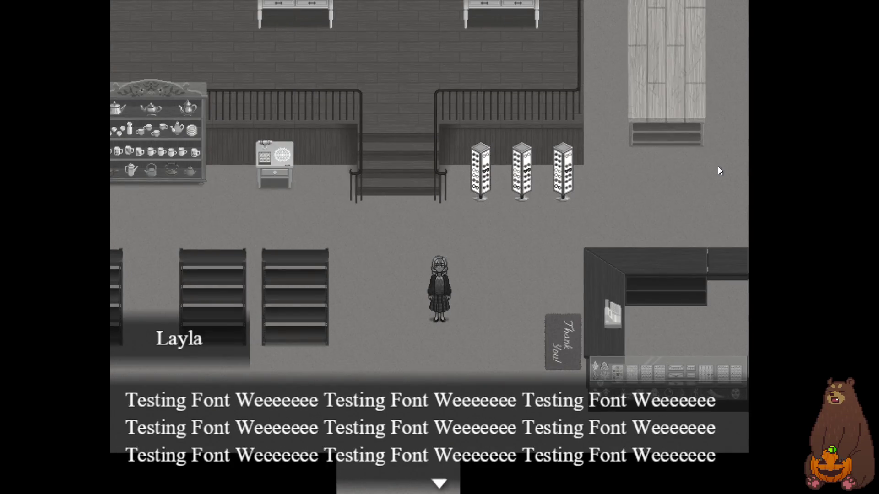
key("F4")
key("F5")
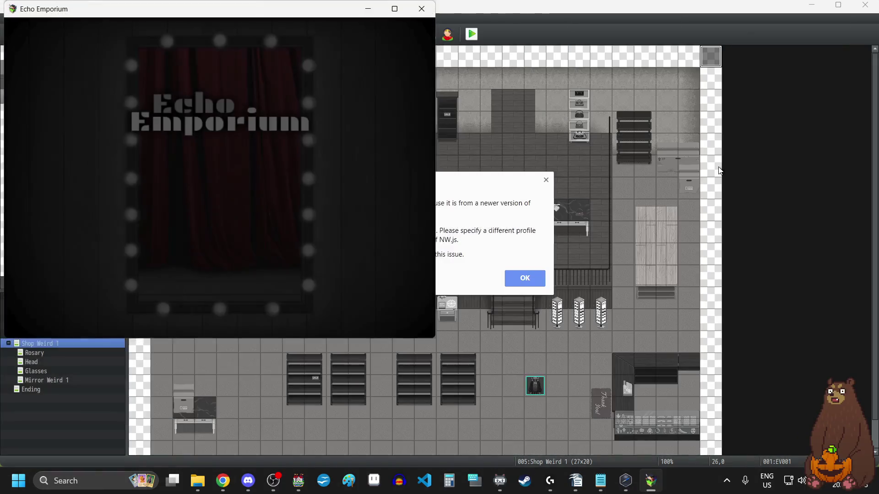
left_click(546, 180)
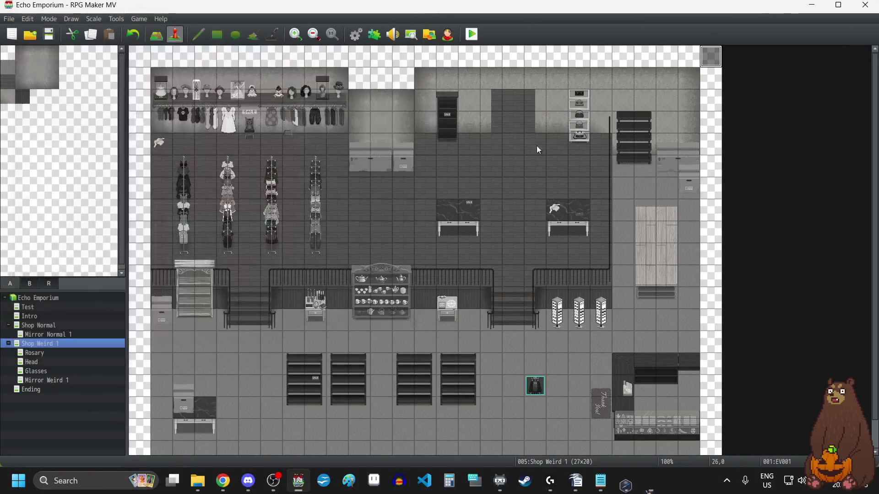
Change EV001's Layla Show Text background from Dim to Window.
right_click(705, 59)
left_click(726, 66)
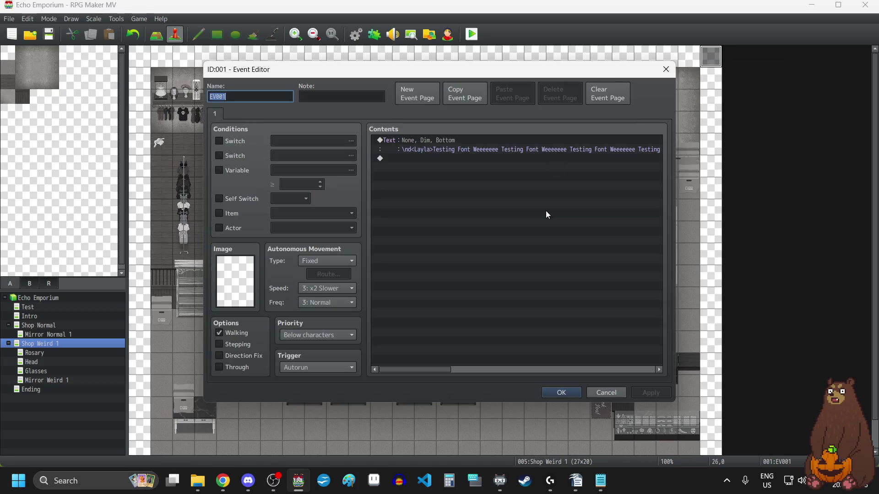
left_click(460, 142)
right_click(457, 139)
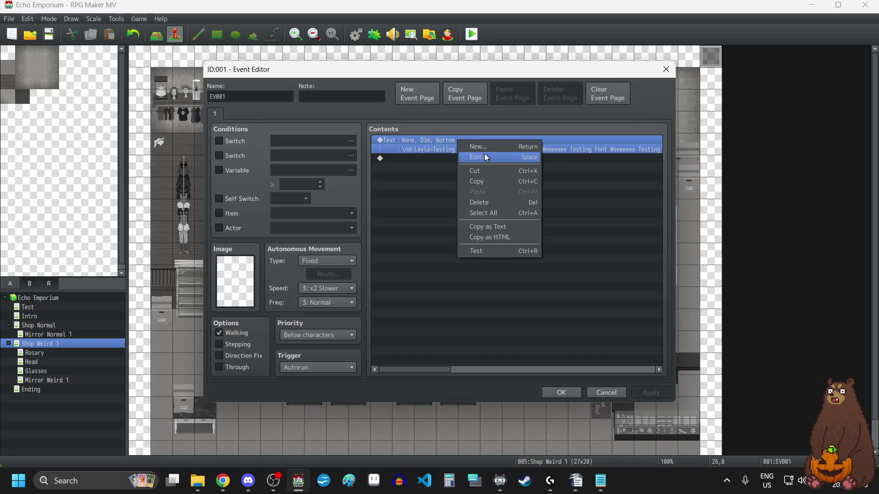
left_click(484, 154)
left_click(471, 271)
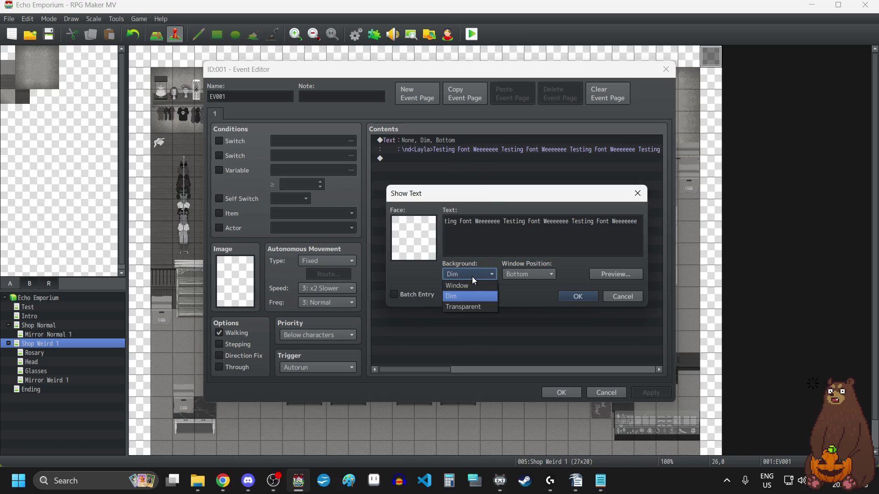
left_click(578, 297)
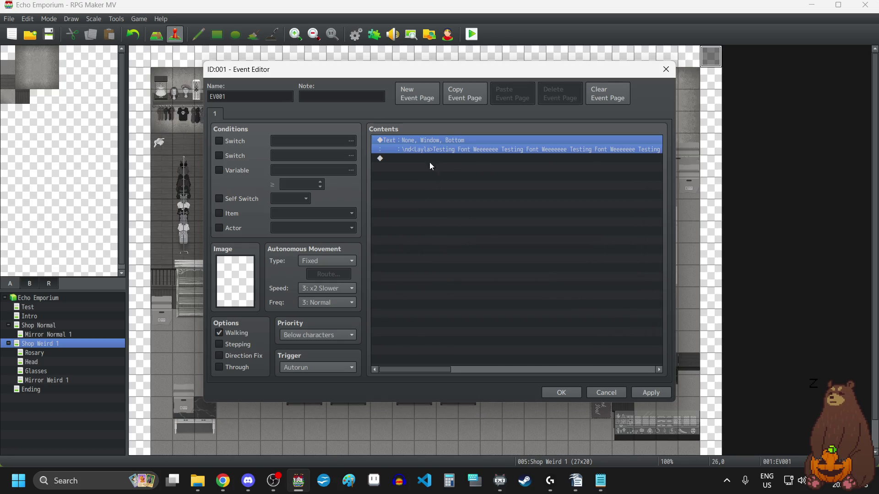
Edit the message's name code from \nd<Layla> to \n<Layla> and save the event.
right_click(432, 141)
left_click(449, 154)
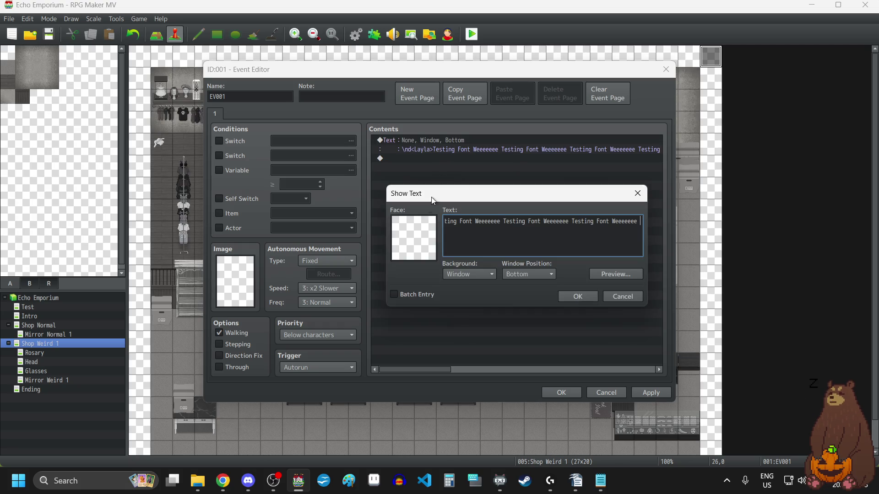
key("Right")
key("Right")
key("Right")
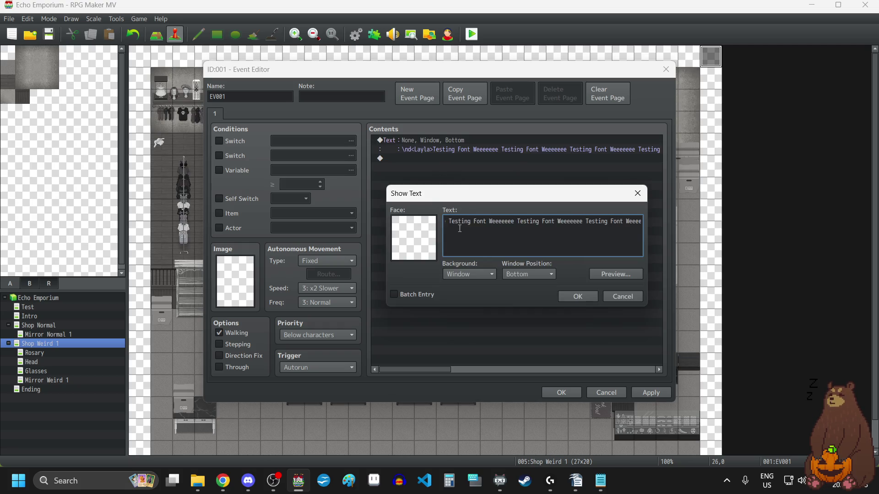
key("Right")
key("Right")
key("Right")
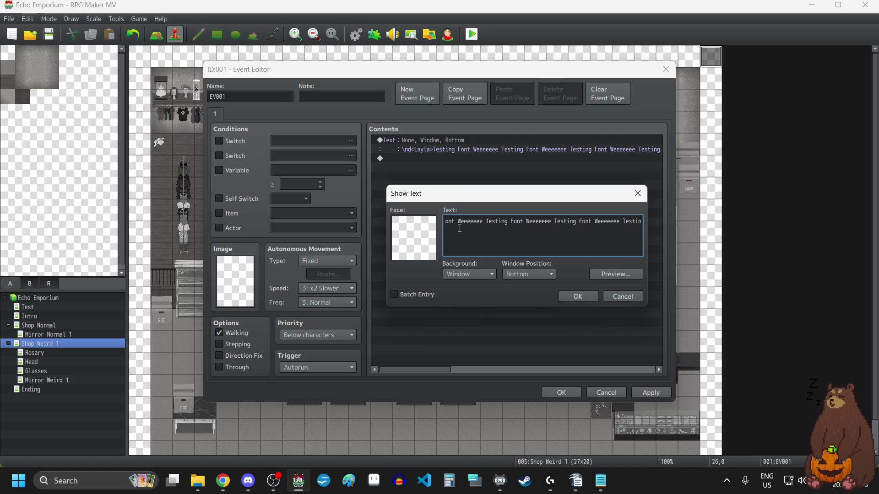
key("Right")
key("Right")
key("Right")
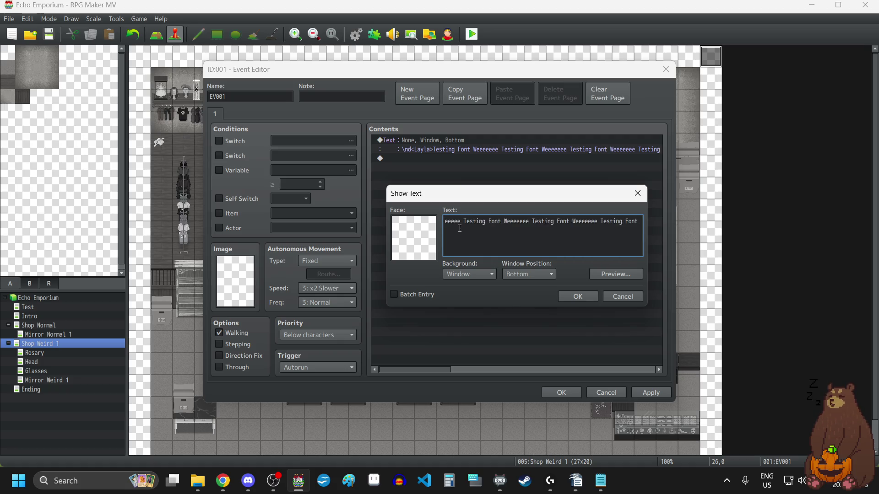
key("Right")
key("Right")
key("Right")
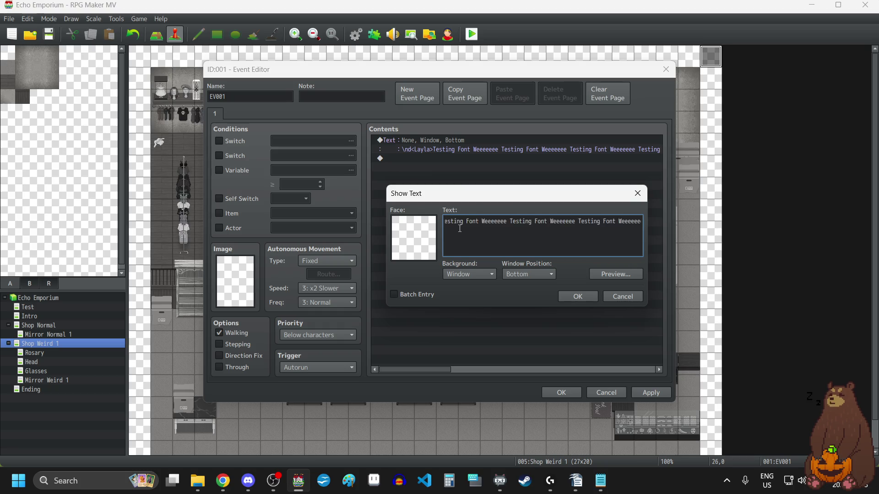
key("Left")
key("Left")
key("Left")
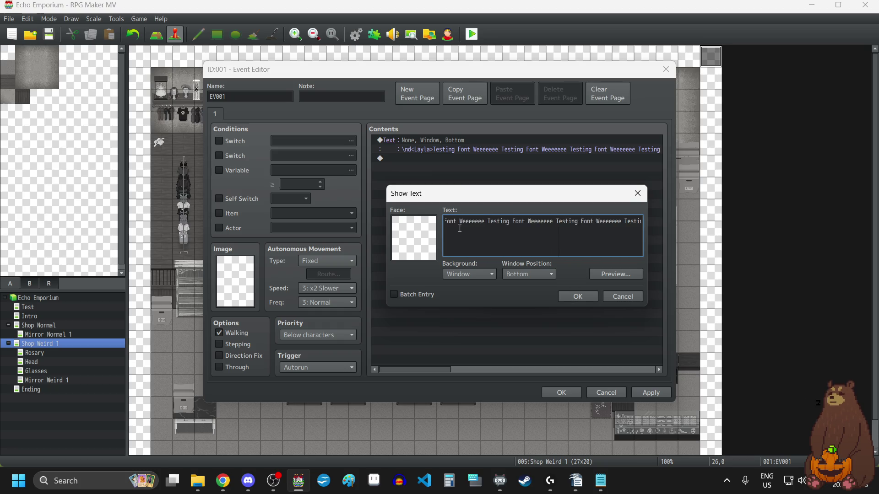
key("Left")
key("Left")
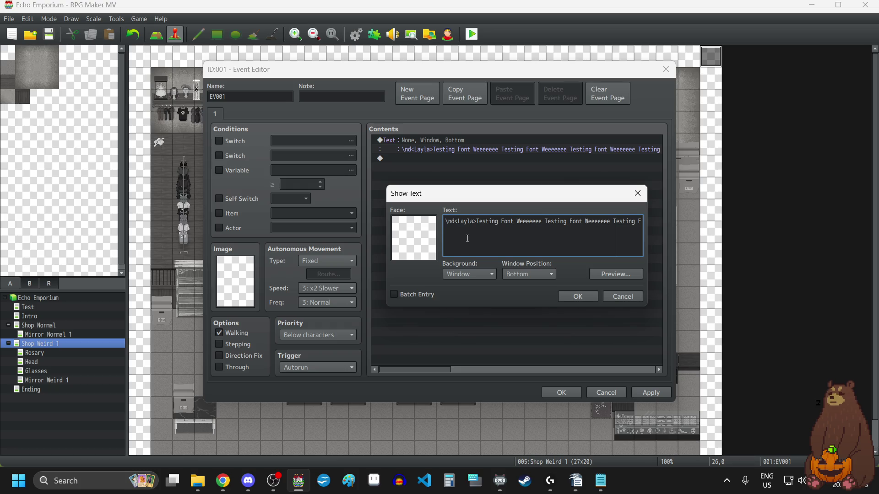
key("Delete")
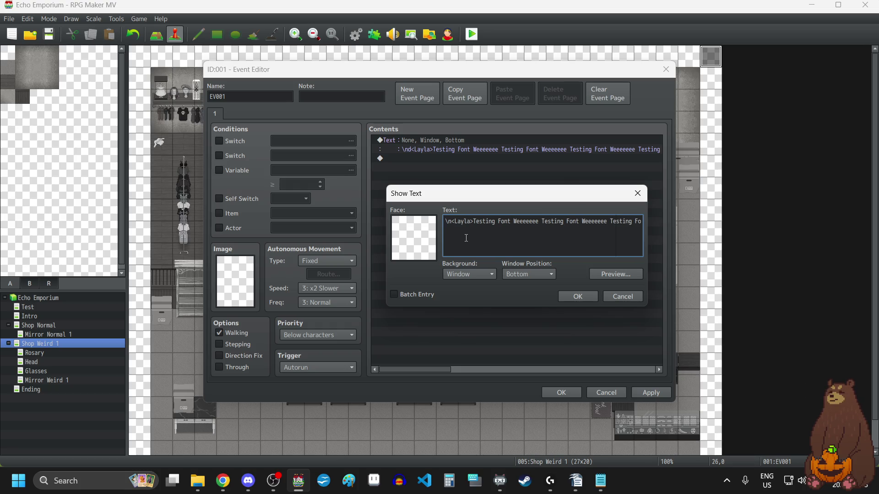
left_click(575, 296)
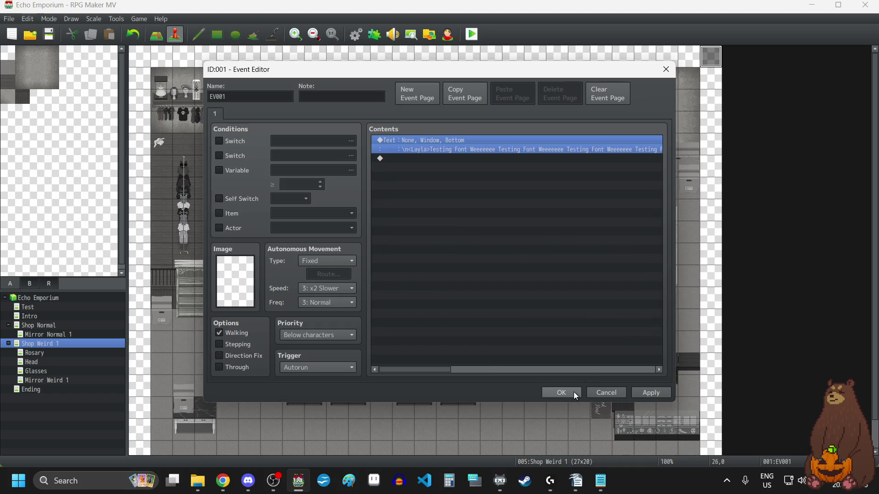
left_click(568, 392)
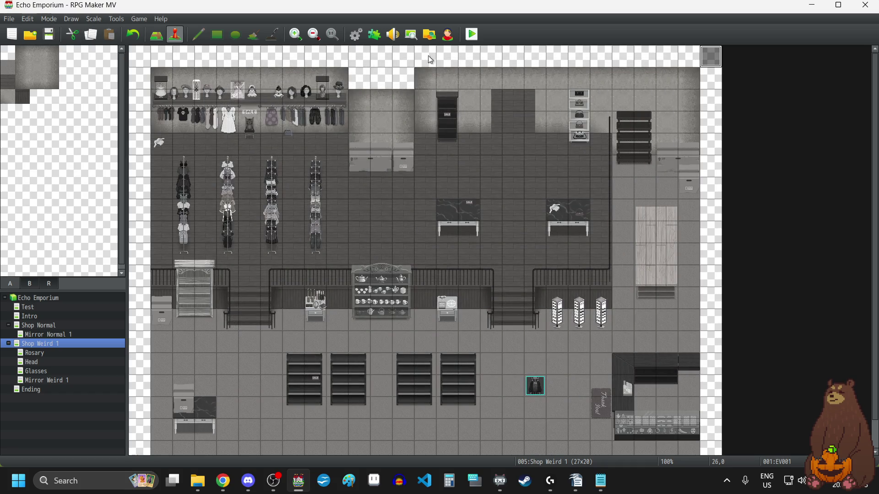
left_click(472, 36)
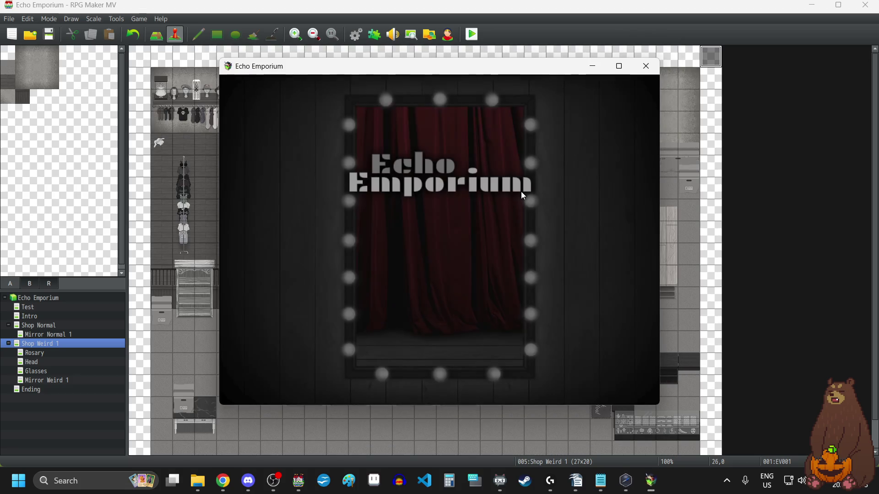
left_click(455, 288)
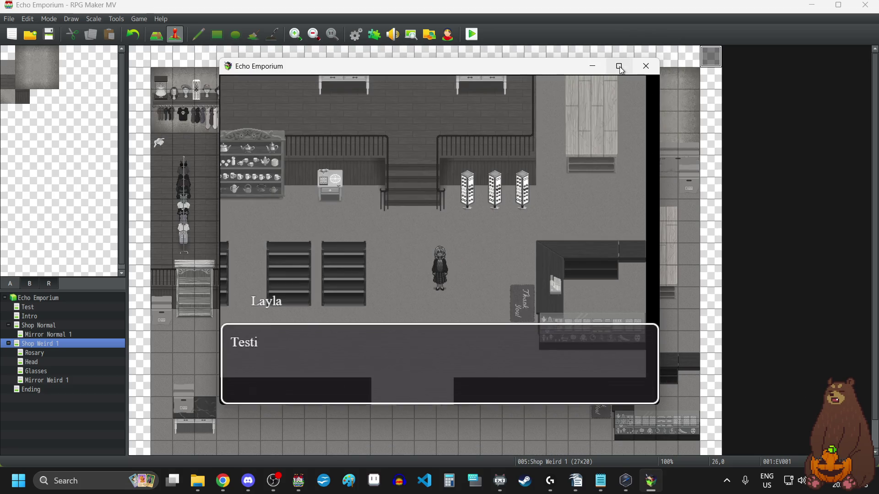
mouse_move(619, 67)
left_click(459, 299)
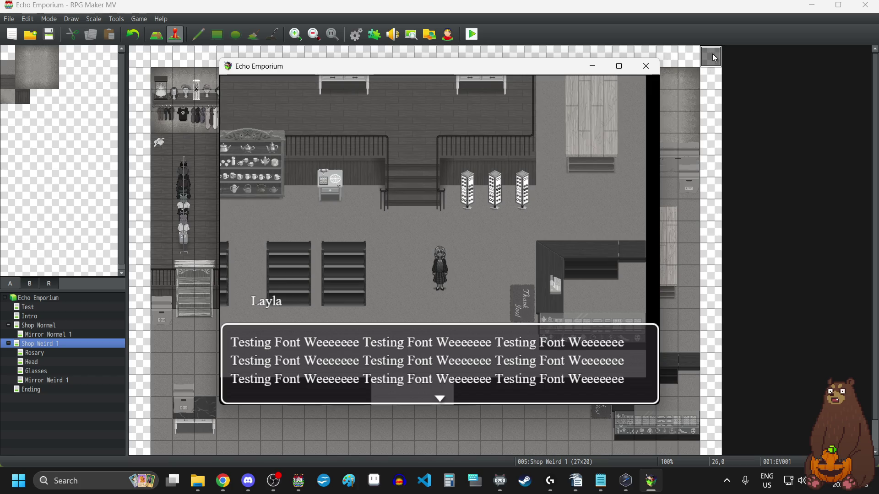
left_click(646, 67)
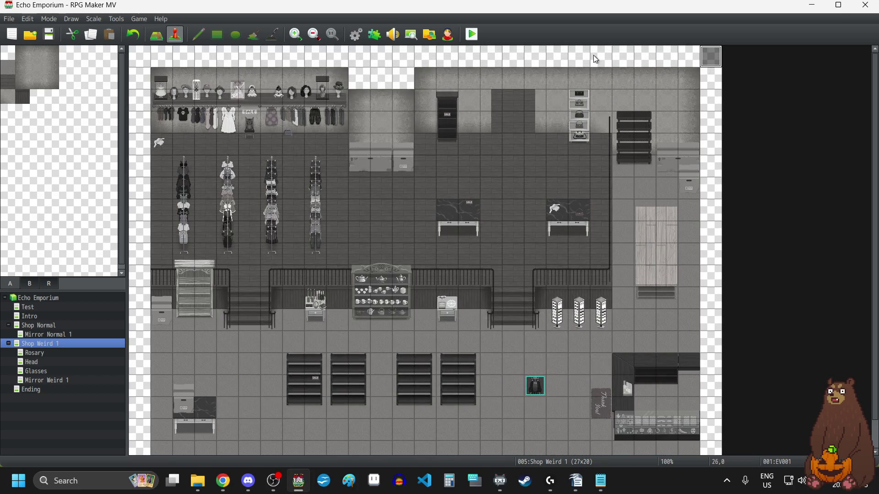
Set YEP_MessageCore's Name Box Clear parameter to false.
left_click(356, 34)
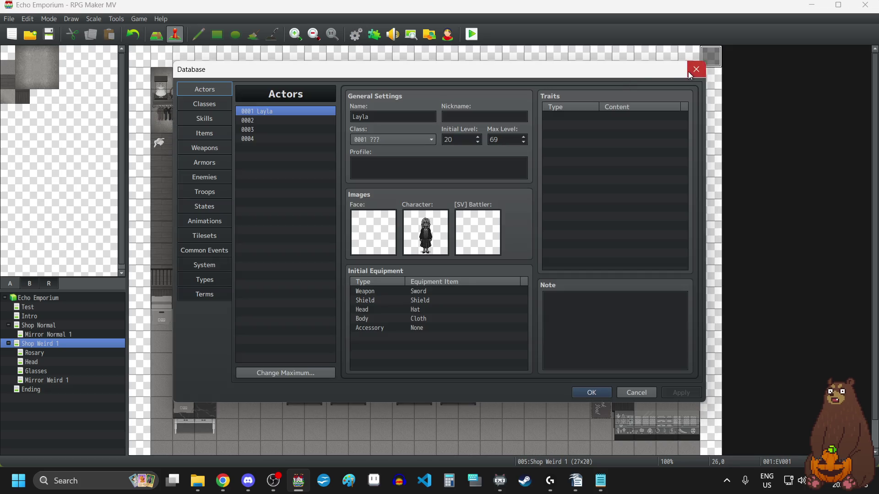
left_click(696, 69)
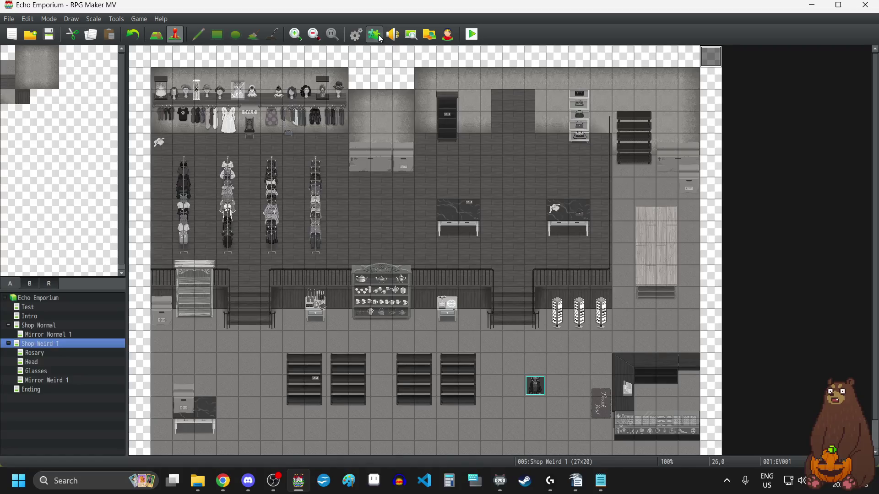
left_click(374, 34)
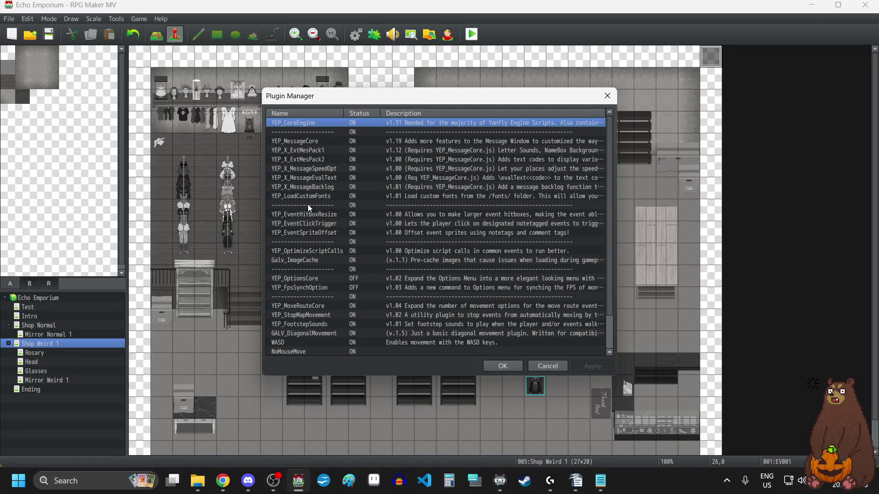
double_click(318, 140)
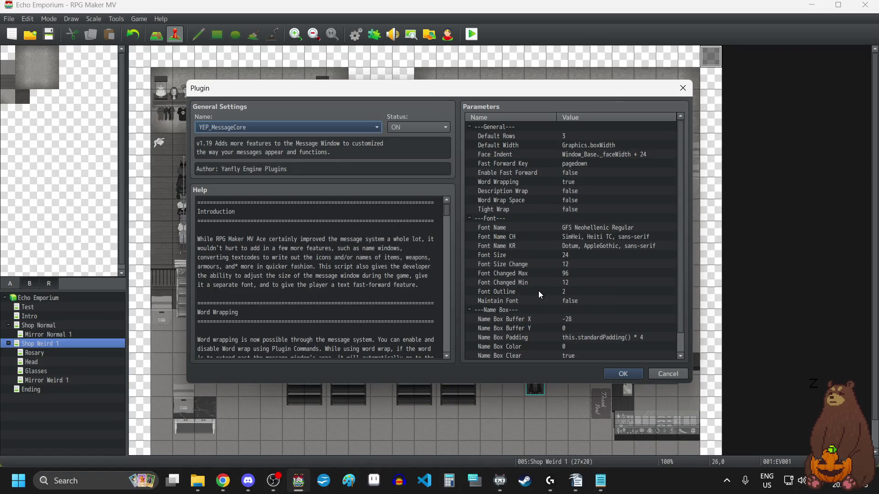
scroll(538, 290, "down", 1)
double_click(558, 337)
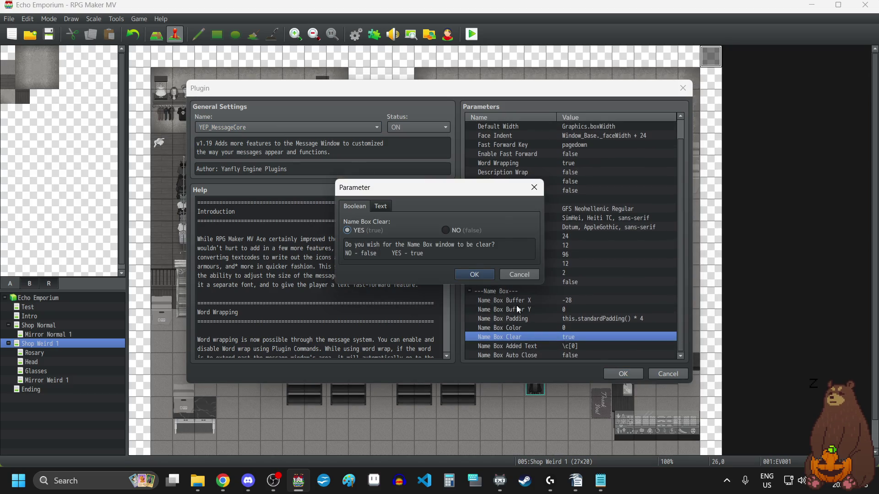
left_click(444, 230)
Apply the YEP_MessageCore change and launch a new playtest.
left_click(476, 275)
left_click(622, 373)
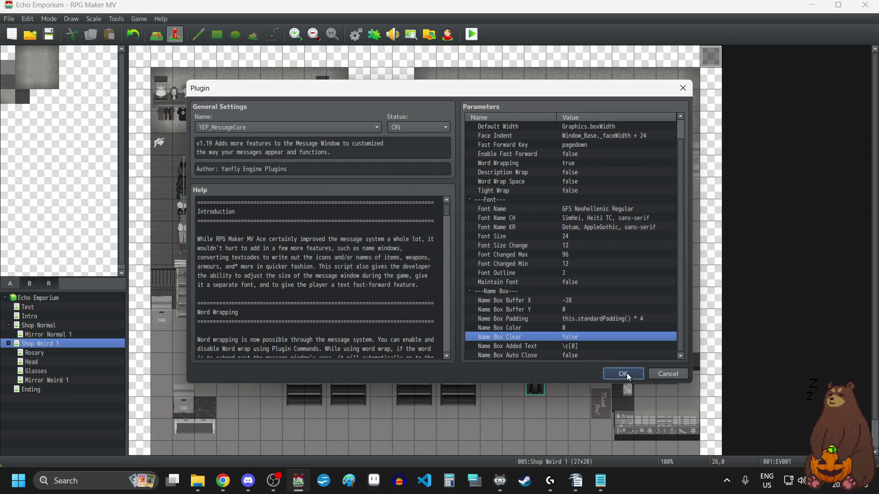
left_click(491, 367)
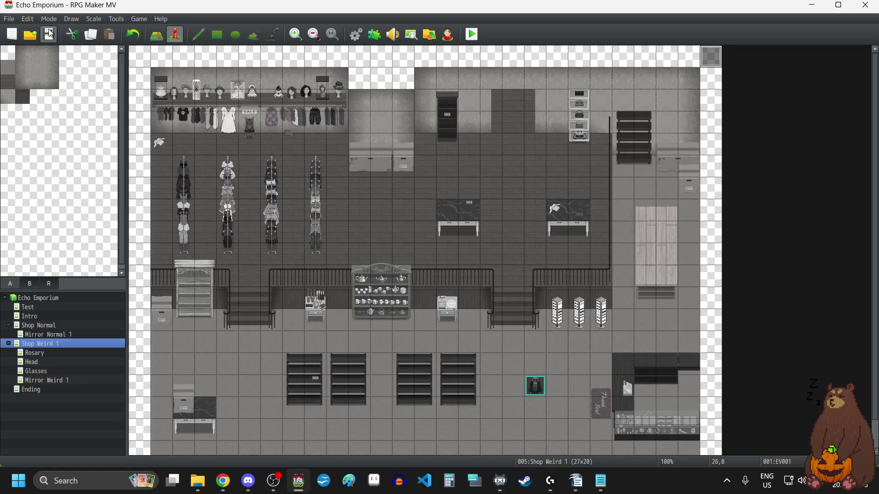
left_click(472, 34)
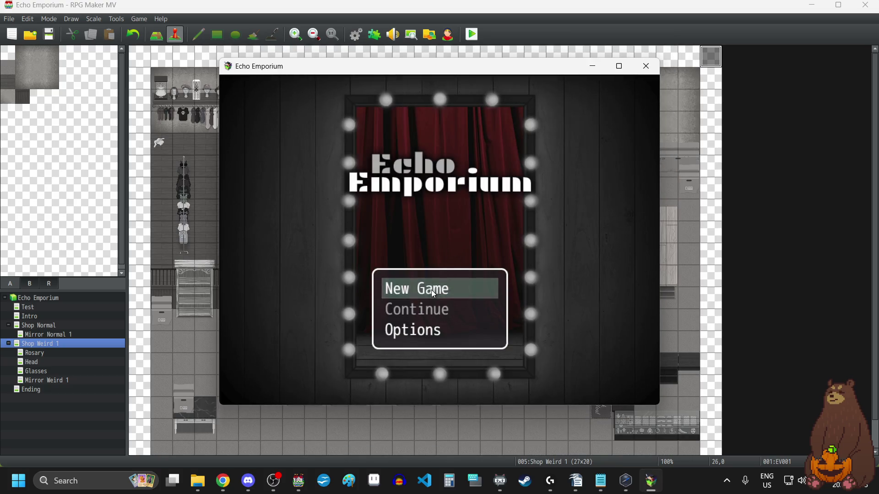
Start a new game maximized, check Layla's framed name box, then close the playtest.
left_click(431, 289)
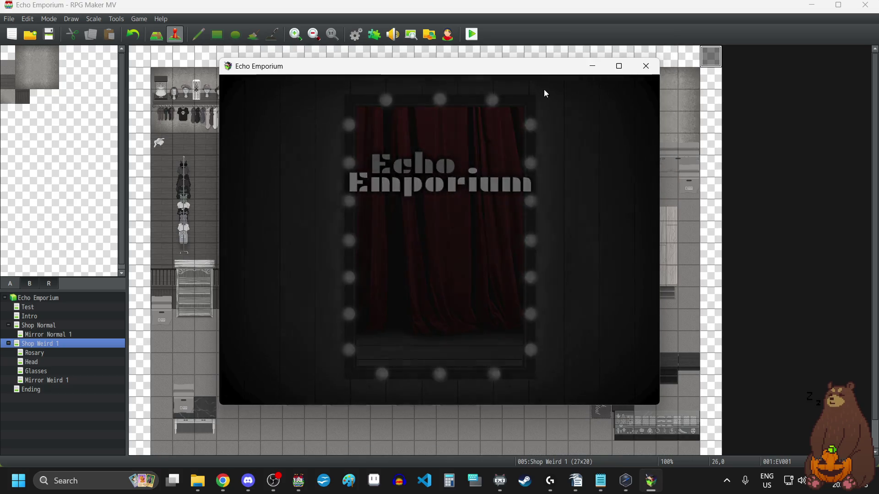
double_click(537, 69)
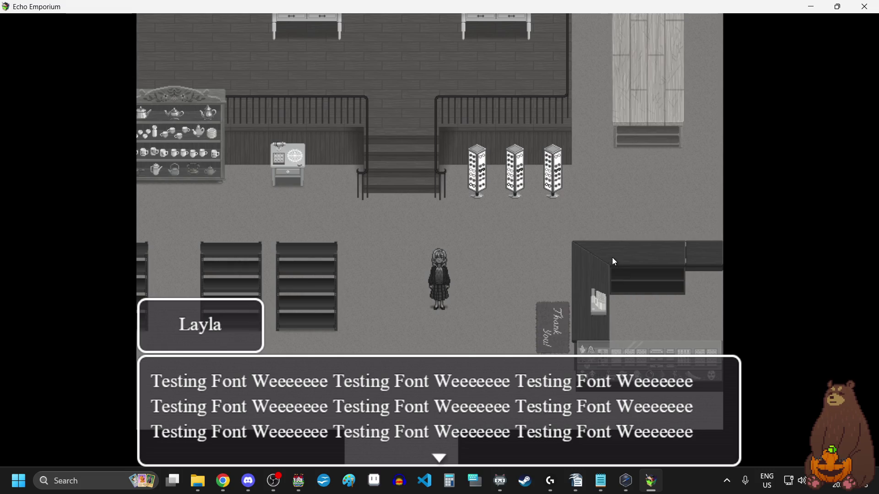
left_click(865, 6)
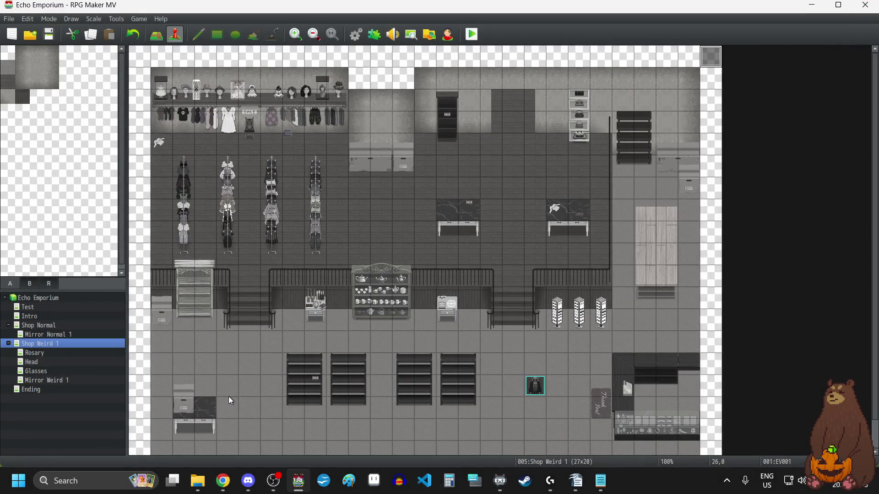
Save the project and open the YEP_MessageCore plugin settings.
left_click(49, 35)
scroll(553, 259, "down", 2)
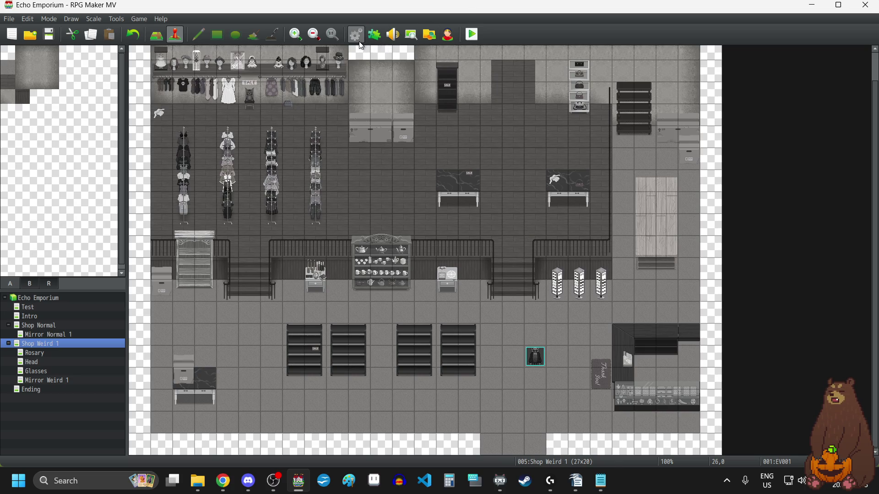
left_click(375, 35)
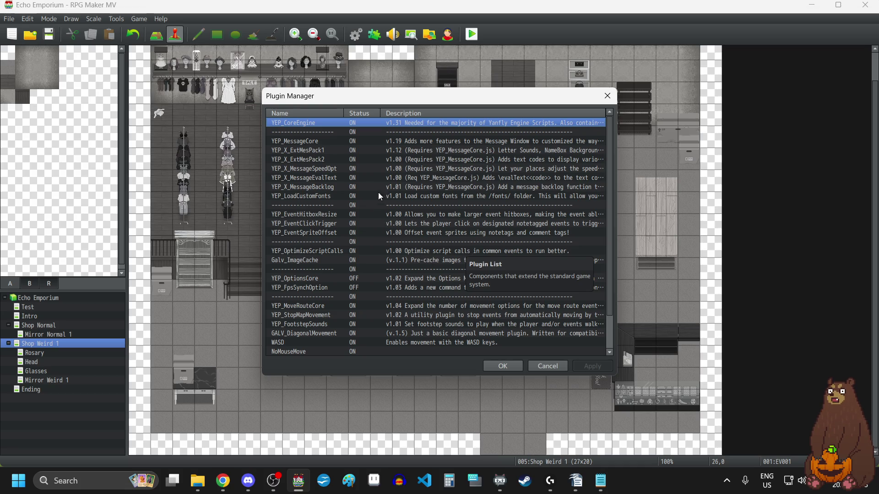
left_click(378, 141)
right_click(377, 141)
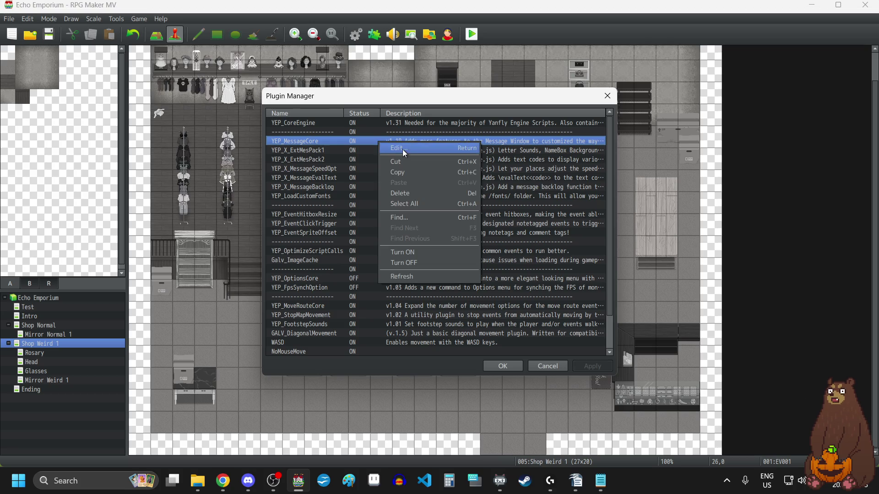
left_click(402, 149)
Change Name Box Buffer X from -28 to 0 and apply the plugin settings.
scroll(547, 237, "down", 2)
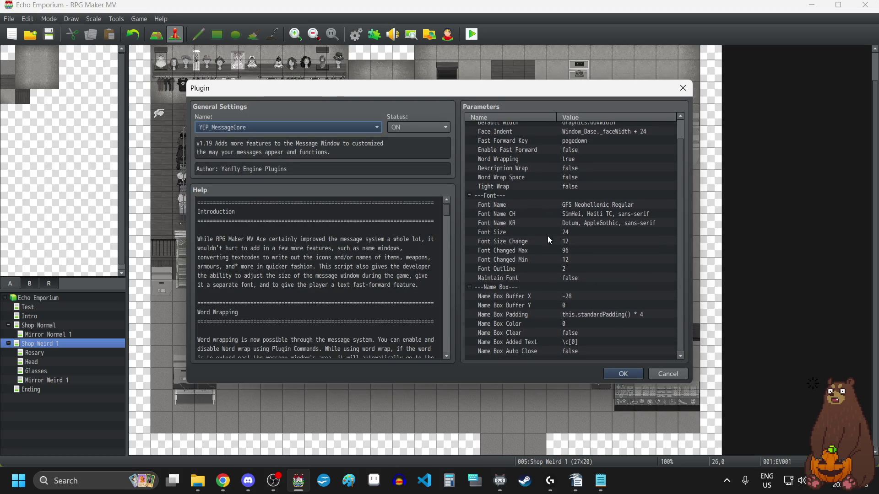
left_click(561, 303)
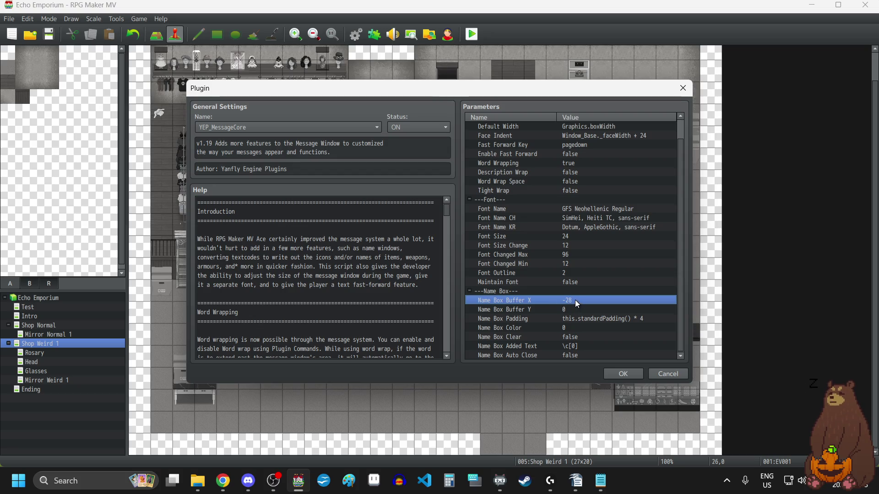
double_click(575, 300)
type("0")
left_click(477, 279)
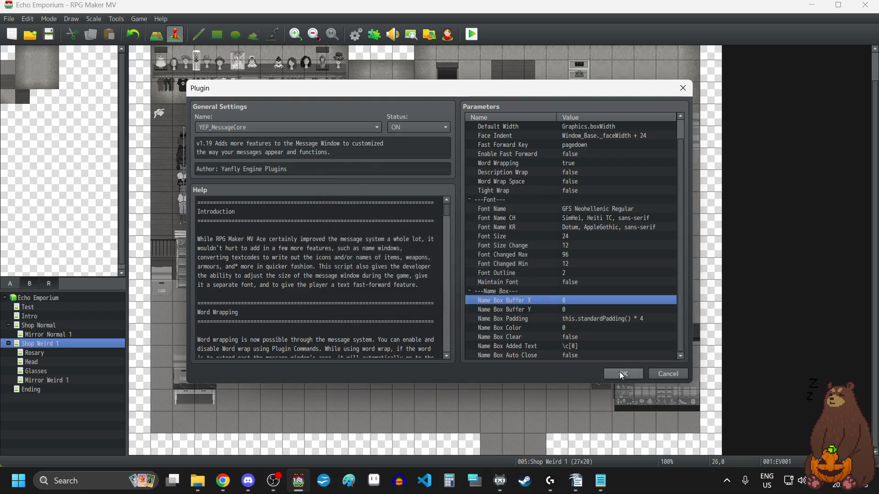
left_click(619, 372)
left_click(503, 366)
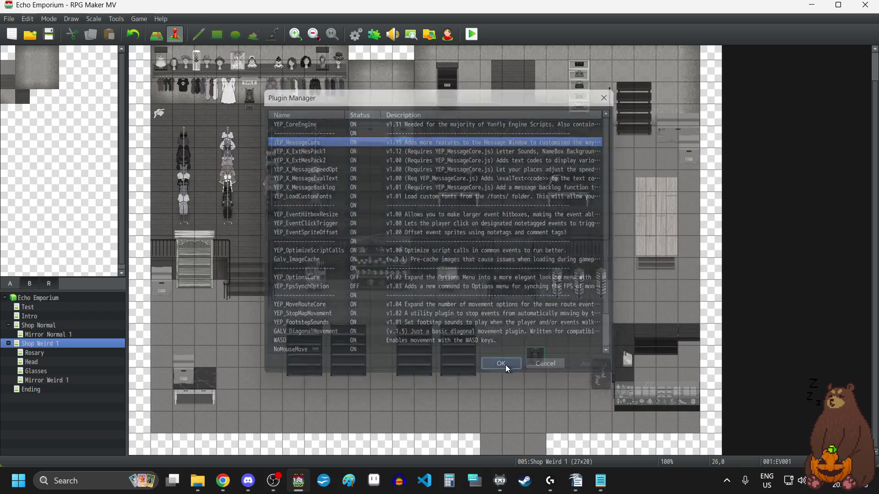
Save and playtest a new game to check Layla's name box alignment, then close it.
left_click(41, 39)
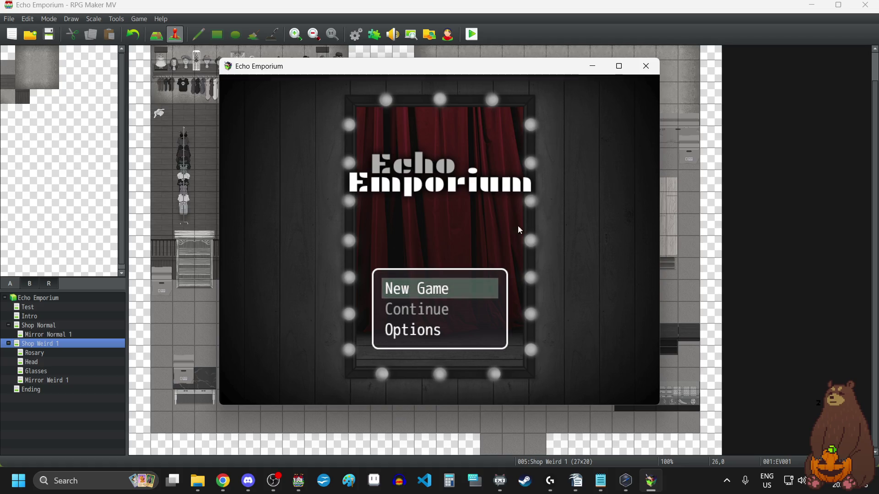
key("F4")
left_click(461, 318)
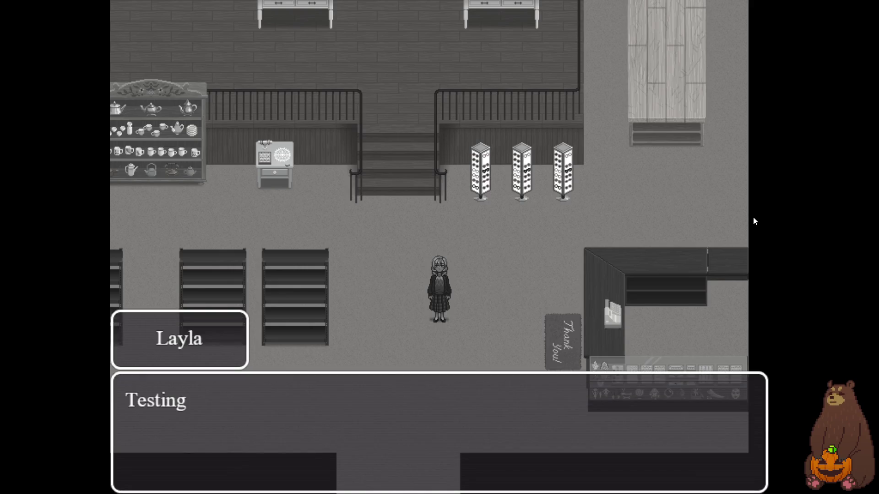
key("F4")
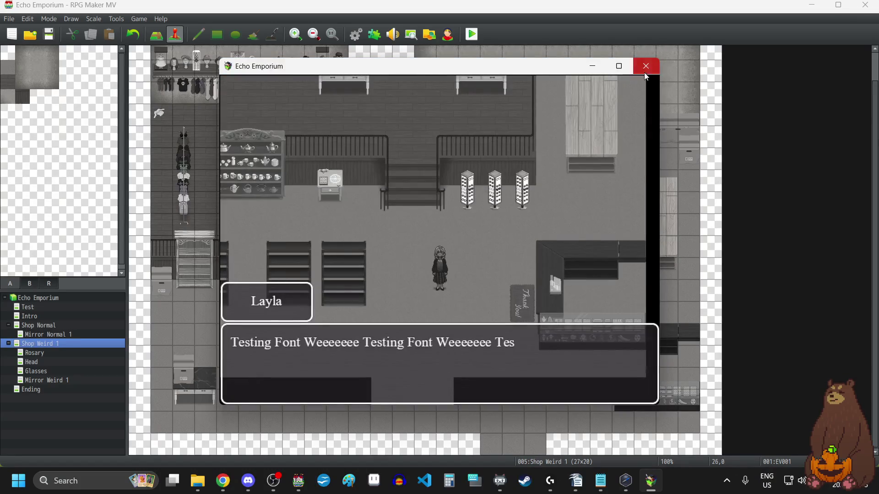
left_click(646, 66)
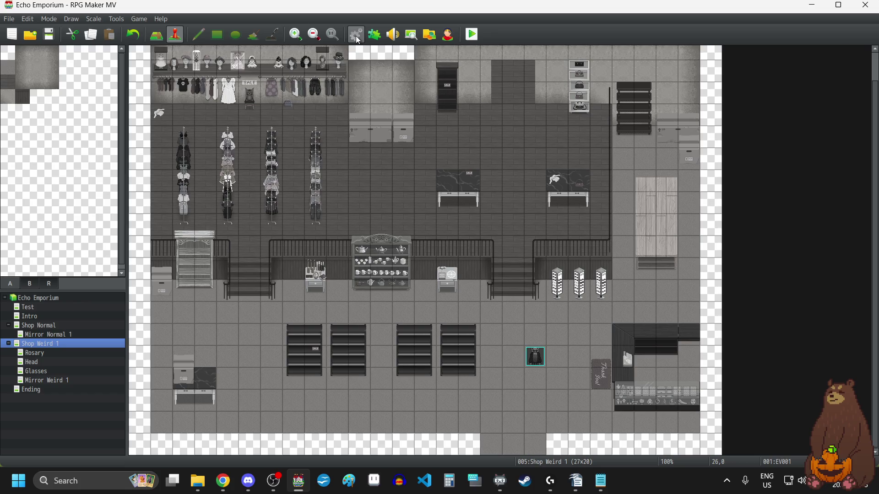
left_click(374, 36)
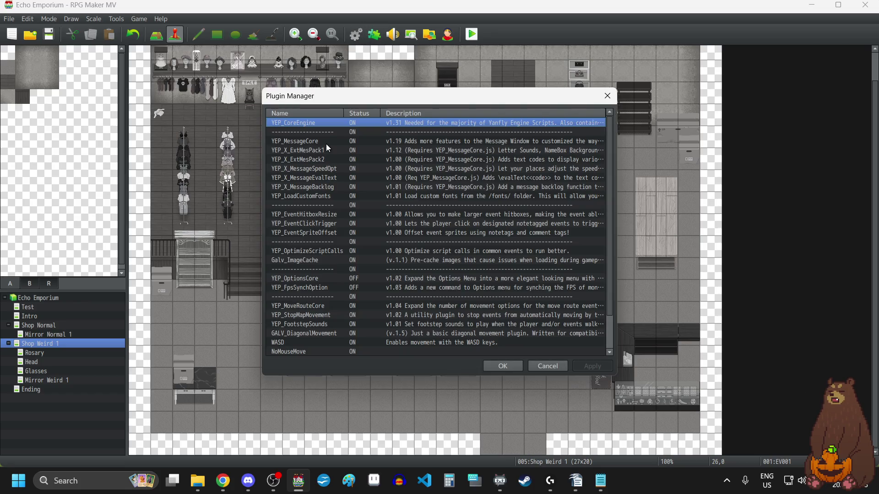
Enter 24 for YEP_MessageCore's Name Box Buffer X and apply the plugin change.
double_click(327, 142)
scroll(616, 286, "down", 2)
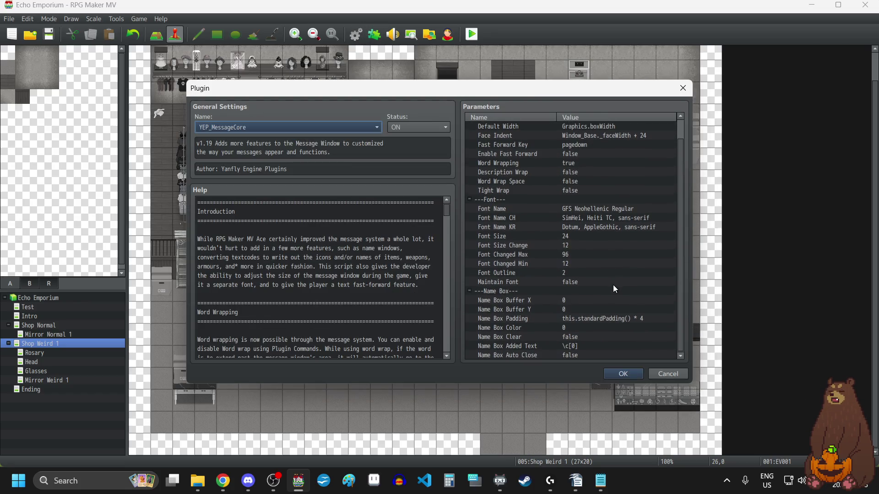
double_click(556, 300)
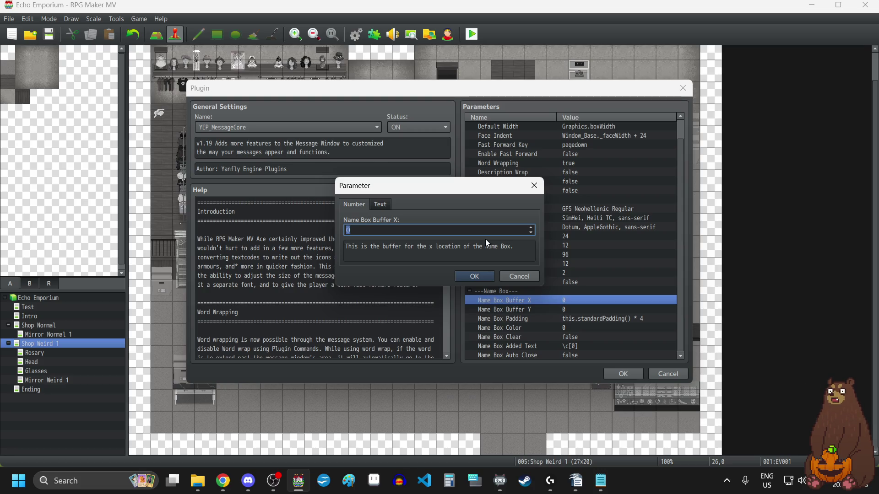
type("24")
left_click(479, 275)
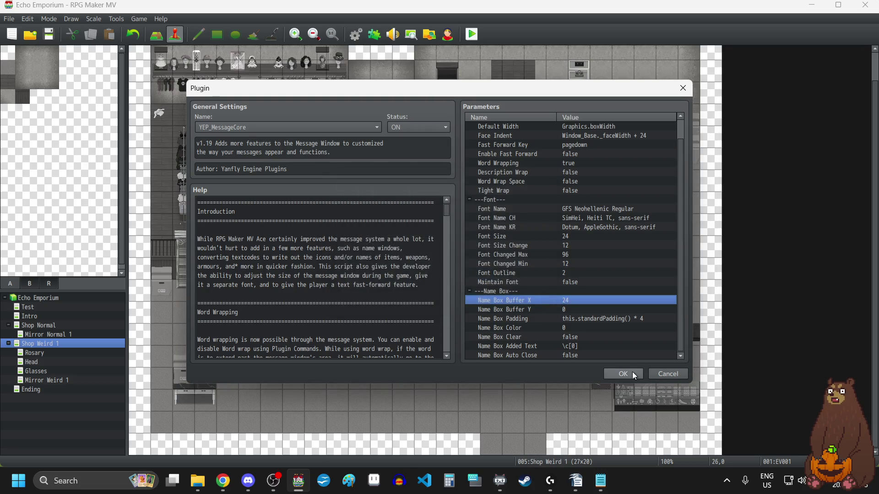
left_click(632, 374)
left_click(498, 359)
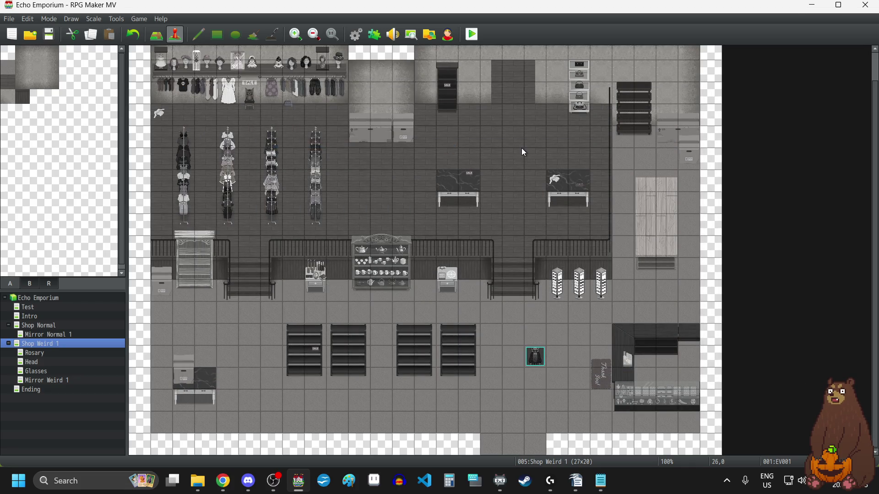
left_click(473, 36)
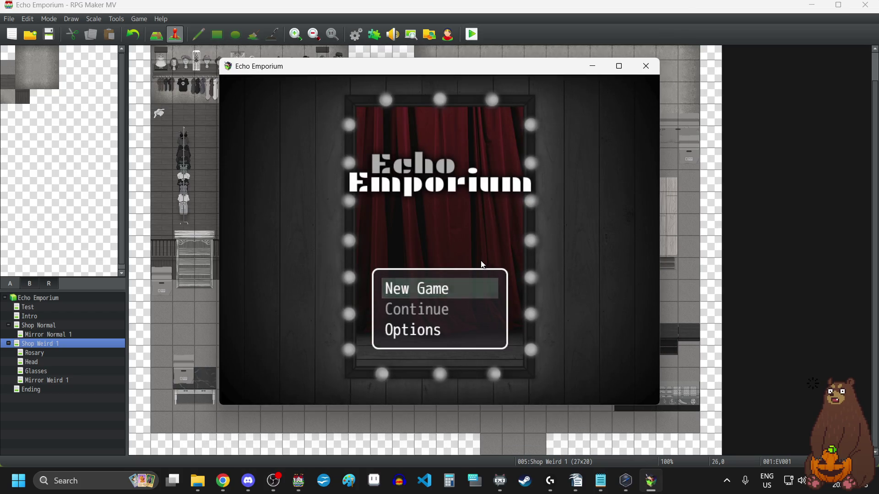
key("F4")
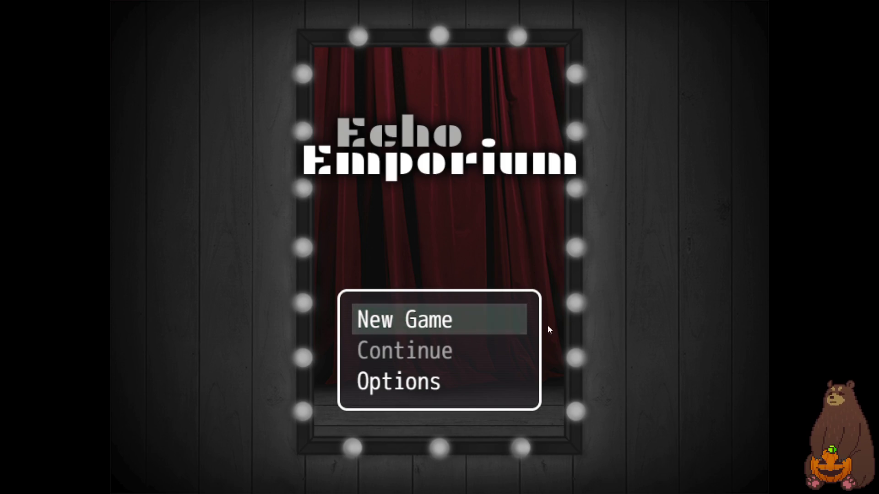
left_click(477, 318)
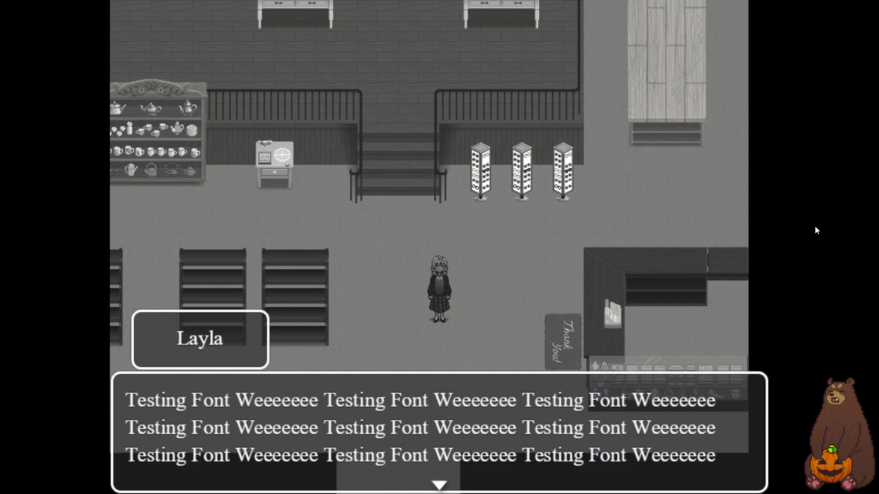
key("F4")
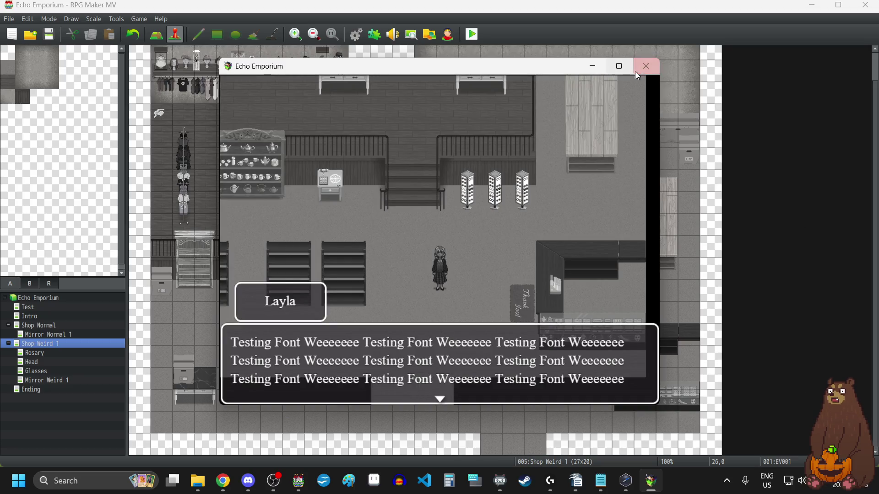
left_click(645, 67)
scroll(643, 74, "up", 1)
Change the top-right test-message event's trigger to Action Button.
right_click(716, 54)
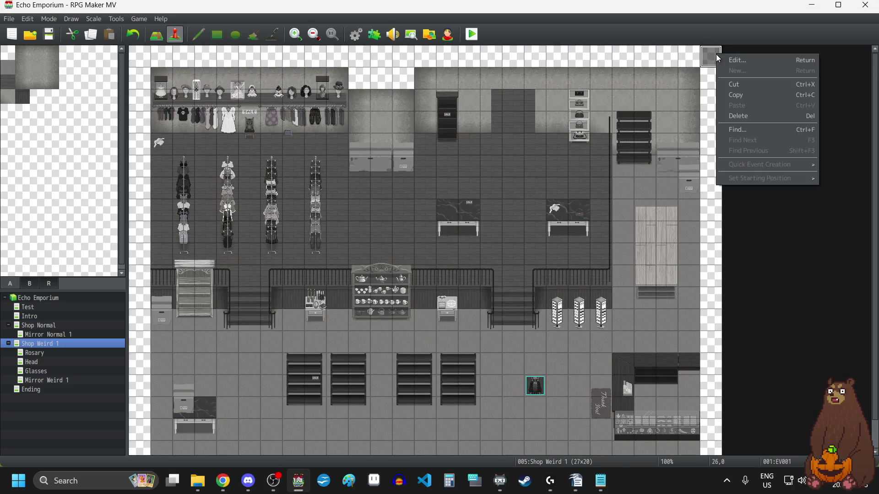
left_click(752, 60)
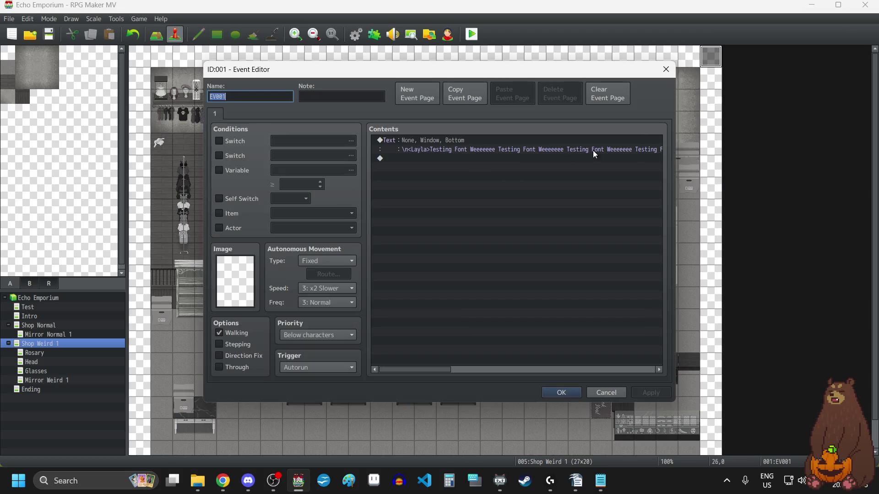
left_click(296, 367)
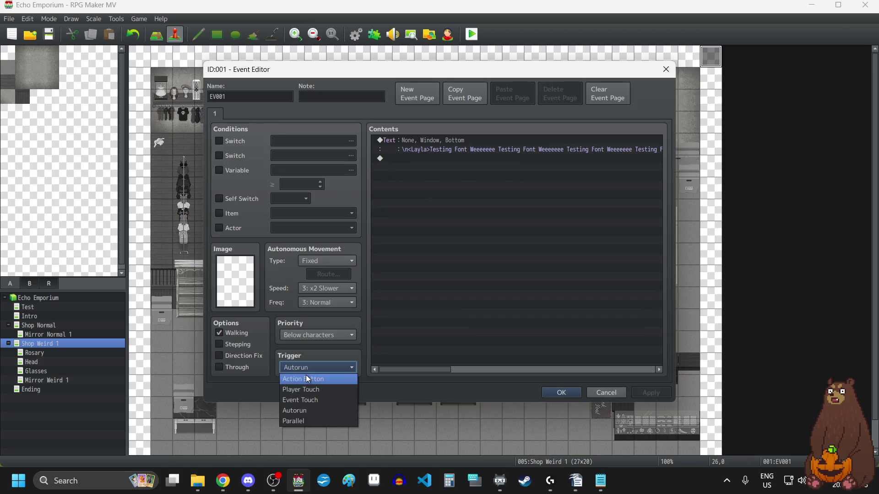
left_click(306, 375)
left_click(556, 397)
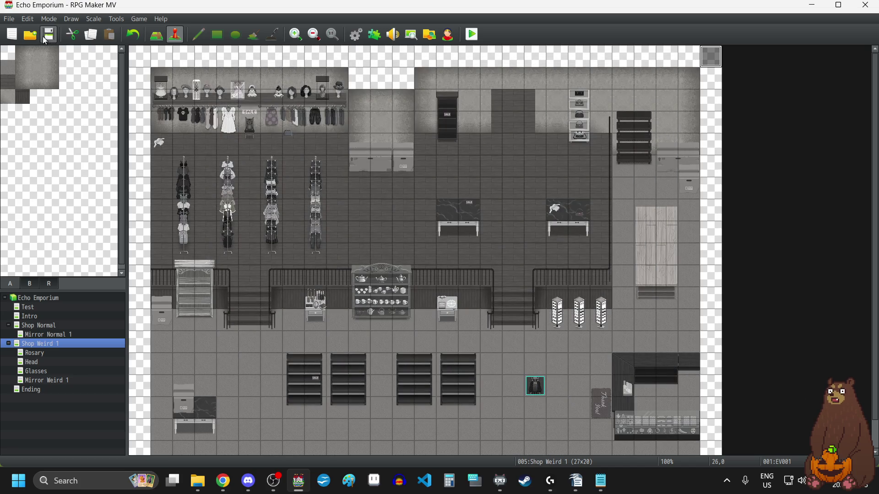
left_click(471, 34)
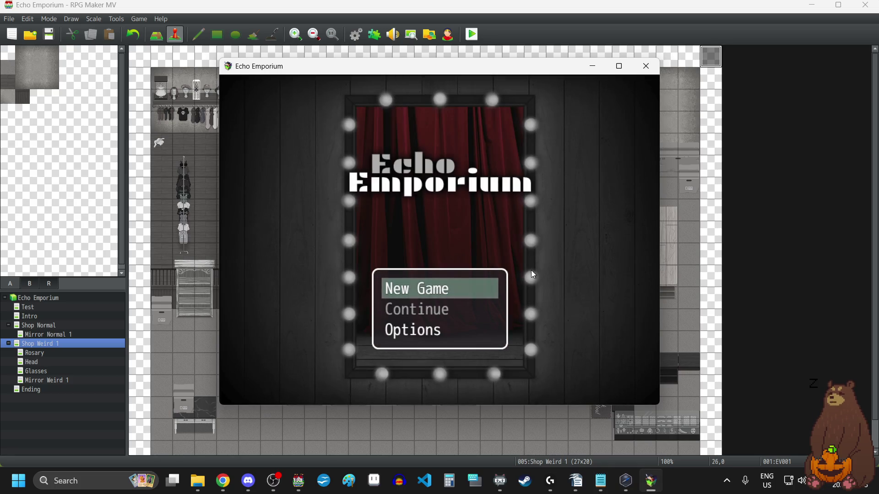
Start a fullscreen new game and walk the heroine around the lower floor and counter.
key("F4")
key("Return")
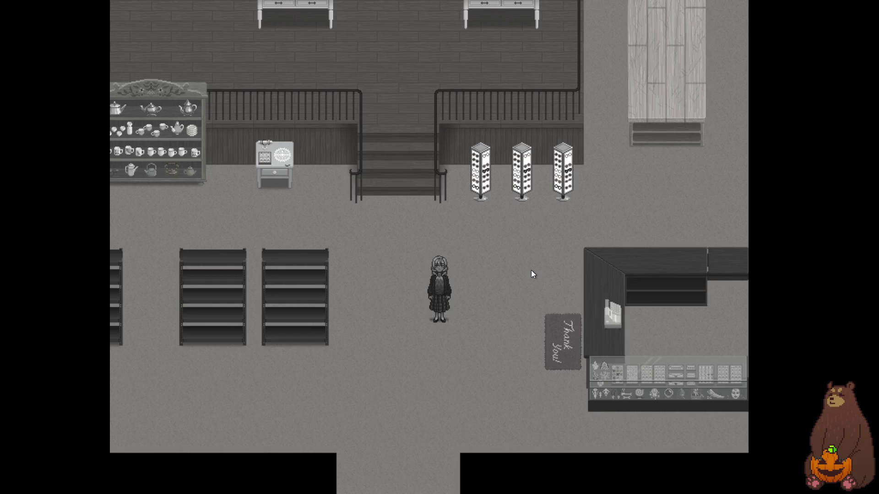
key("Right")
key("Left")
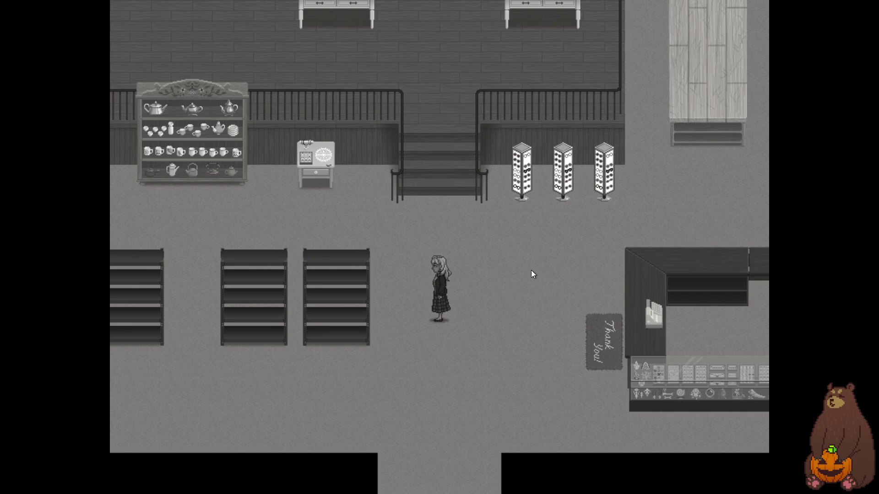
key("Up")
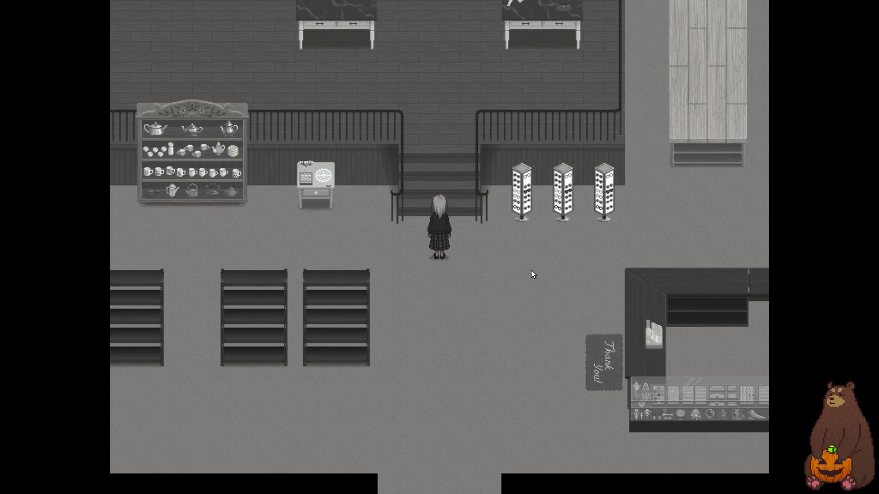
key("Left")
key("Left")
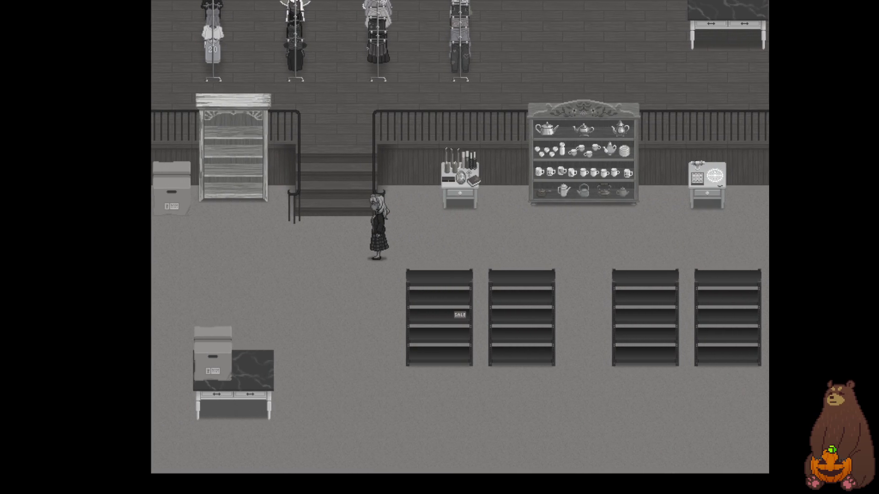
key("Left")
key("Right")
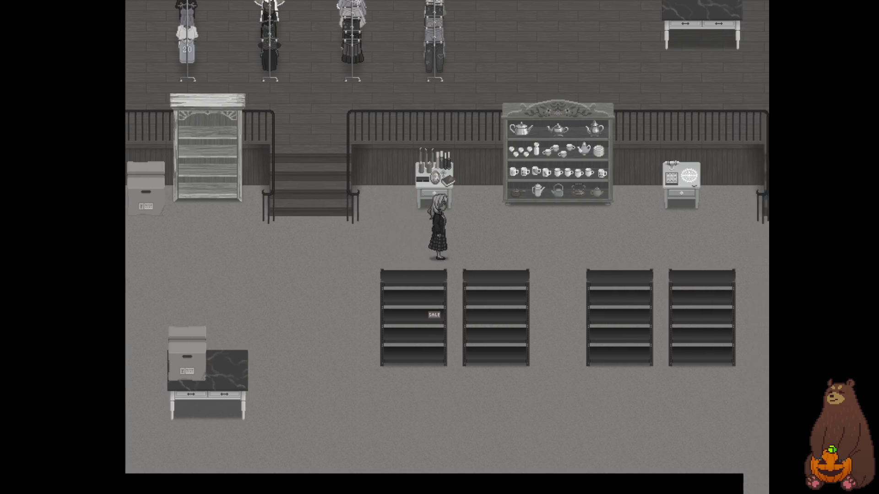
key("Right")
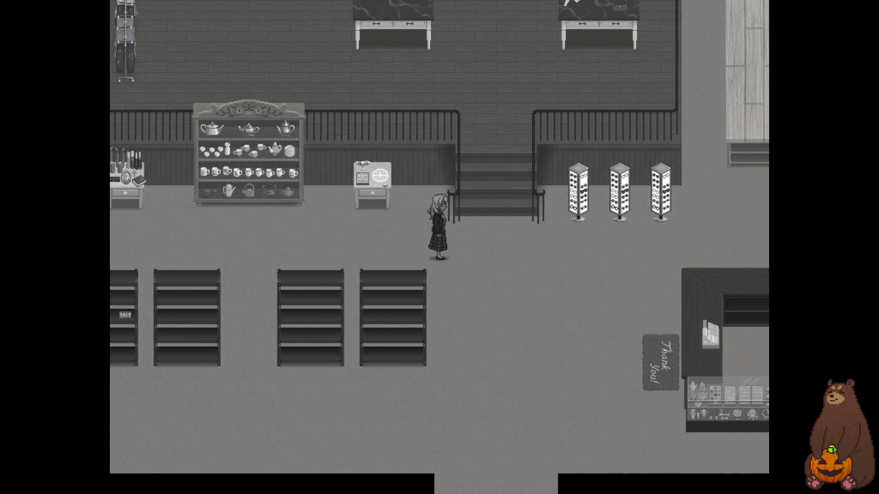
key("Right")
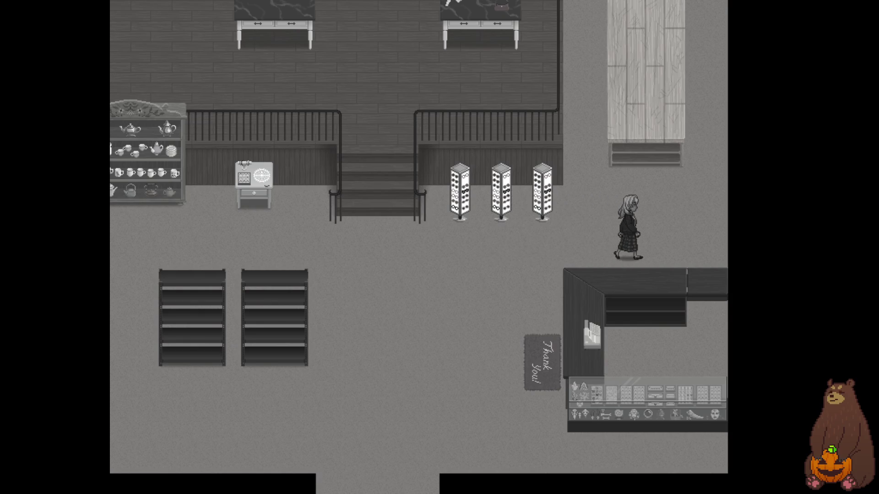
key("Up")
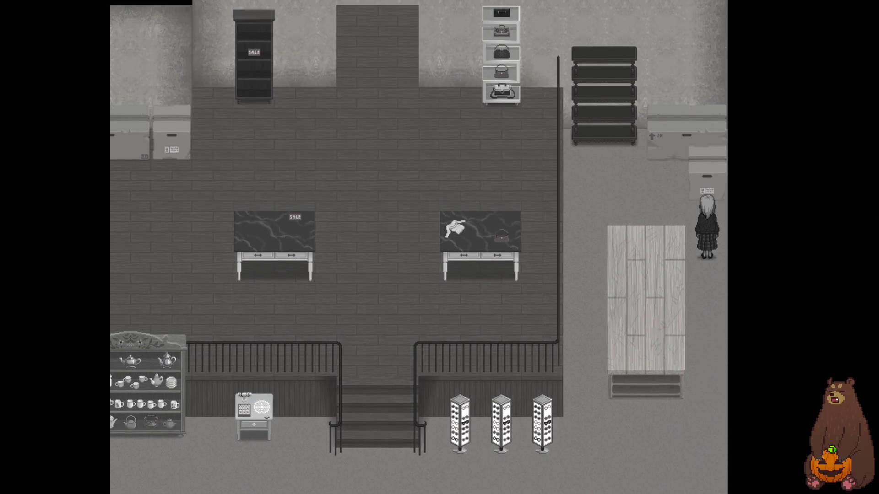
key("Left")
key("Down")
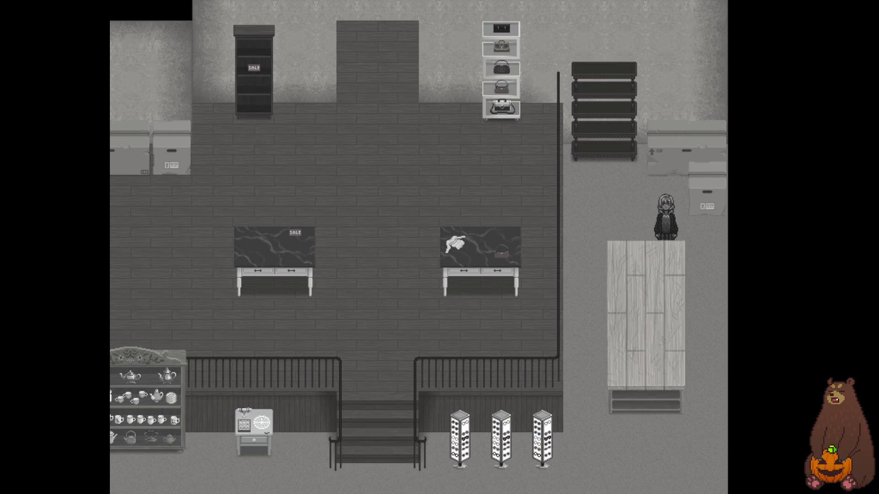
key("Left")
key("Up")
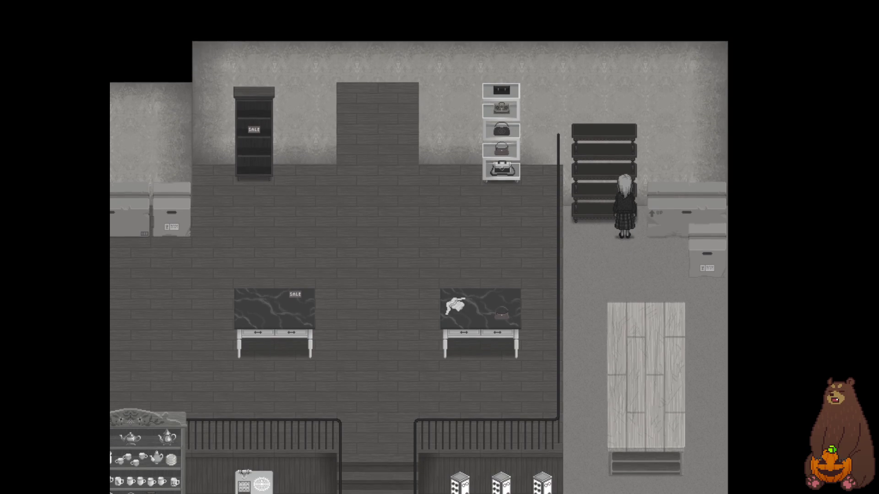
key("Left")
key("Down")
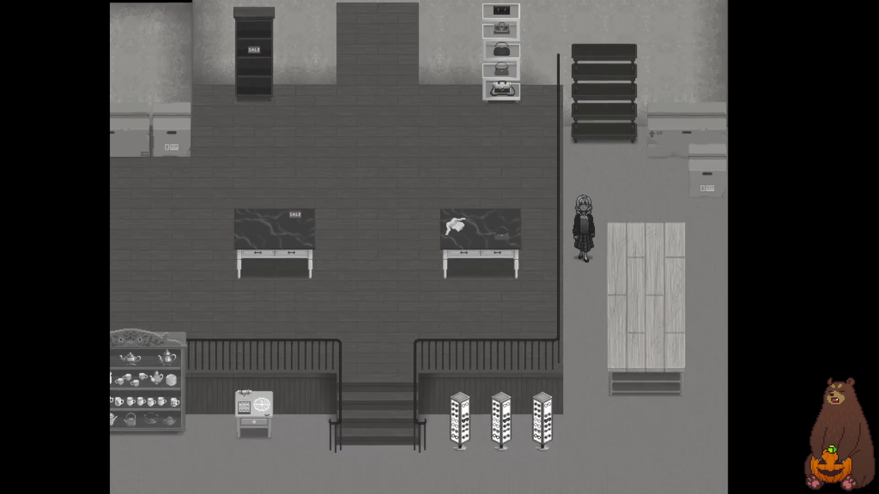
key("Left")
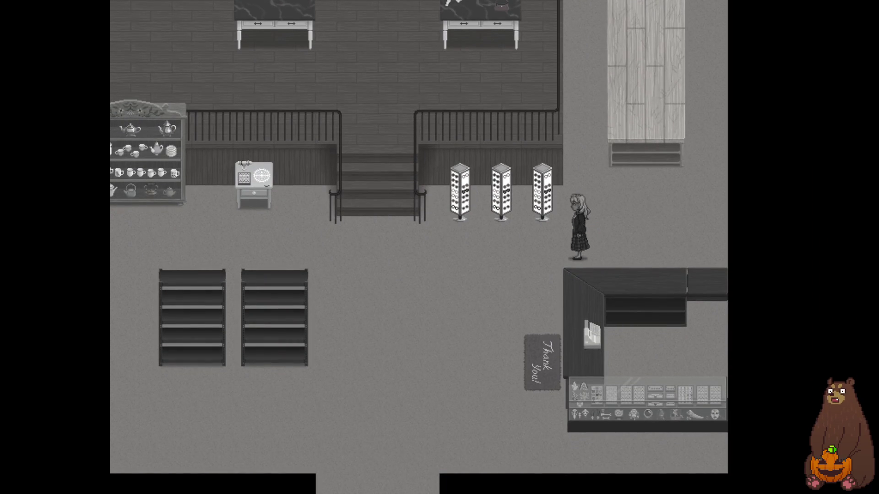
key("Left")
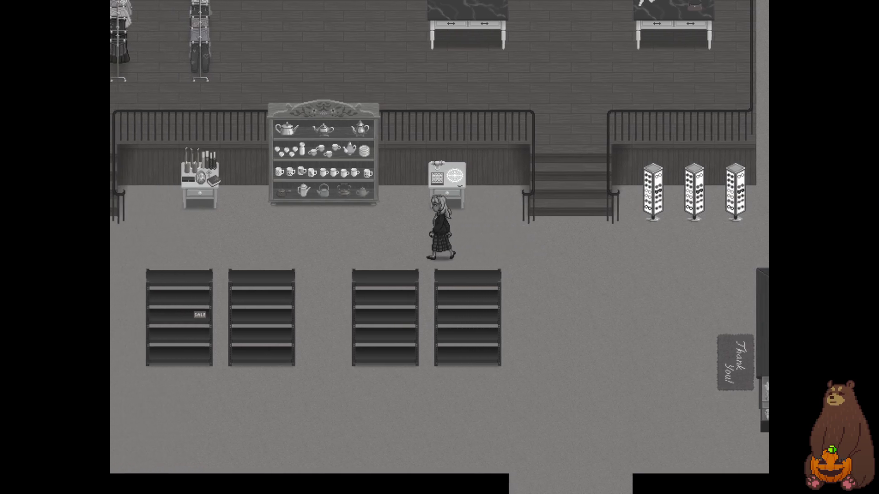
key("Left")
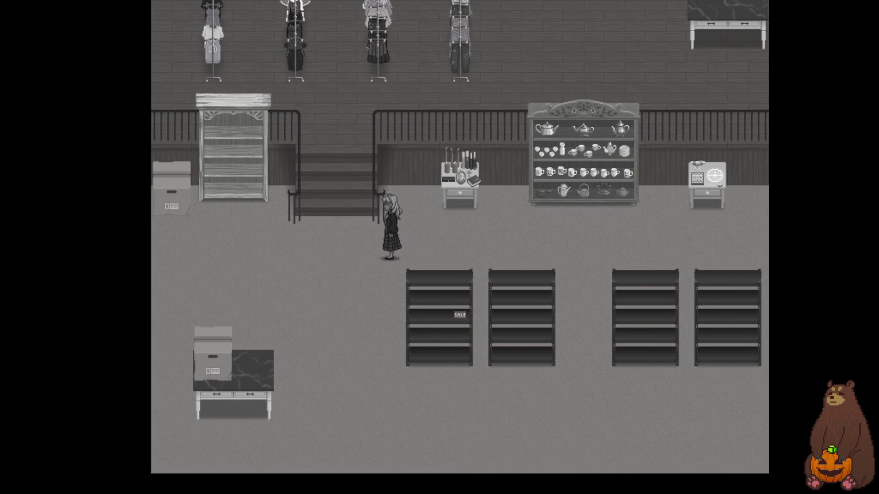
key("Left")
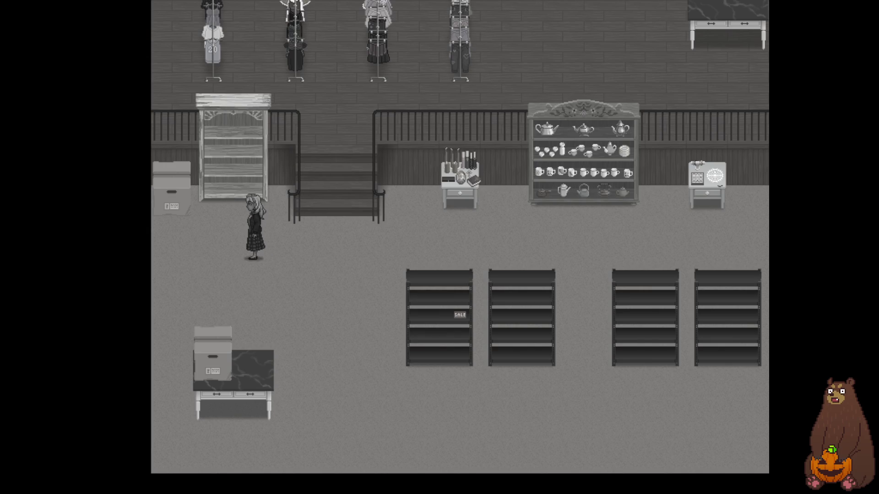
key("Right")
Walk up among the clothing racks and back wall, back downstairs, then exit fullscreen.
key("Up")
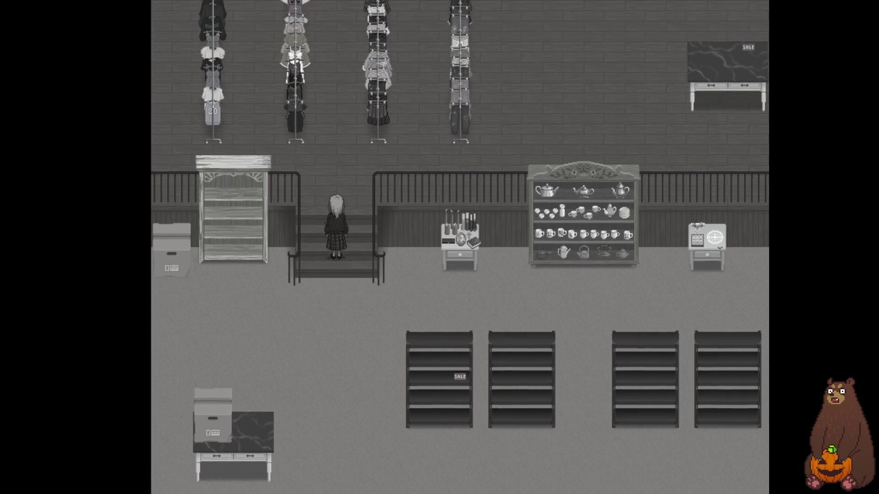
key("Right")
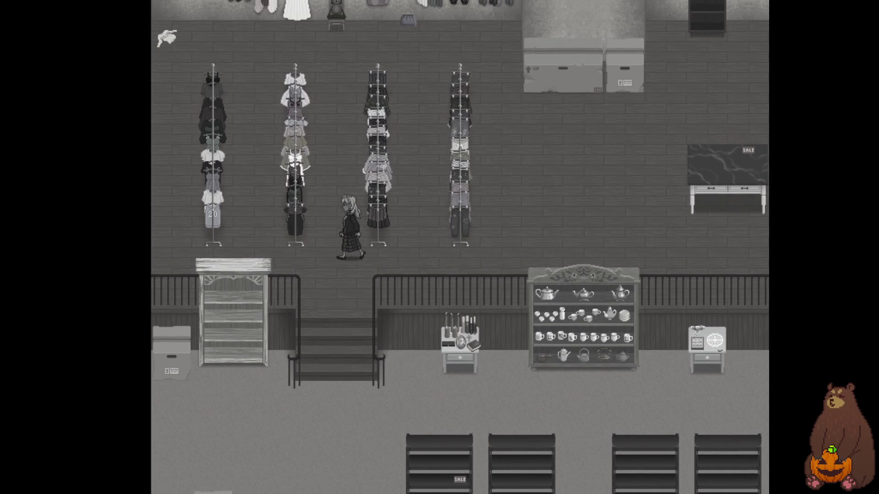
key("Left")
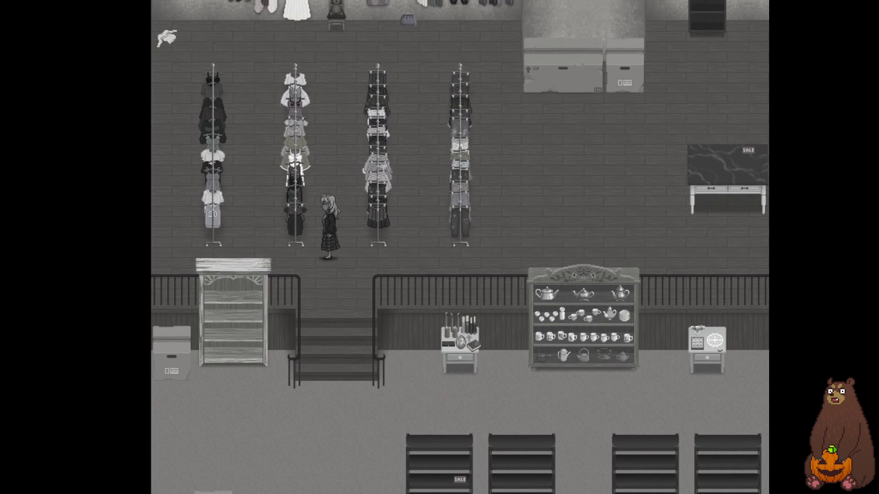
key("Right")
key("Up")
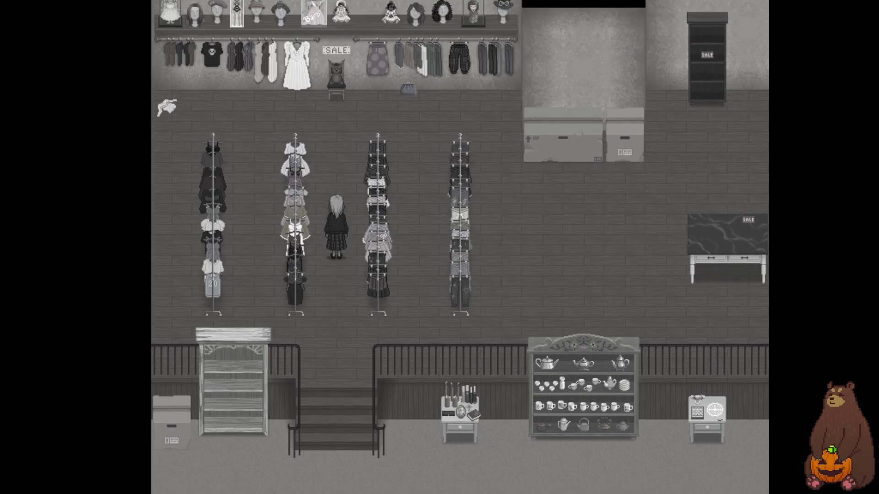
key("Up")
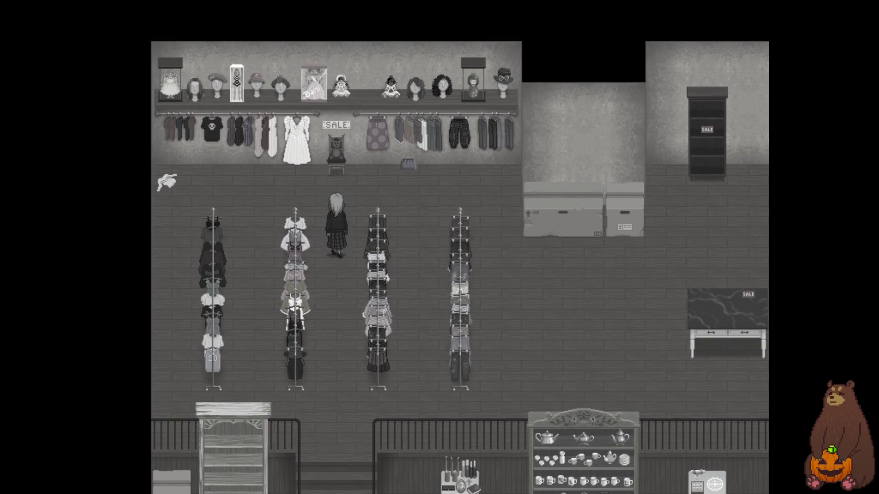
key("Left")
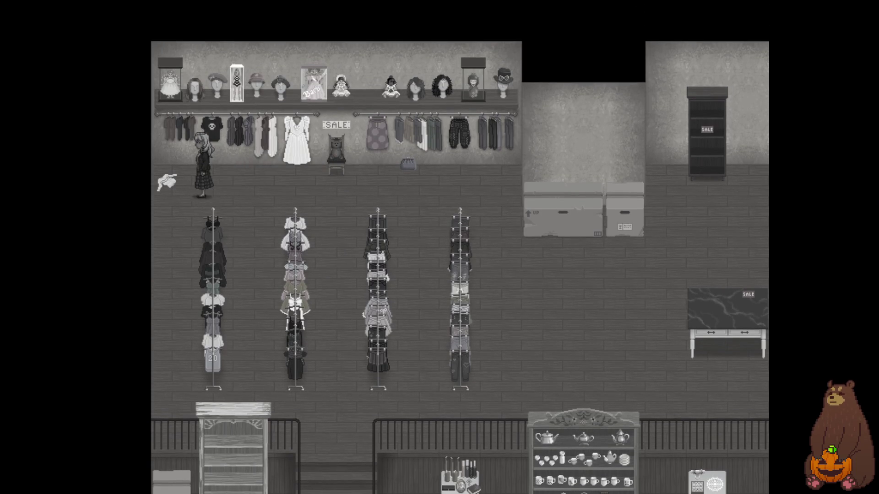
key("Left")
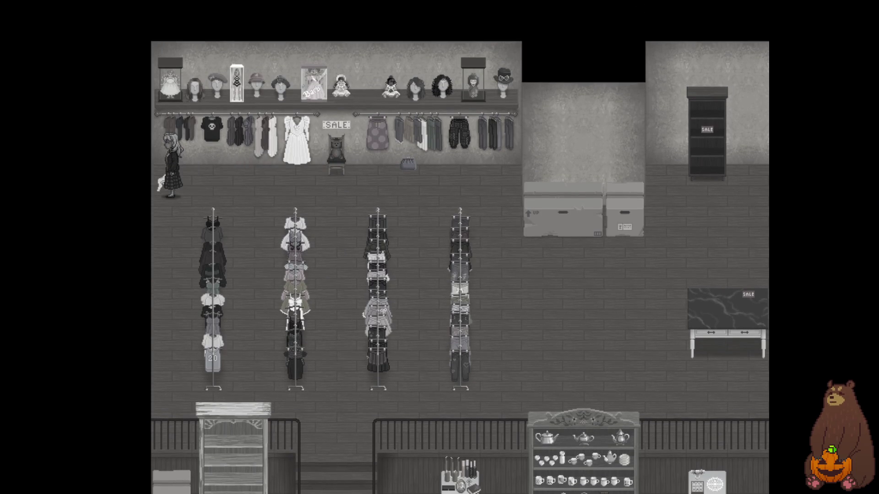
key("Down")
key("Up")
key("Up")
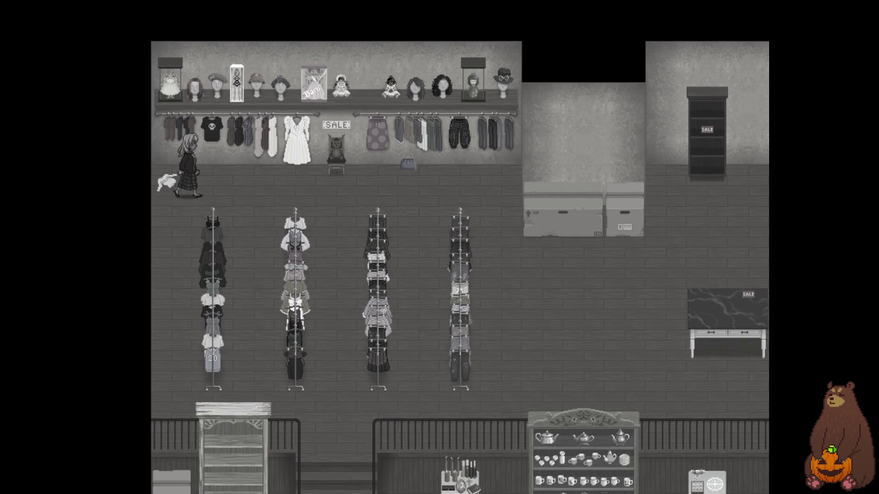
key("Right")
key("Right")
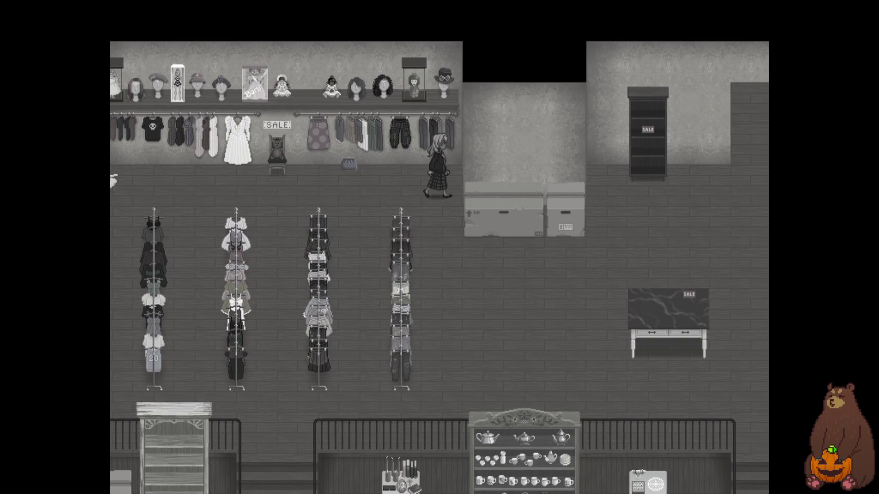
key("Down")
key("Right")
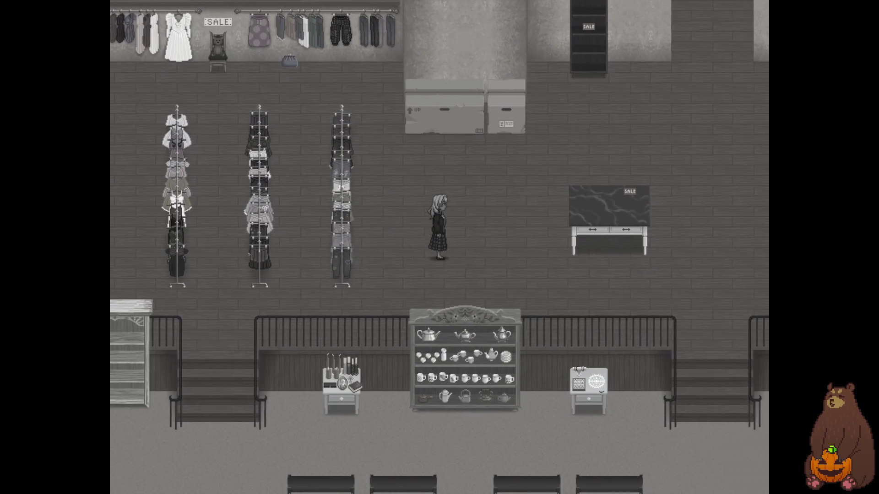
key("Down")
key("Right")
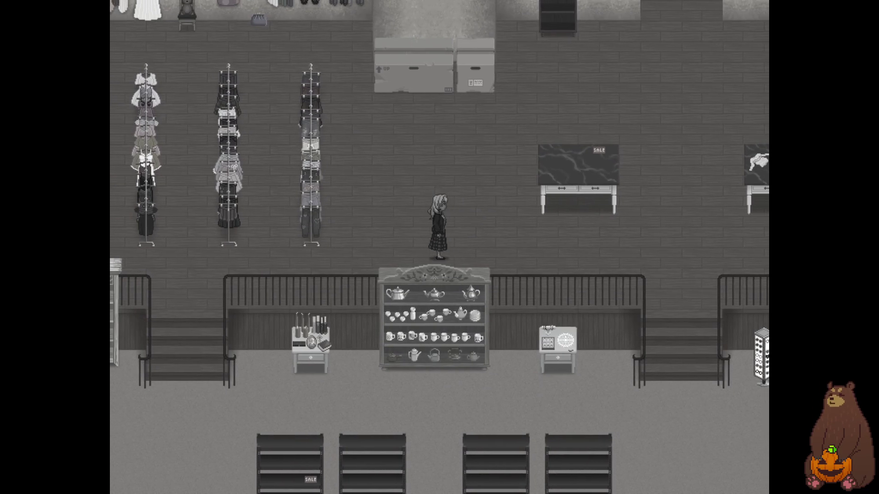
key("Up")
key("Left")
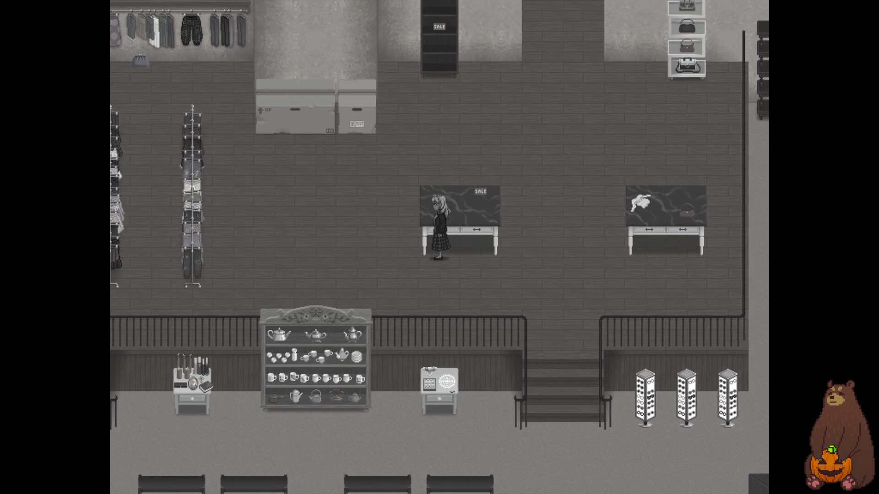
key("Left")
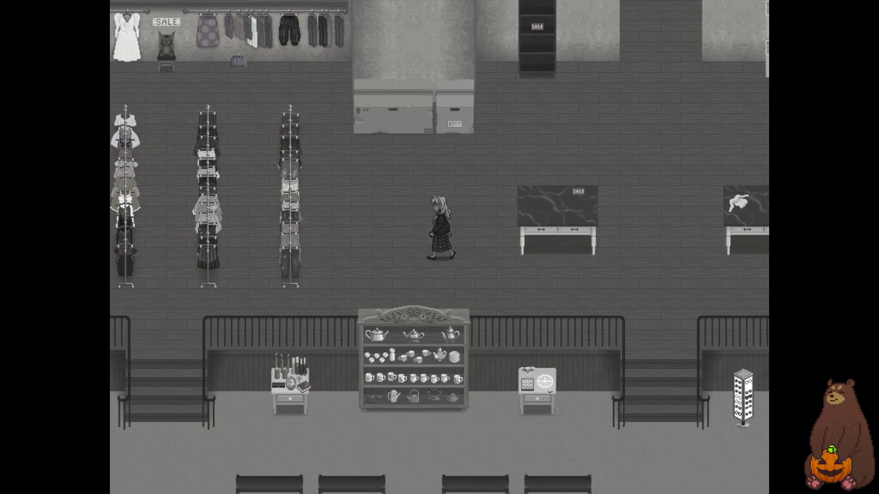
key("Up")
key("Right")
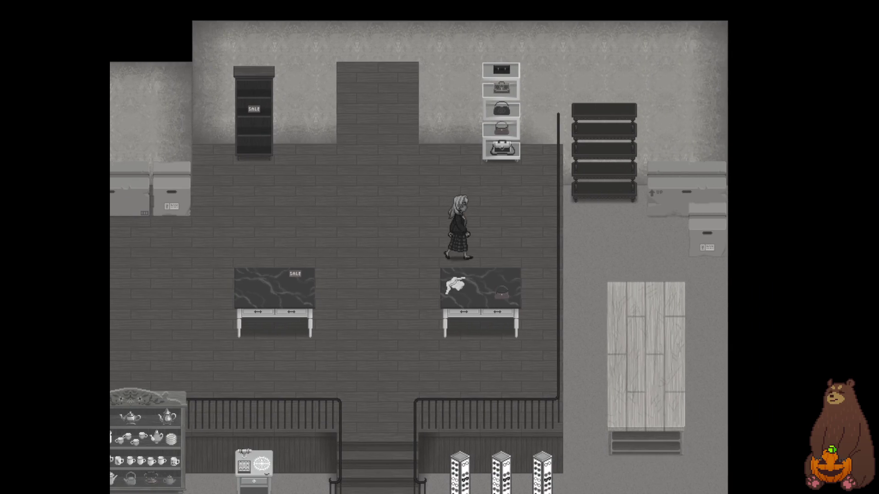
key("Down")
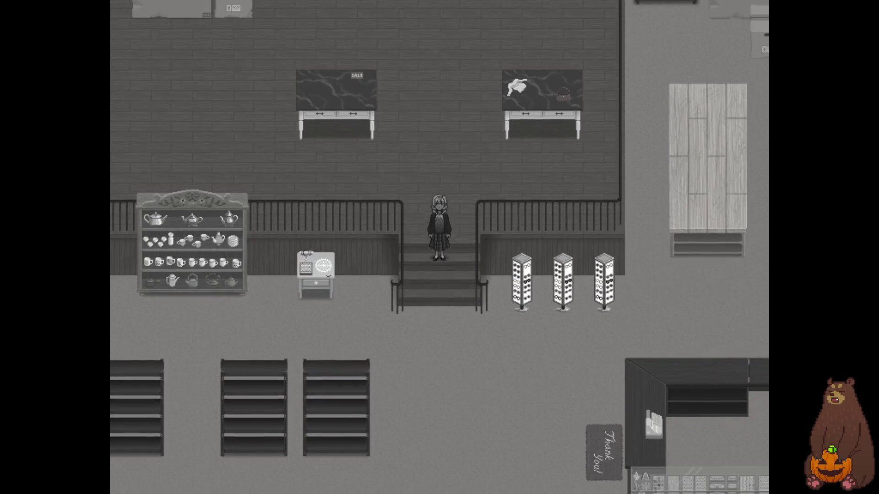
key("Left")
key("Left")
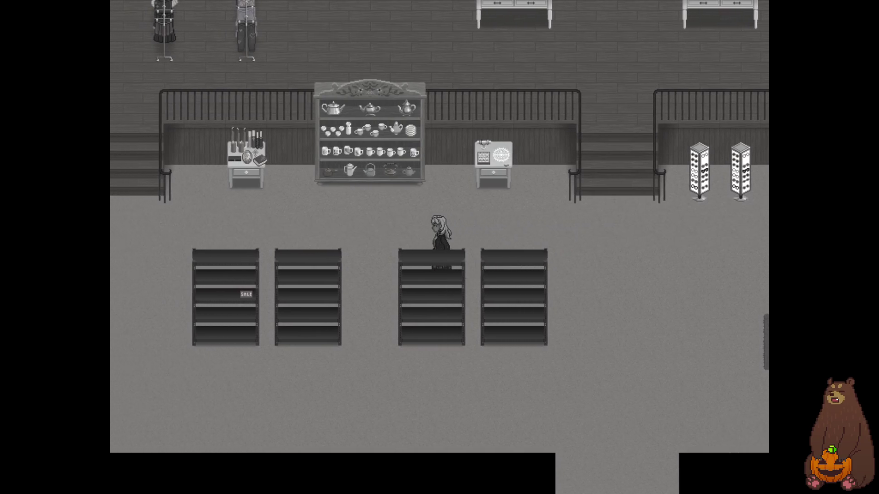
key("Left")
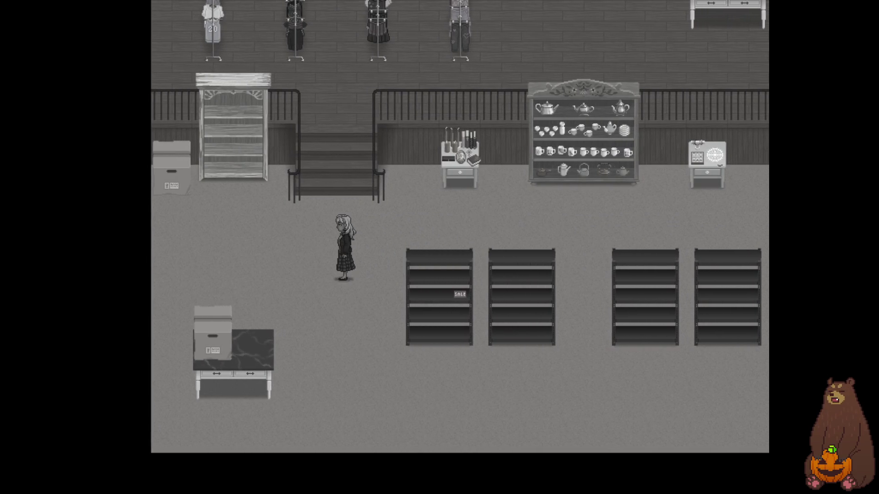
key("Right")
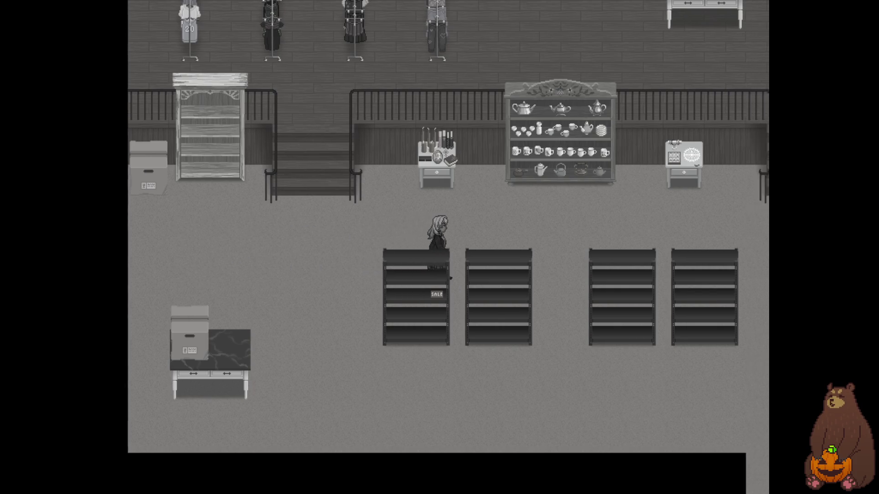
key("Right")
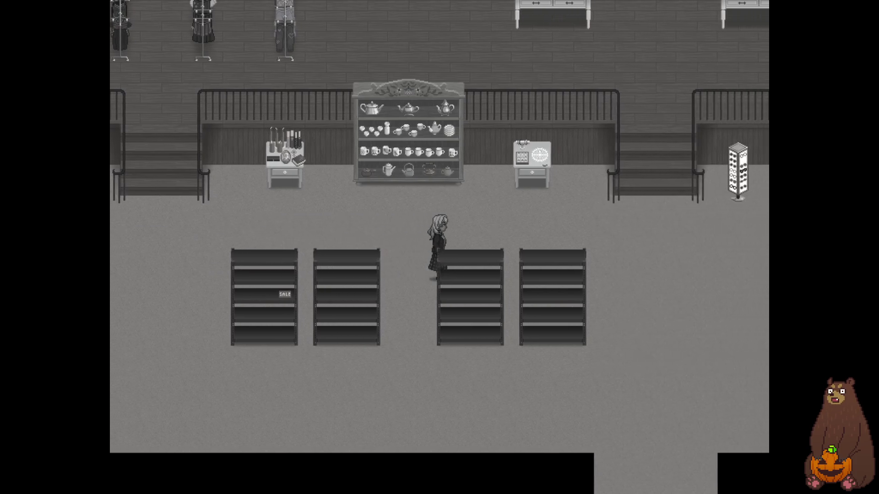
key("F4")
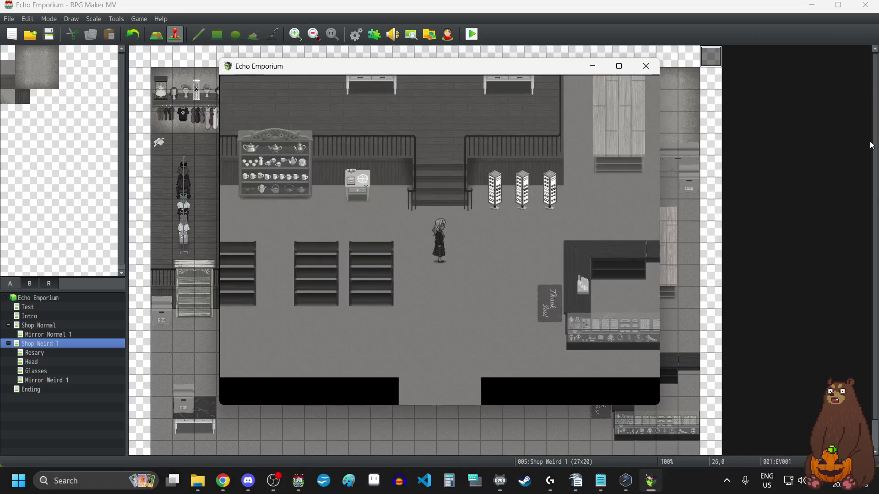
Close the playtest and open YEP_FootstepSounds' parameters from the plugin list.
left_click(657, 65)
left_click(374, 35)
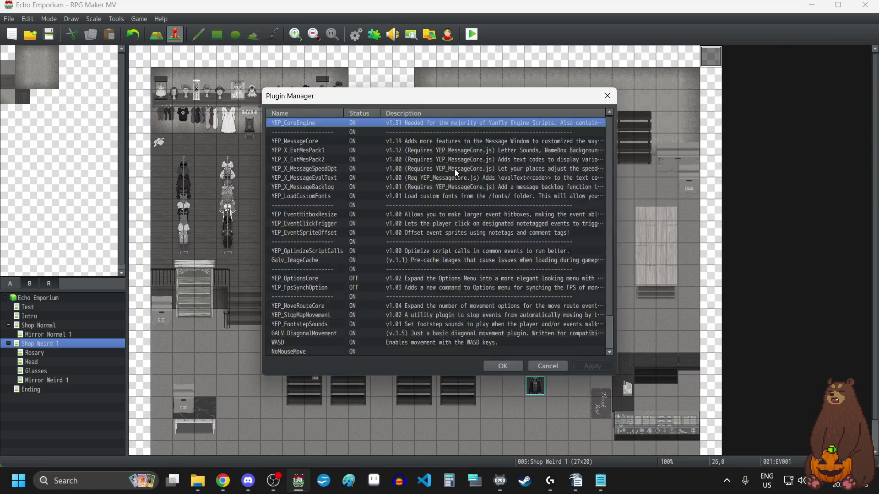
scroll(337, 282, "down", 2)
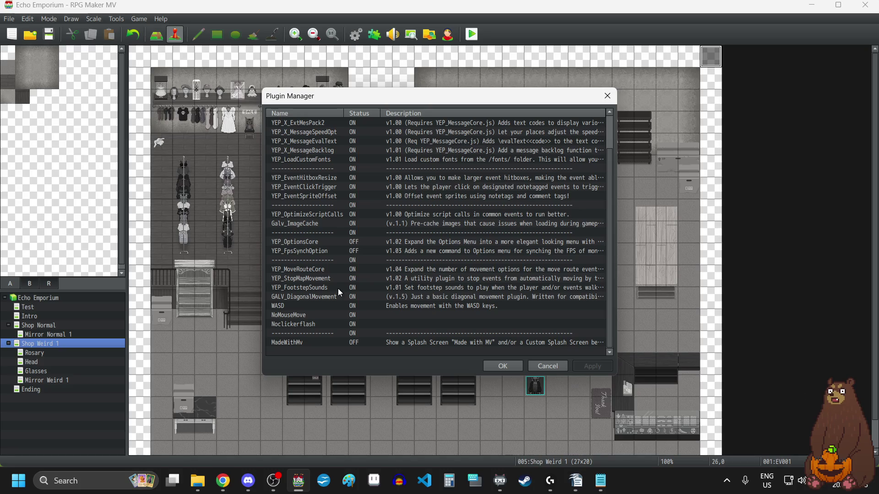
double_click(306, 288)
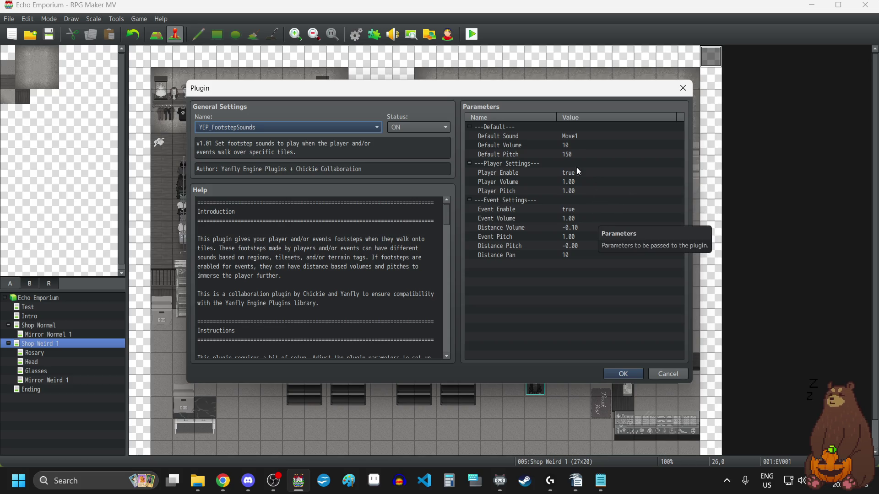
Set the footstep plugin's Default Pitch to 100 and Default Volume to 5.
double_click(578, 155)
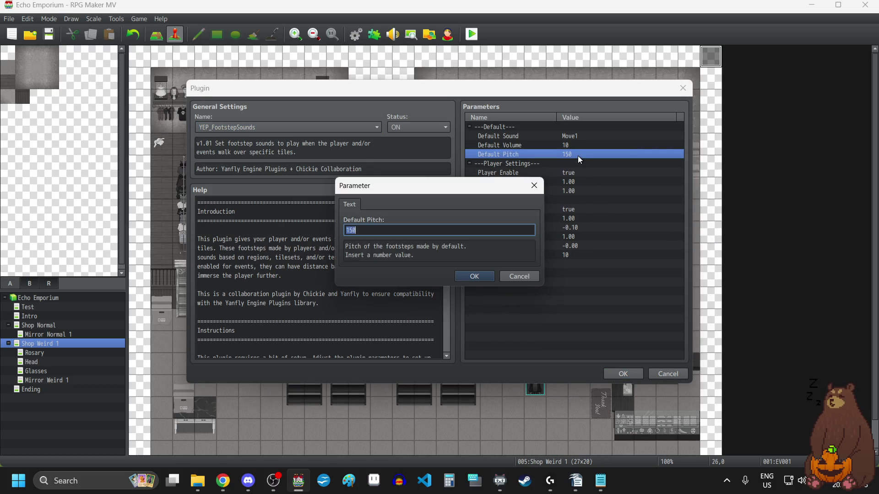
left_click(460, 234)
key("BackSpace")
key("BackSpace")
type("0")
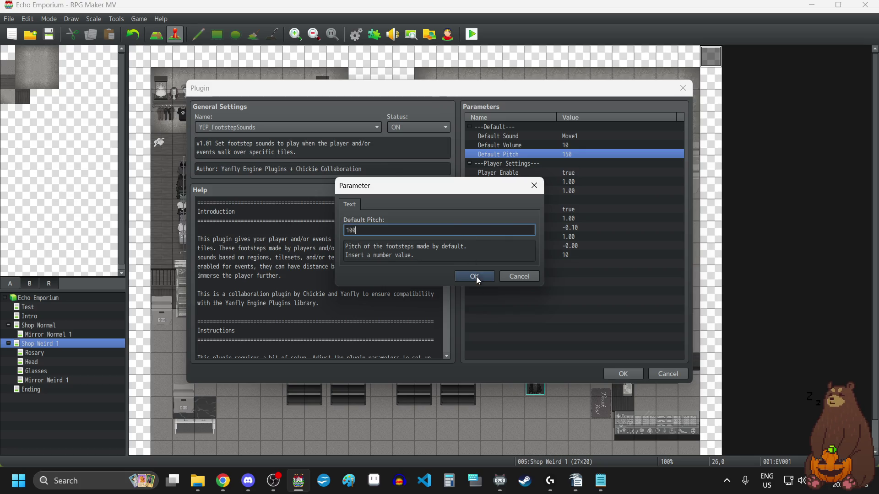
left_click(476, 277)
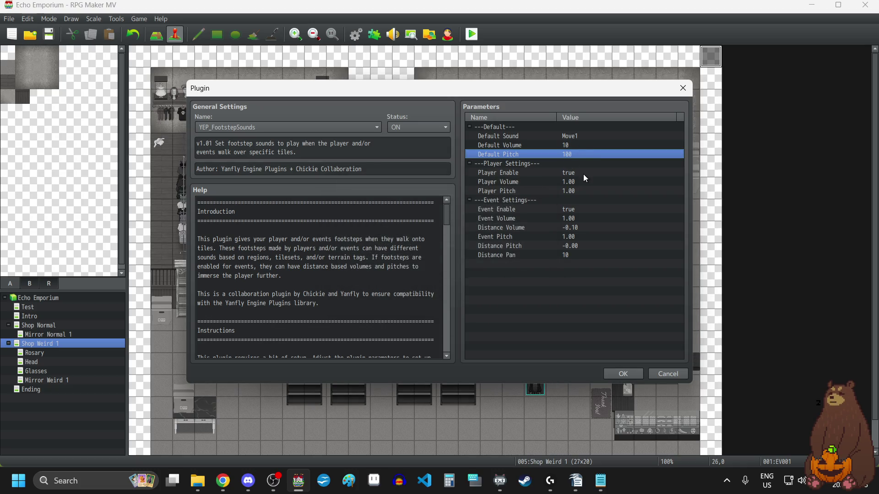
double_click(580, 145)
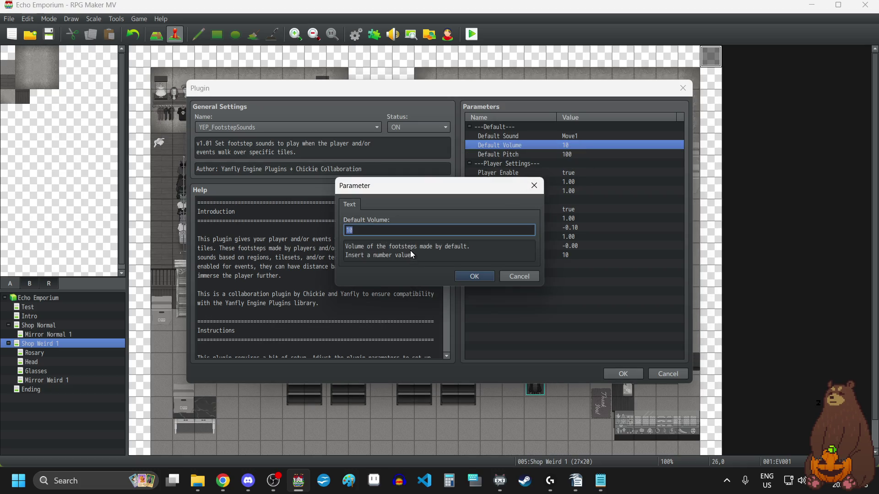
type("5")
left_click(464, 276)
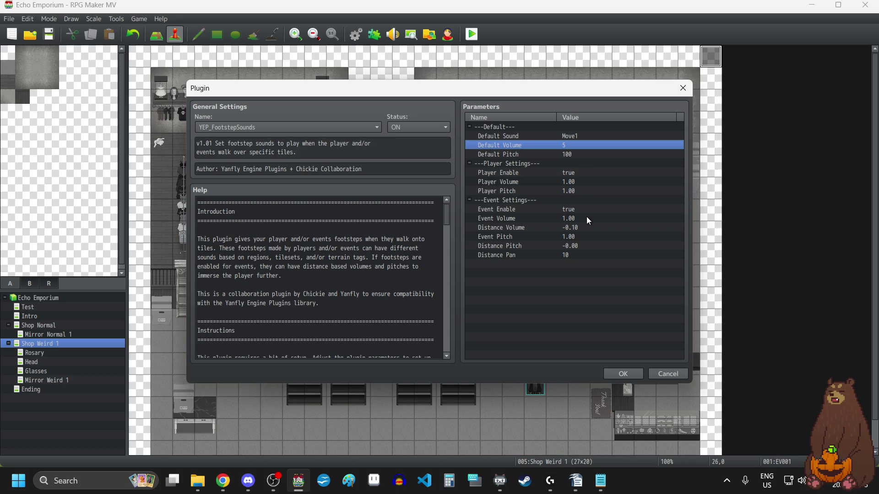
Set Event Enable to Disable (false) so events make no footstep sounds.
double_click(573, 210)
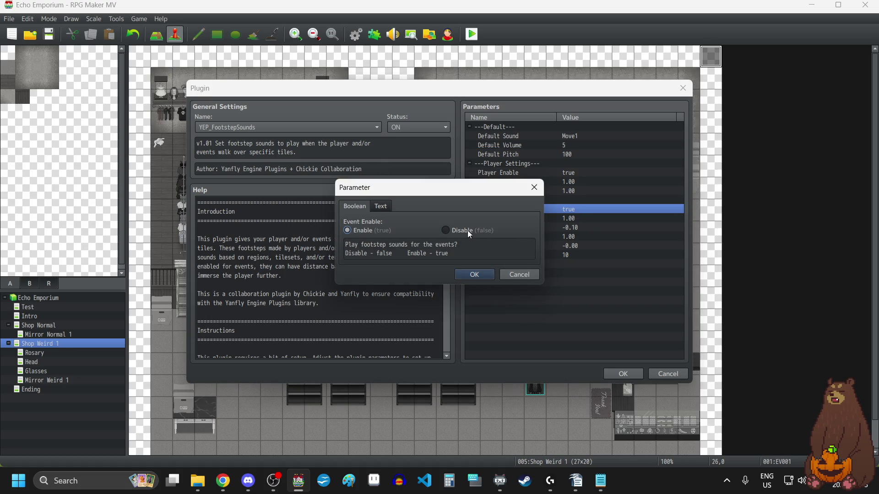
left_click(445, 231)
left_click(476, 273)
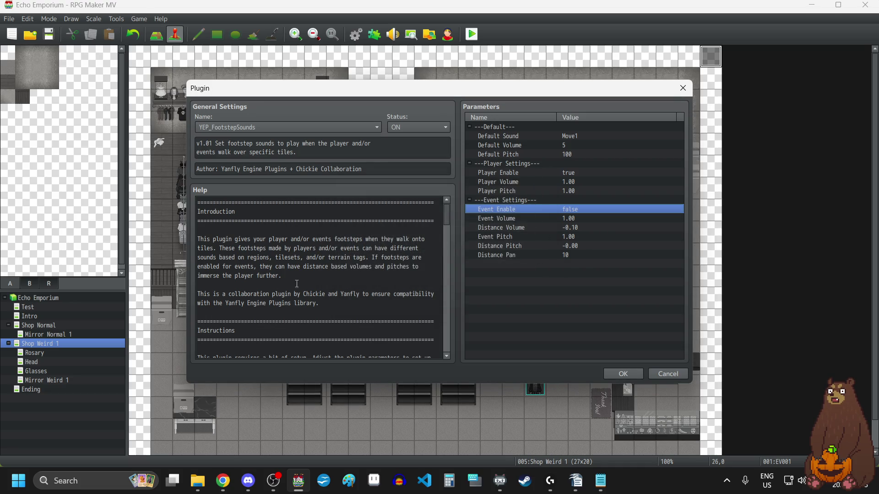
scroll(354, 267, "down", 3)
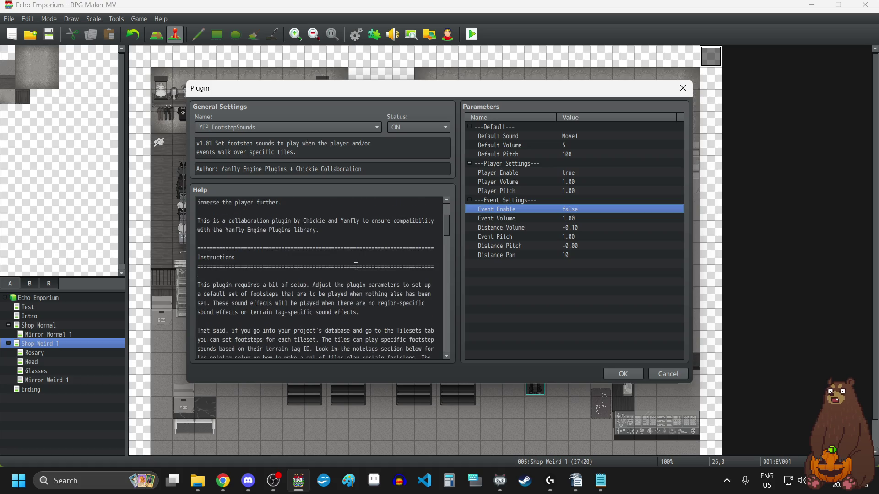
scroll(355, 266, "down", 1)
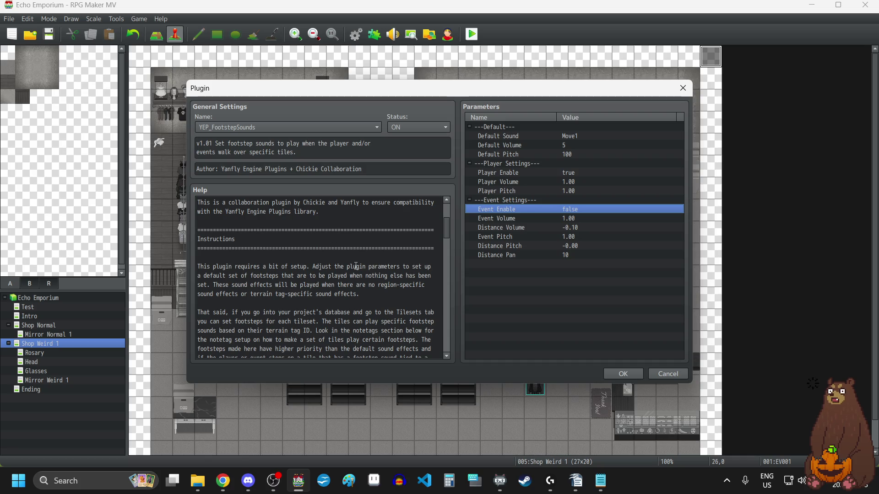
scroll(356, 266, "down", 3)
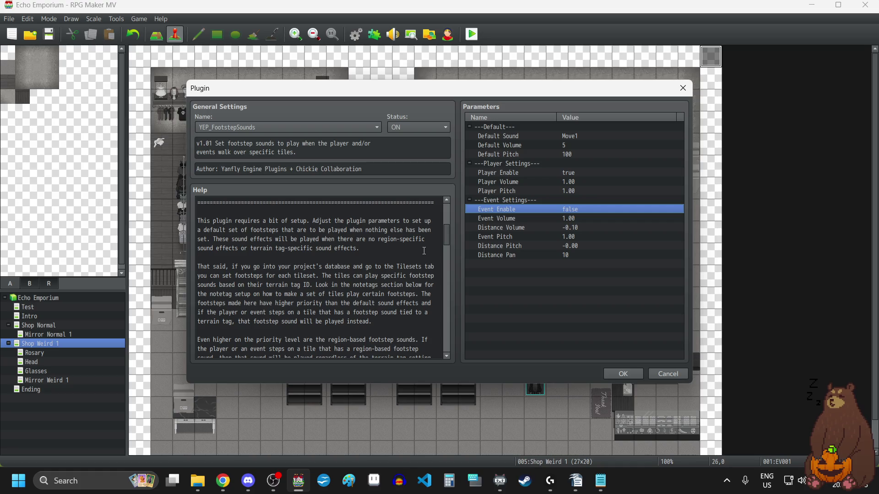
scroll(424, 251, "down", 10)
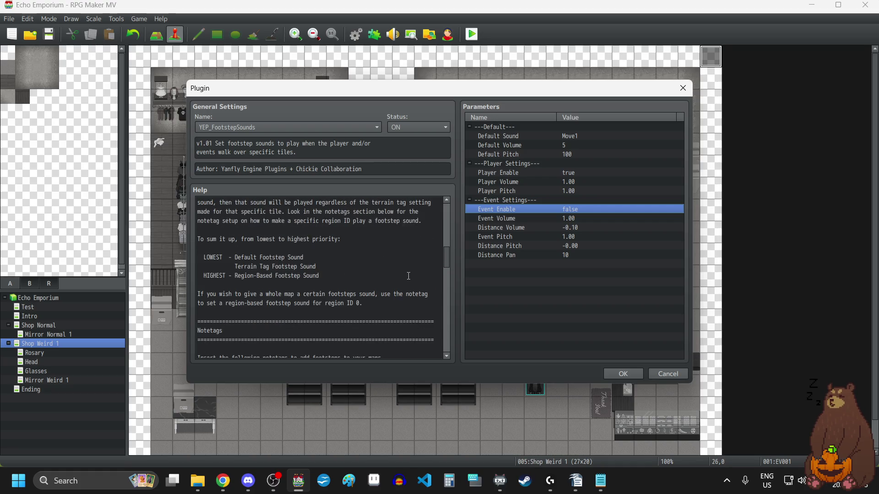
scroll(408, 276, "down", 3)
scroll(408, 275, "down", 6)
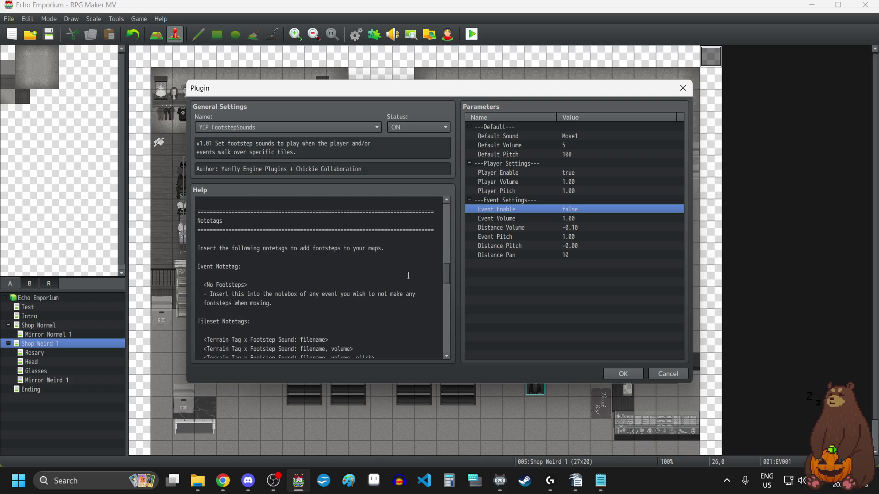
scroll(408, 276, "down", 9)
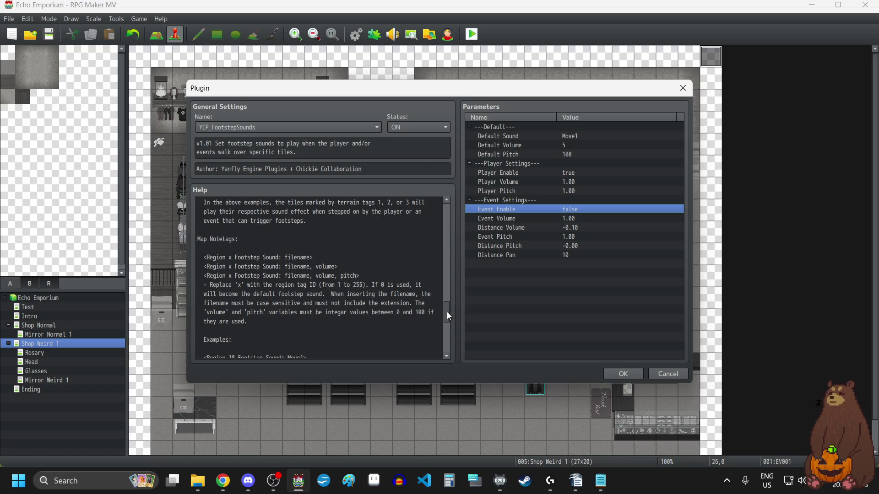
mouse_move(448, 315)
left_mouse_down()
mouse_move(448, 346)
mouse_move(444, 215)
left_mouse_up()
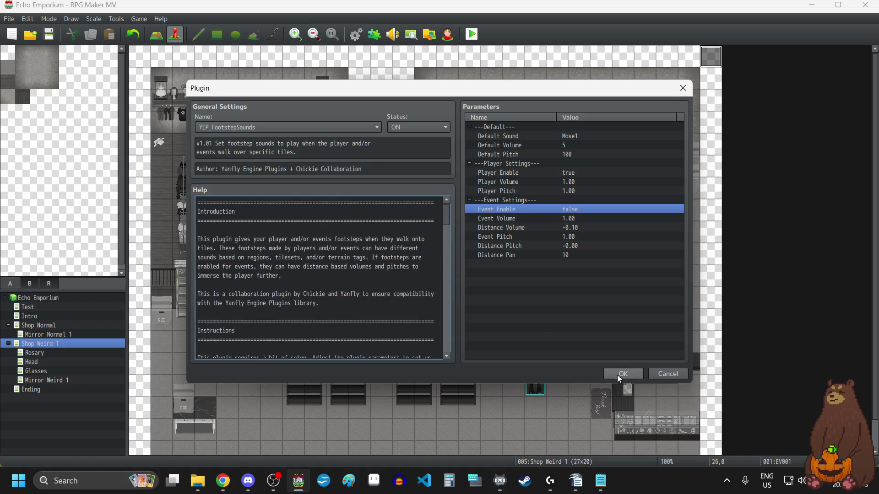
Audition the Move2 through Move5 sound effects for the Default Sound, returning to Move1.
double_click(572, 134)
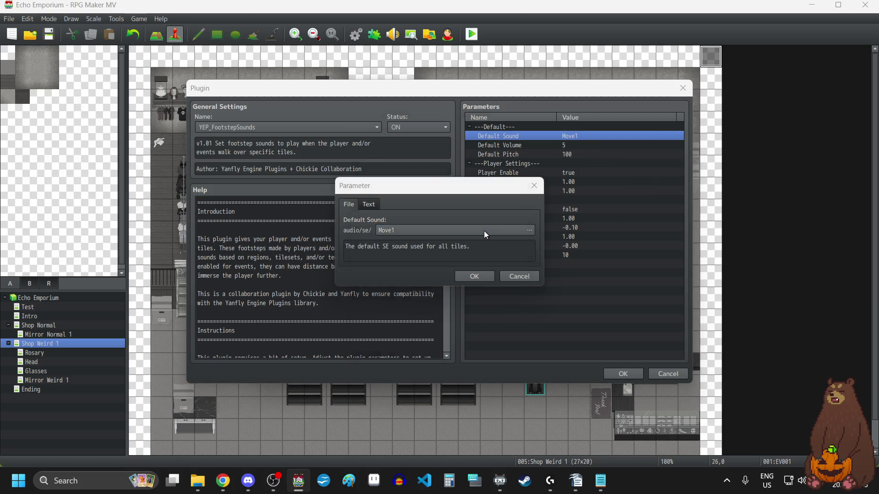
double_click(485, 230)
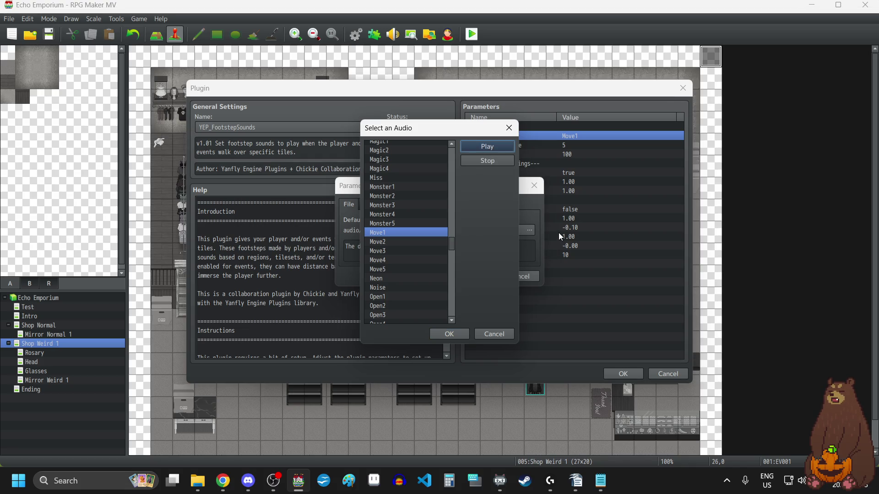
left_click(400, 243)
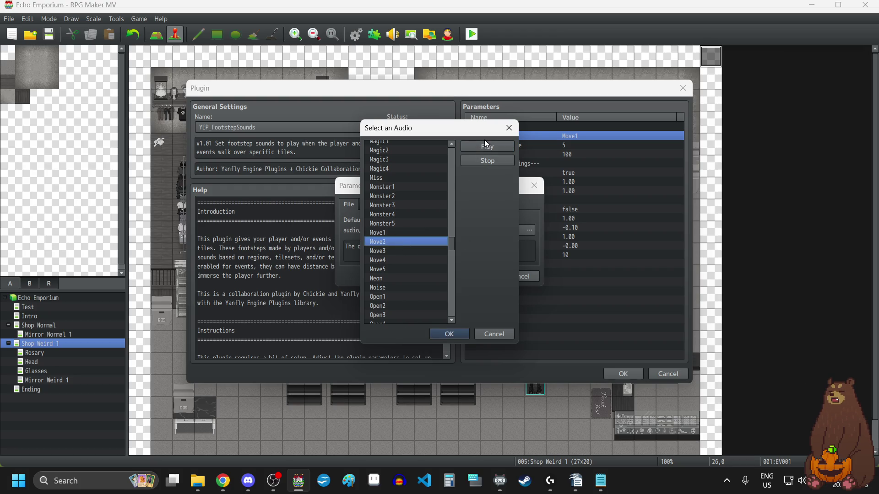
left_click(487, 147)
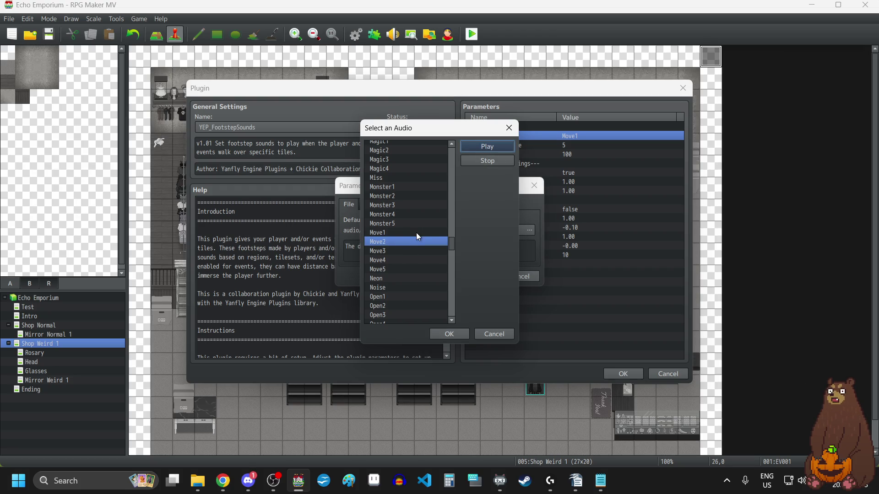
left_click(386, 251)
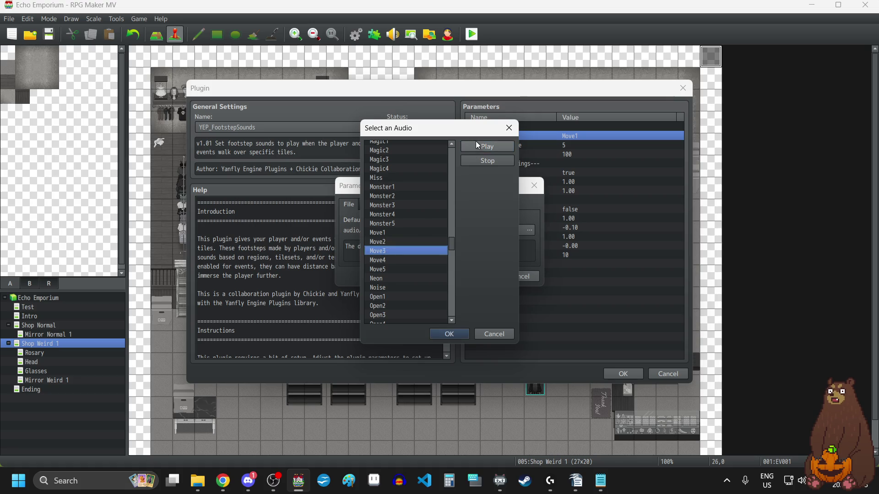
left_click(476, 143)
left_click(386, 259)
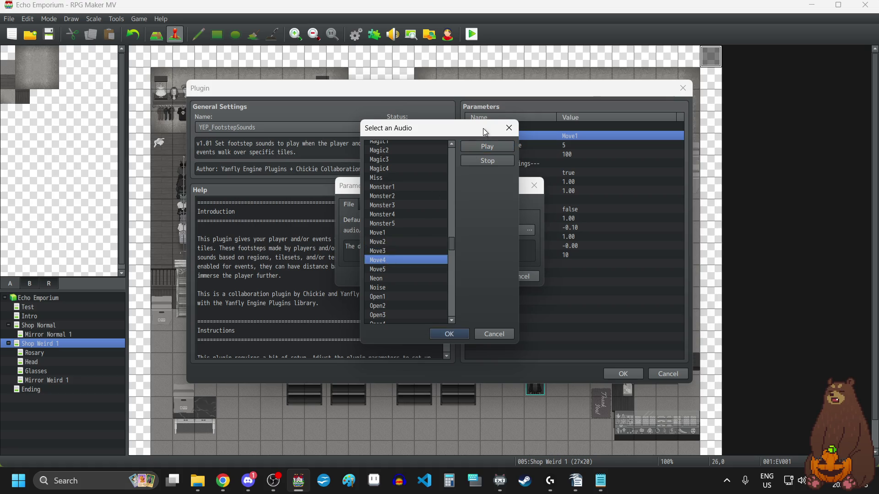
left_click(483, 146)
left_click(385, 270)
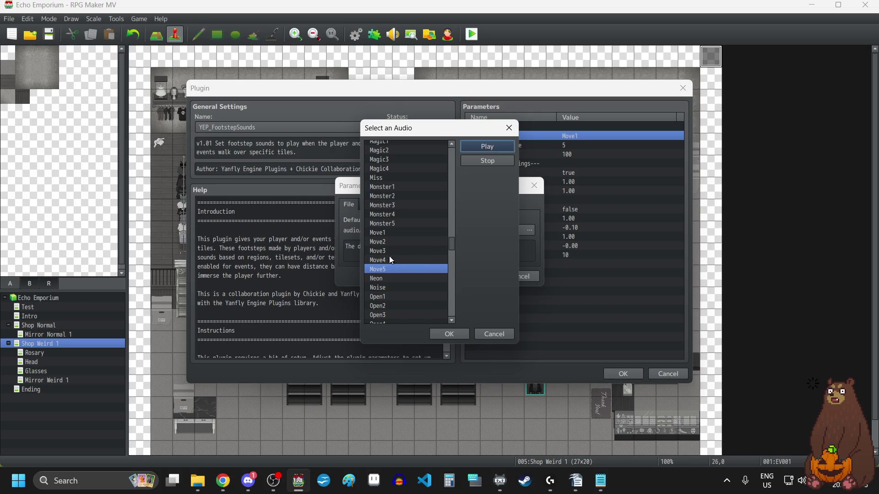
left_click(386, 233)
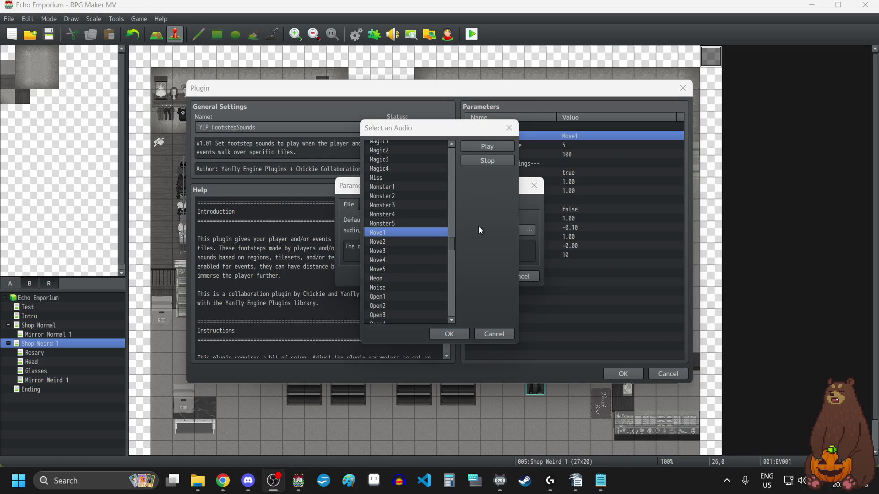
Select Cursor1 as the footstep sound file and confirm it.
scroll(418, 255, "up", 8)
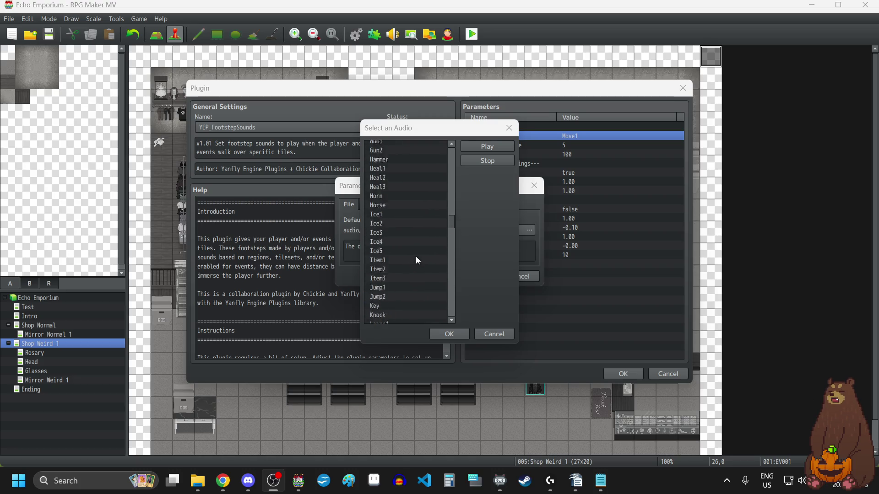
scroll(414, 251, "up", 15)
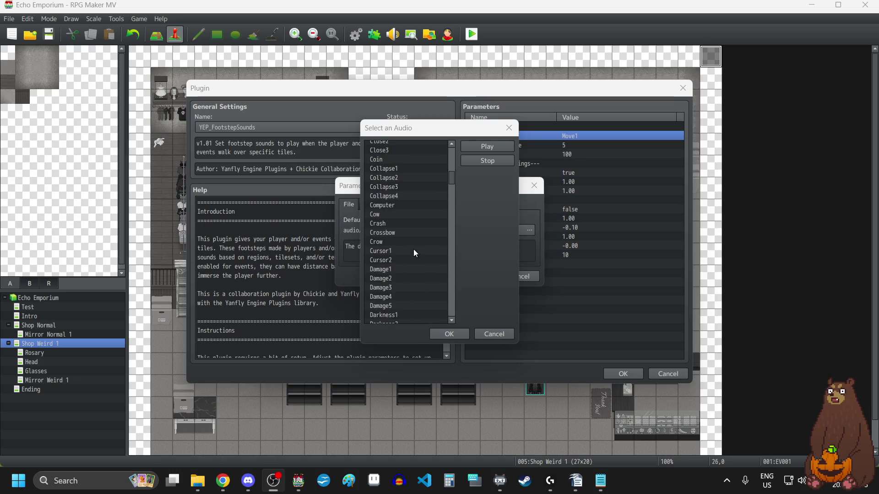
left_click(392, 252)
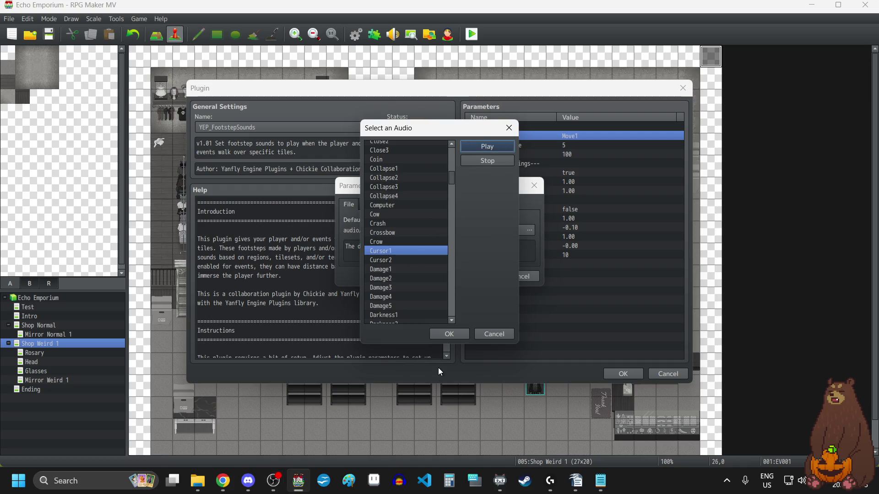
left_click(448, 336)
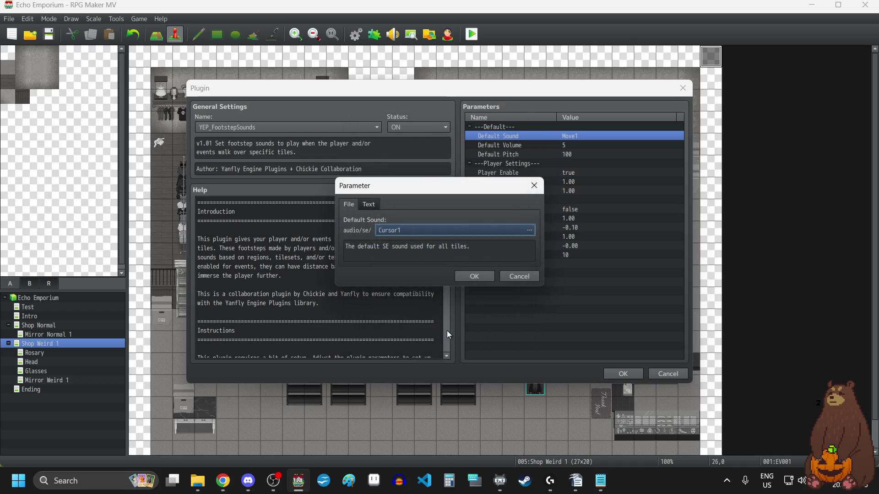
Accept Cursor1 as the Default Sound and change Default Pitch from 100 to 50.
left_click(474, 277)
left_click(543, 154)
right_click(546, 155)
left_click(578, 162)
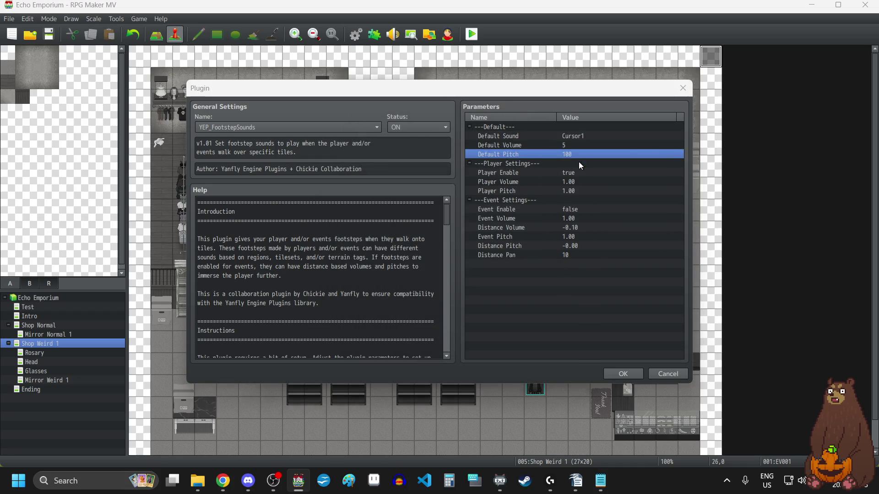
left_click(434, 233)
key("BackSpace")
key("BackSpace")
key("BackSpace")
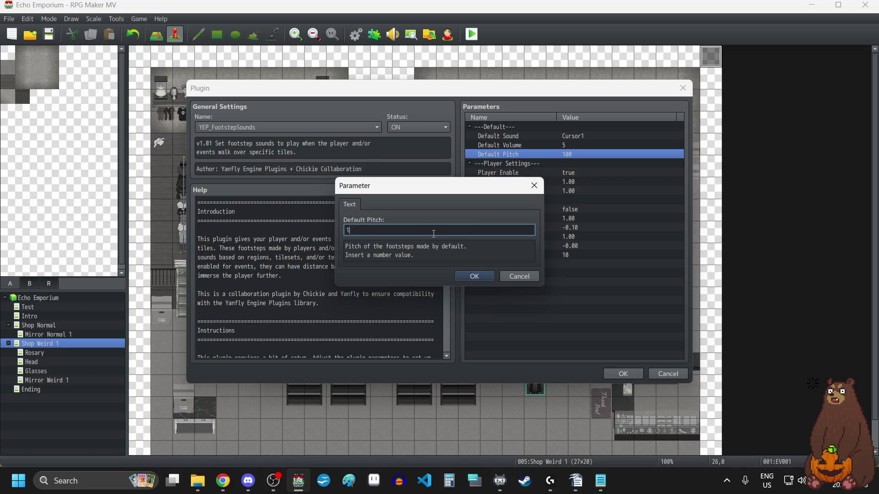
type("50")
left_click(465, 277)
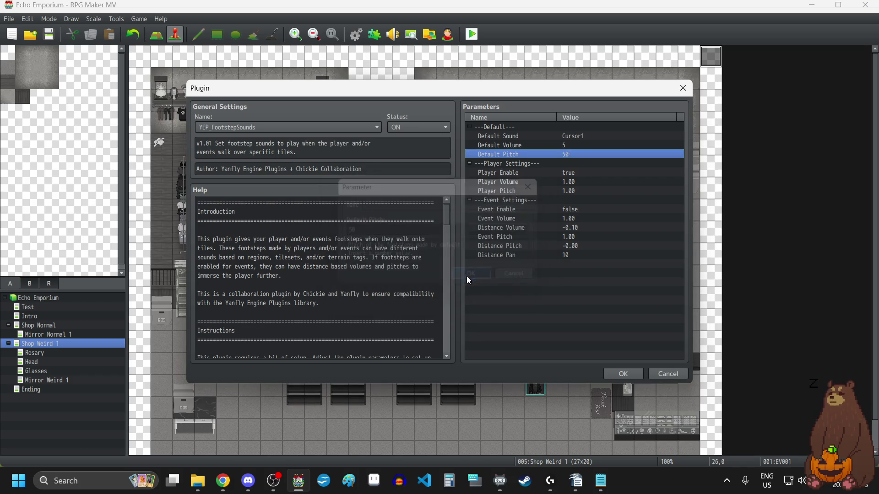
Save the footstep plugin settings, close the Plugin Manager, and start a playtest.
left_click(629, 372)
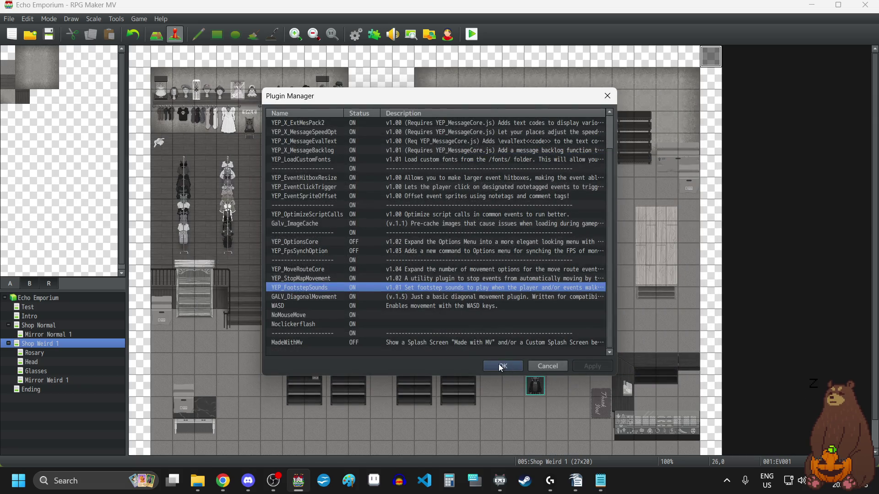
left_click(500, 365)
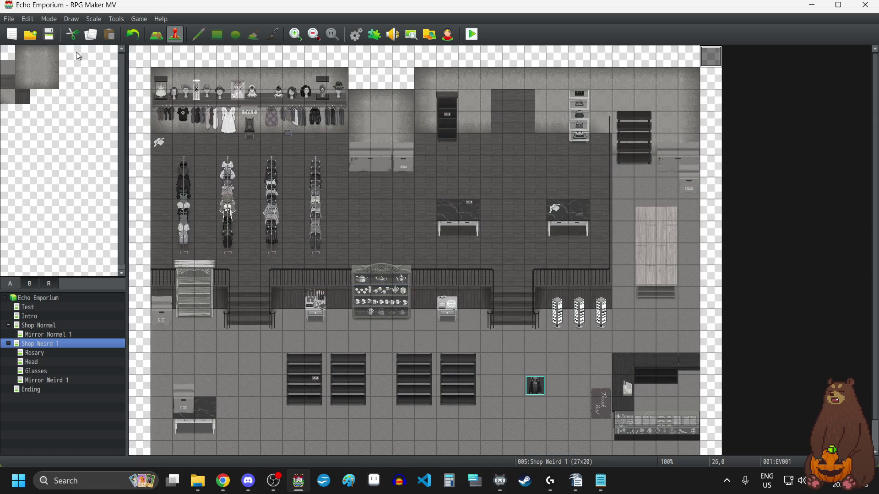
left_click(472, 34)
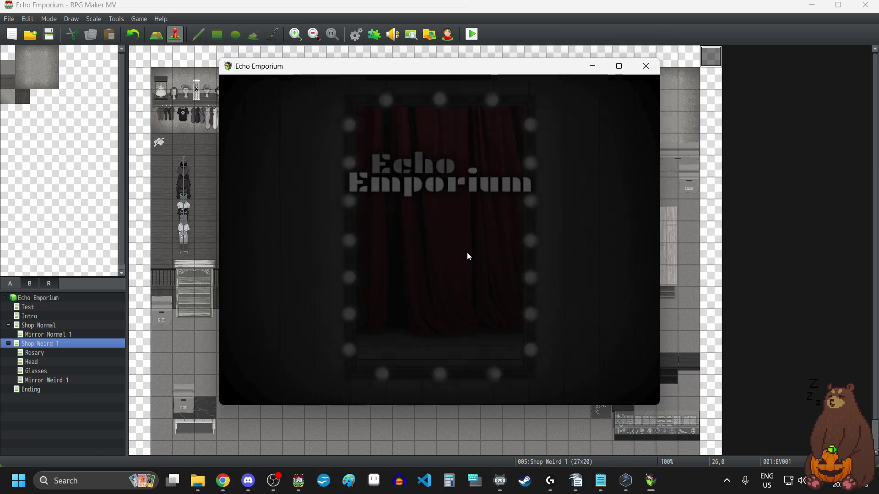
Go fullscreen, start a new game, and walk the heroine right, up and left around the shop.
key("F4")
key("Return")
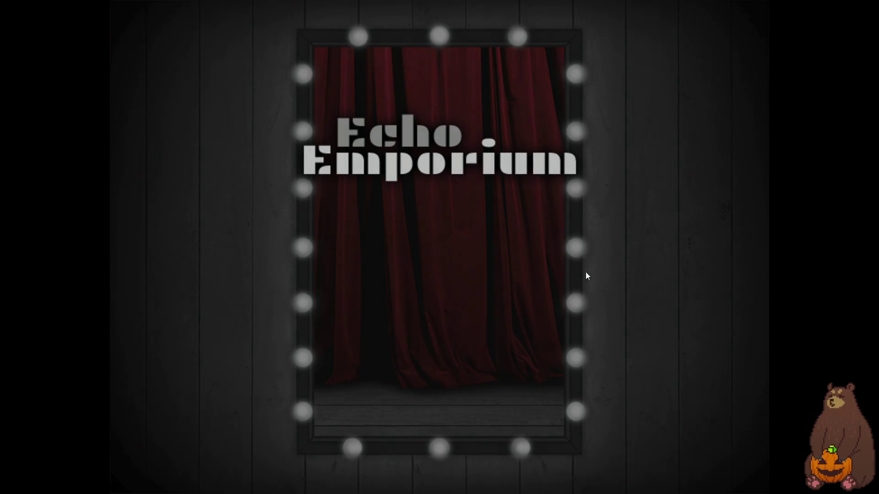
key("Right")
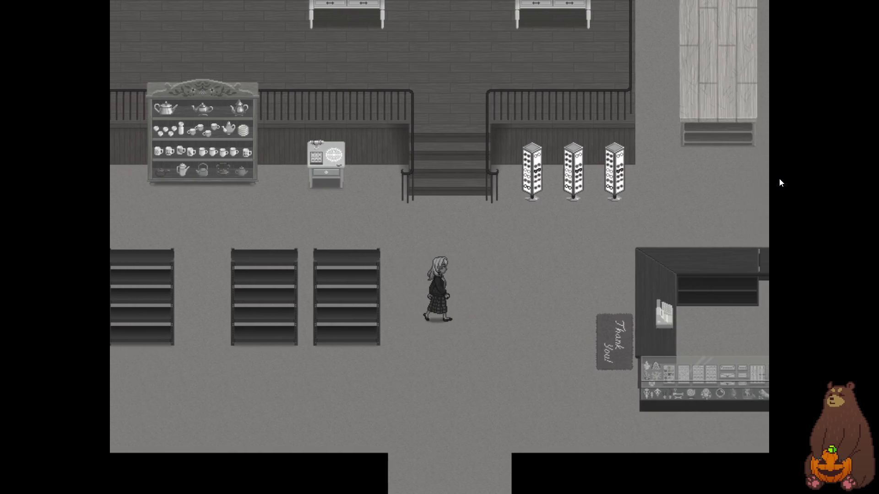
key("Up")
key("Up")
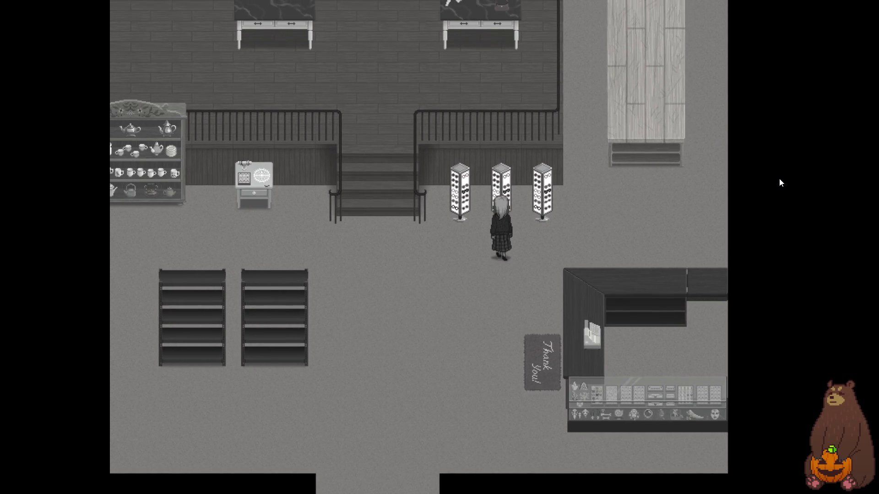
key("Left")
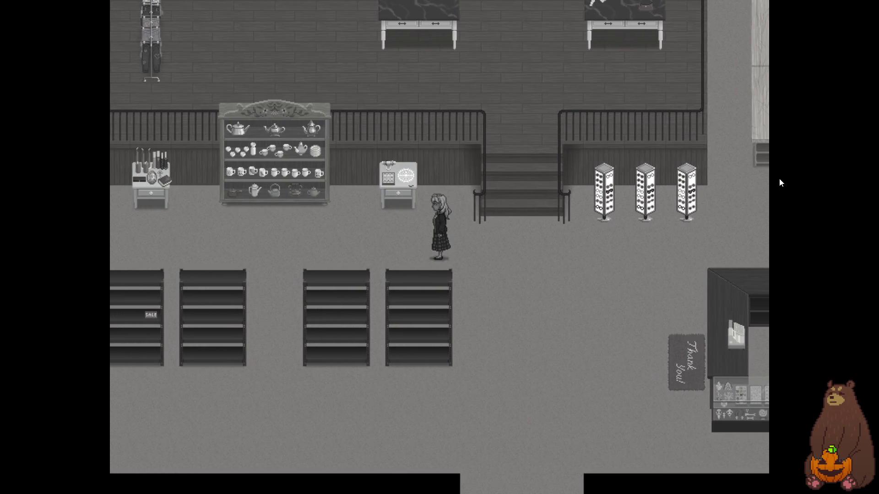
key("Left")
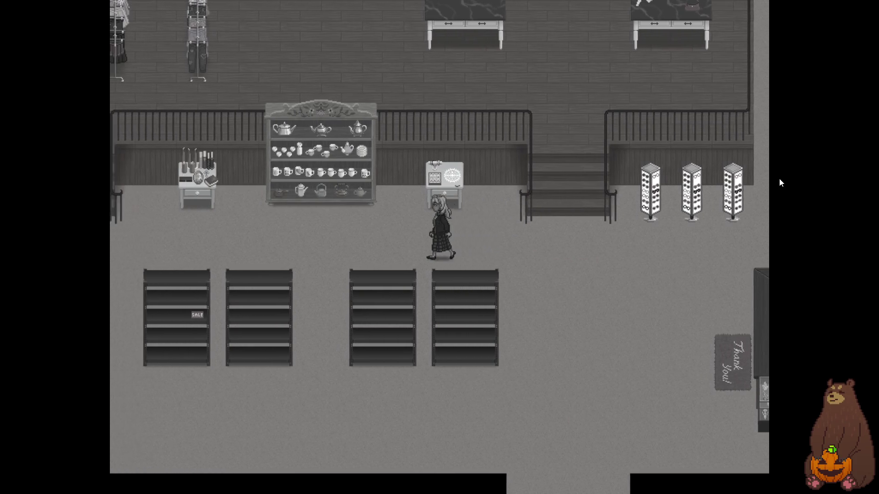
key("Left")
key("Right")
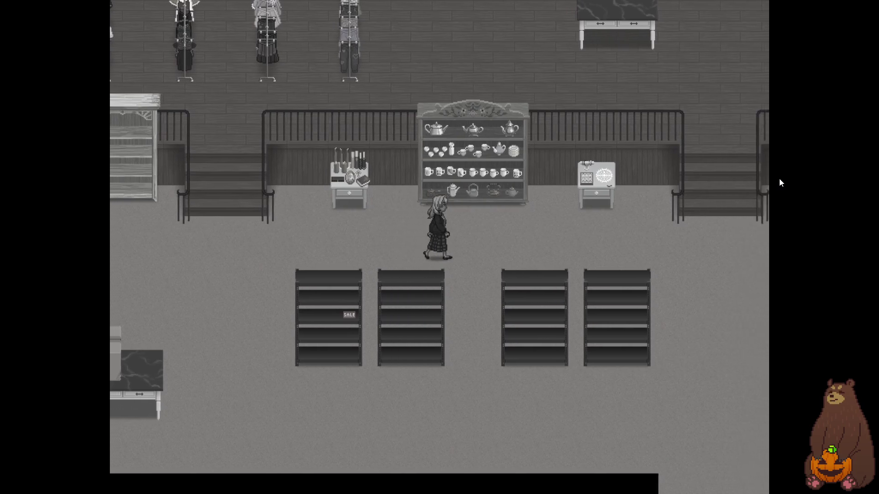
Walk back and forth across the shop, then exit fullscreen and close the playtest window.
key("Right")
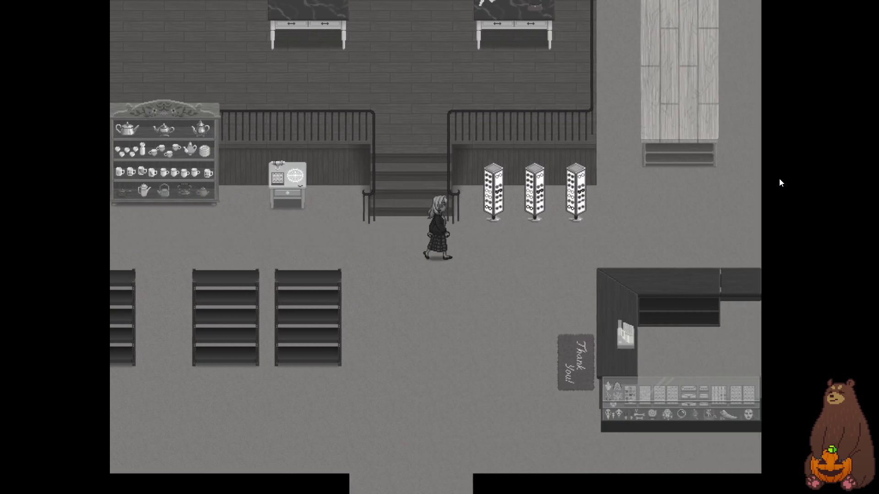
key("Left")
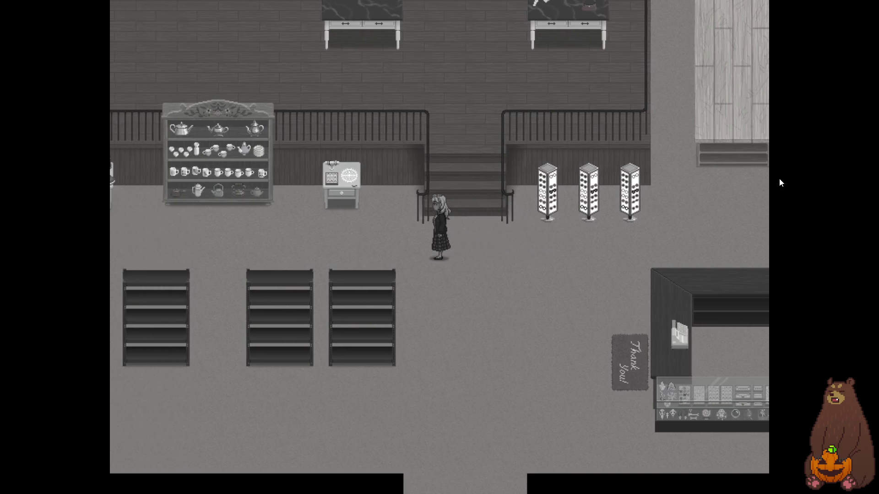
key("Left")
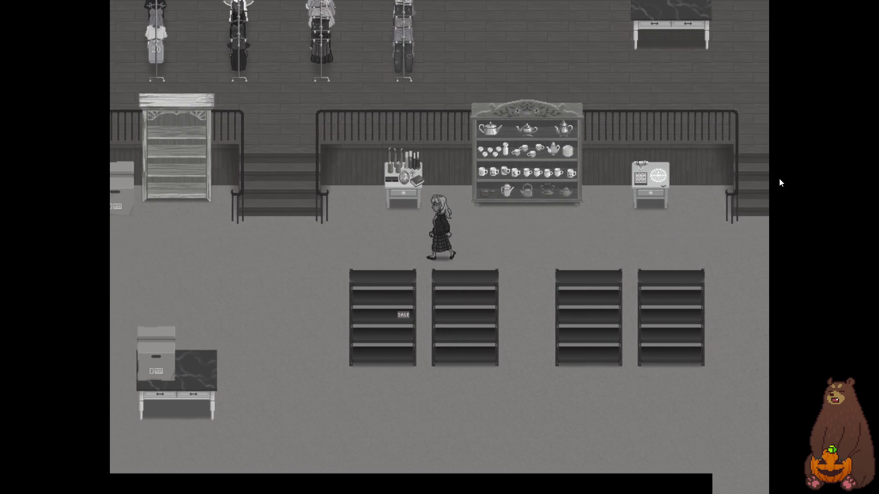
key("Left")
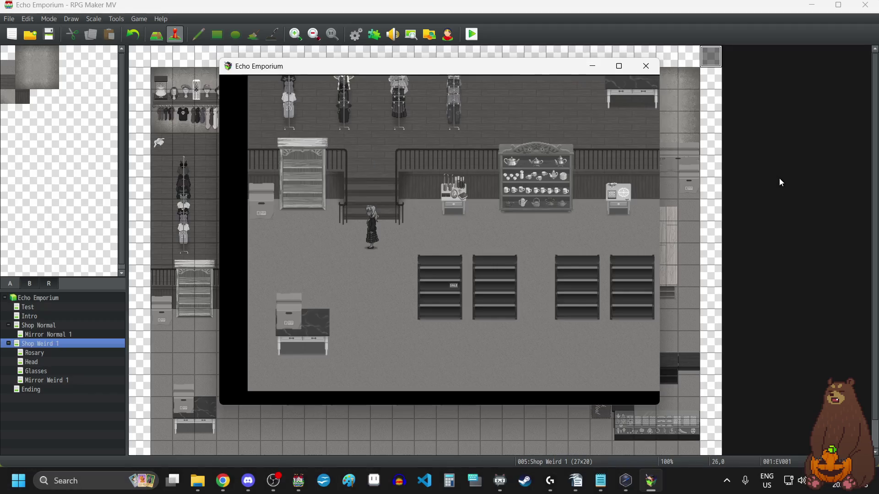
key("F4")
left_click(643, 67)
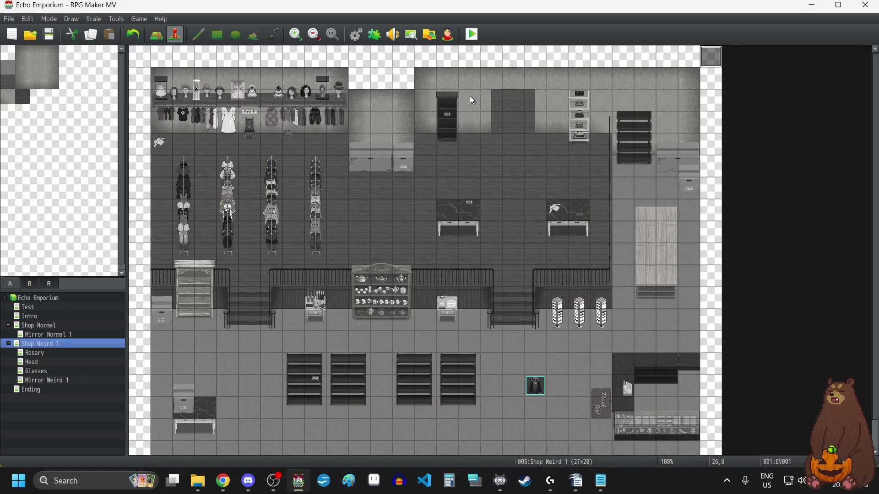
left_click(373, 38)
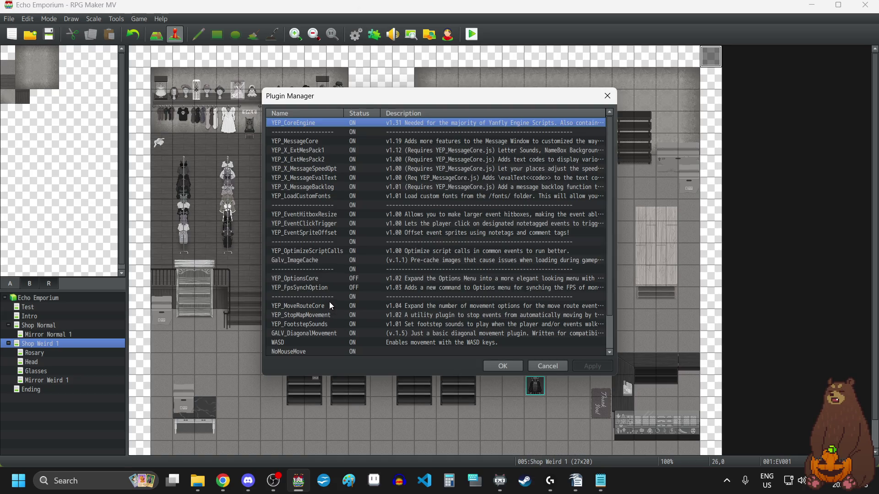
double_click(321, 324)
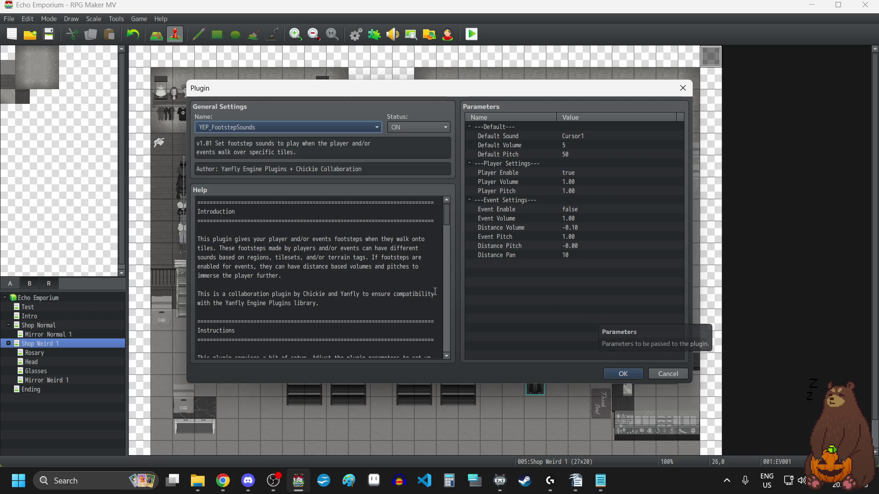
scroll(406, 284, "down", 5)
scroll(405, 284, "down", 6)
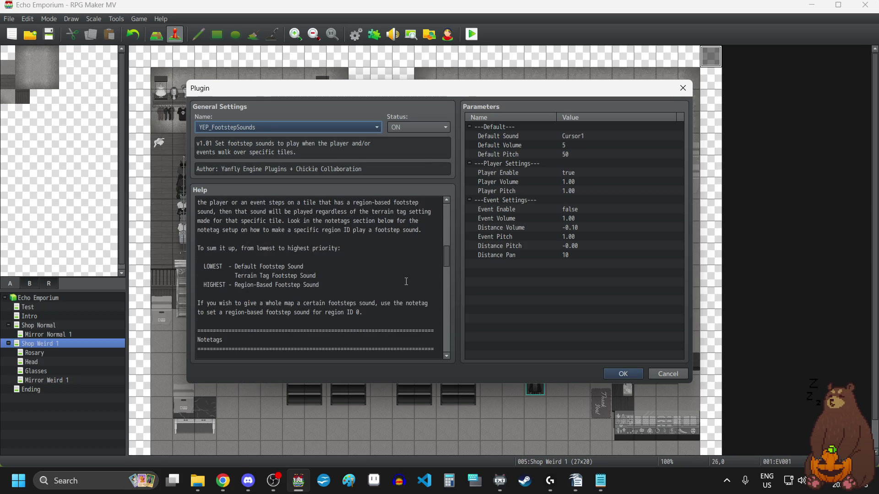
scroll(406, 281, "down", 4)
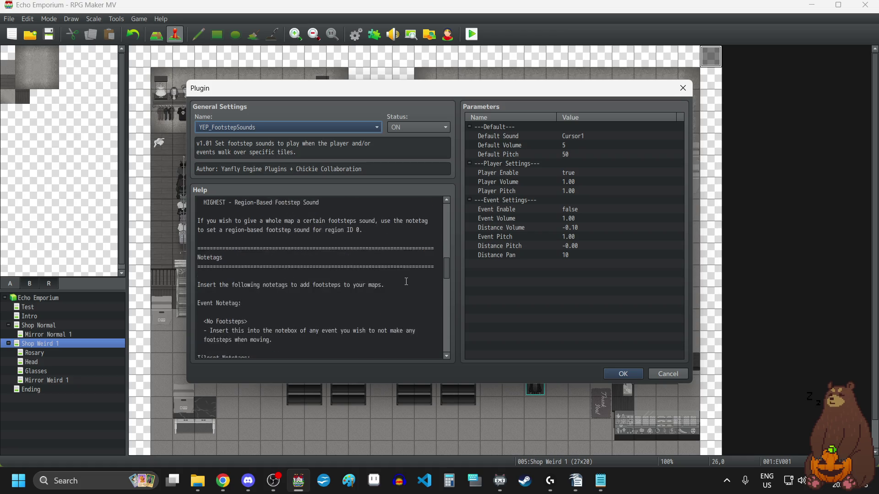
scroll(406, 281, "down", 3)
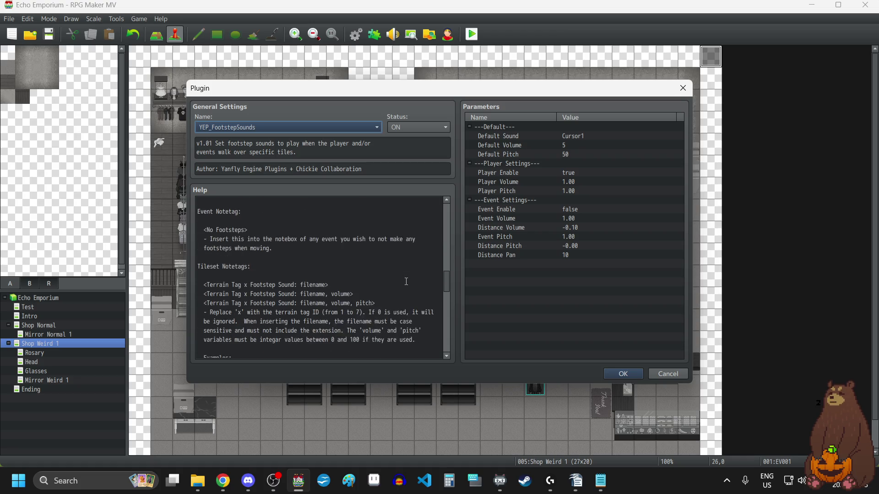
scroll(406, 281, "down", 3)
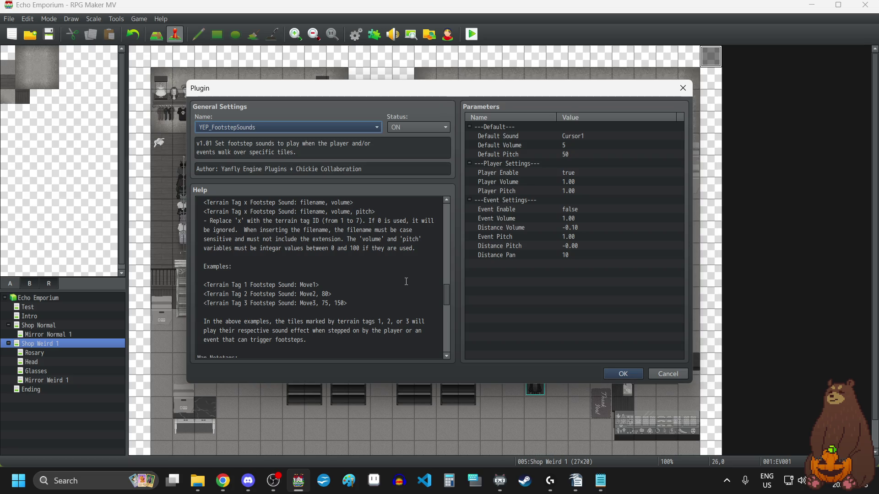
scroll(406, 281, "down", 1)
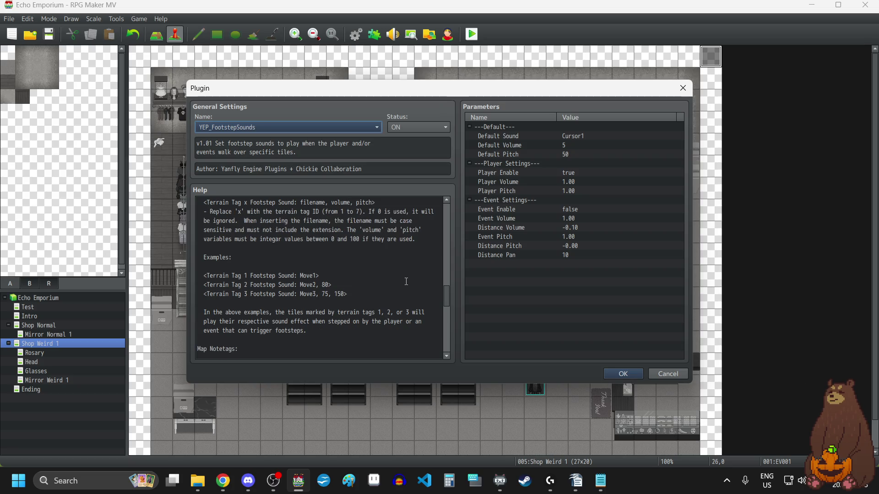
scroll(406, 281, "up", 1)
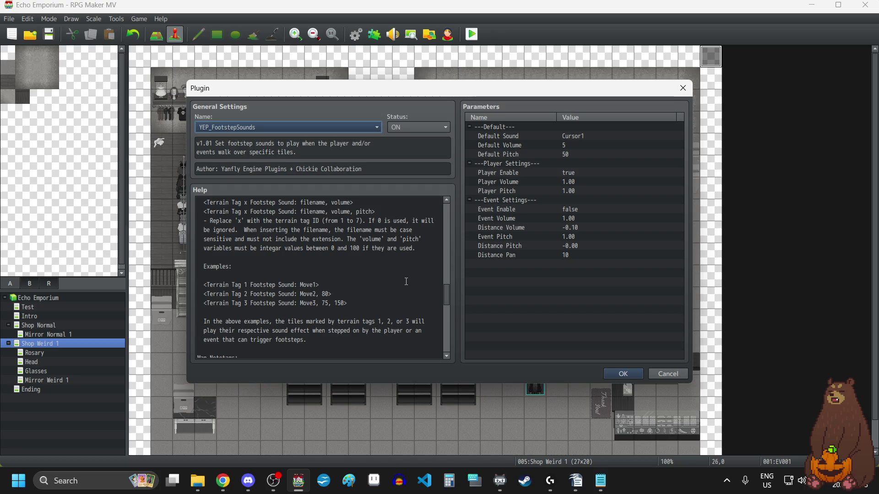
scroll(406, 281, "down", 3)
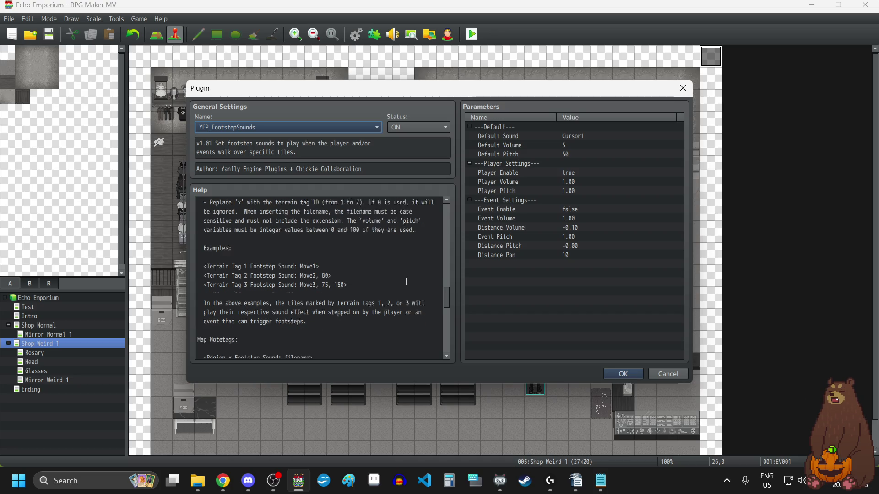
scroll(406, 281, "down", 2)
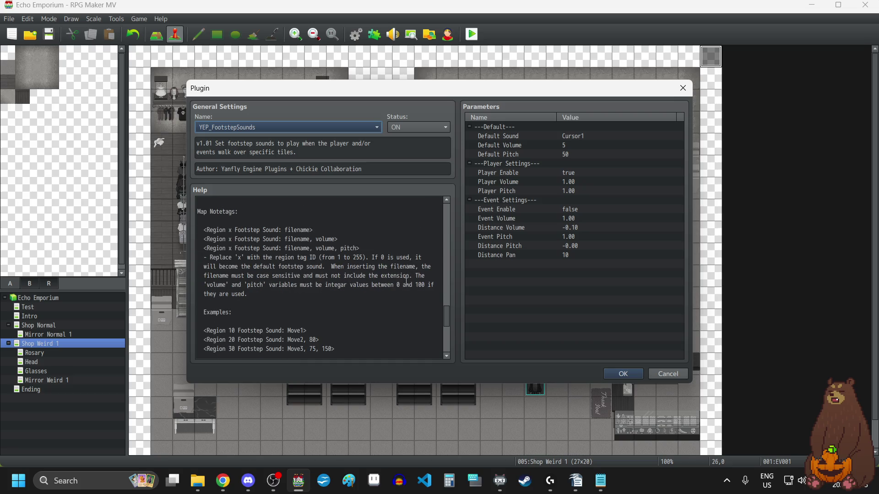
scroll(407, 281, "down", 2)
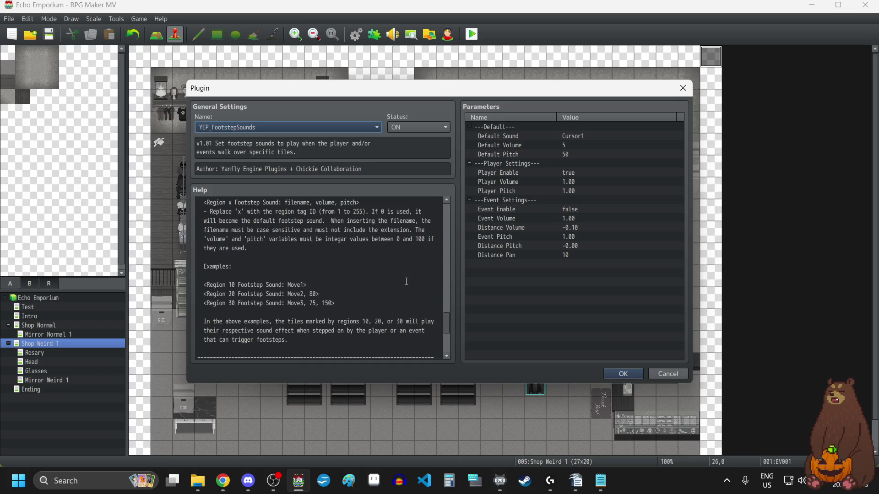
scroll(406, 281, "down", 4)
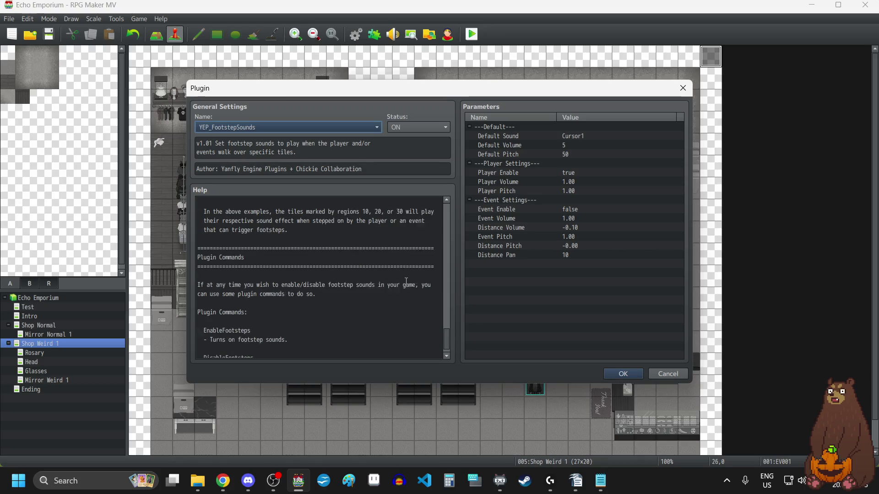
scroll(406, 281, "down", 1)
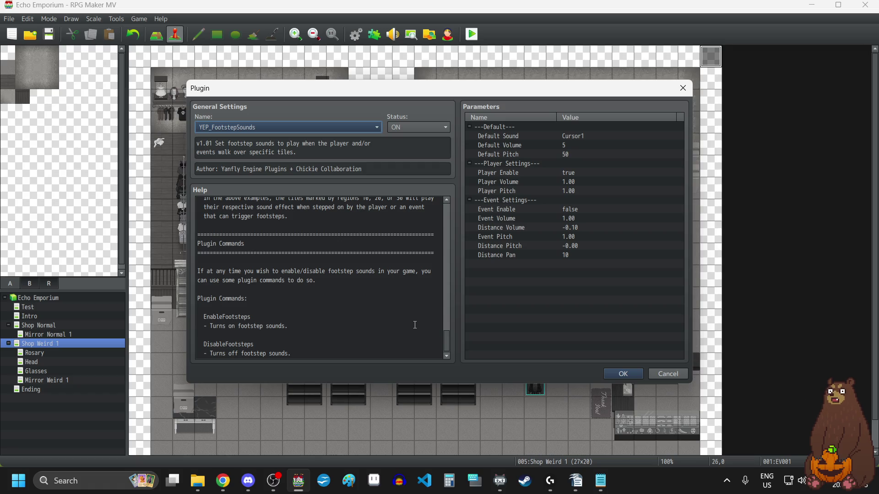
mouse_move(449, 344)
left_mouse_down()
mouse_move(446, 208)
mouse_move(450, 291)
left_mouse_up()
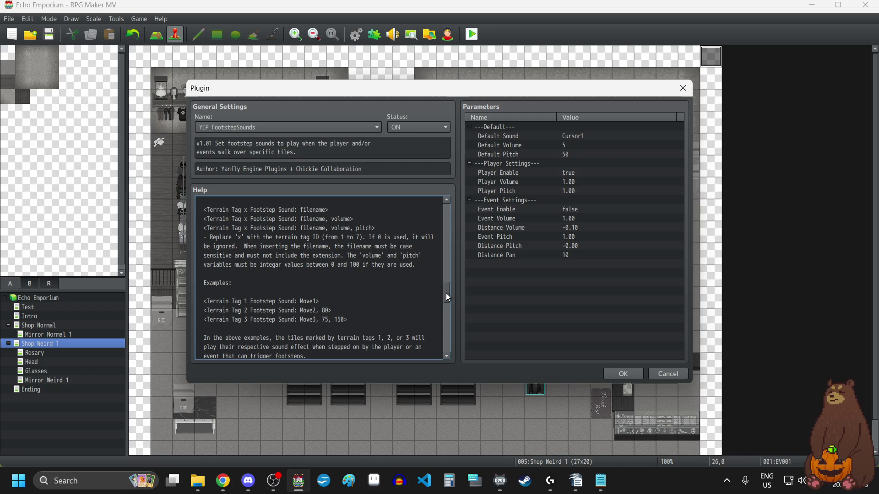
mouse_move(447, 298)
left_mouse_down()
mouse_move(449, 333)
mouse_move(451, 219)
left_mouse_up()
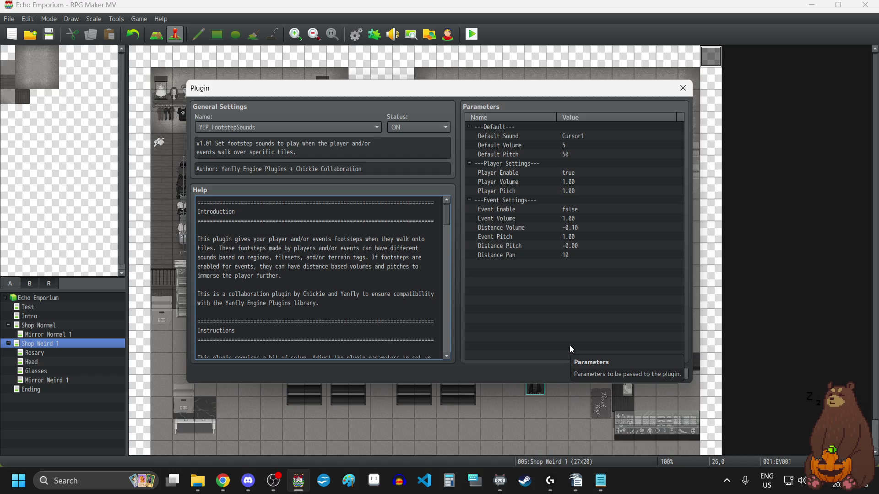
scroll(410, 291, "down", 8)
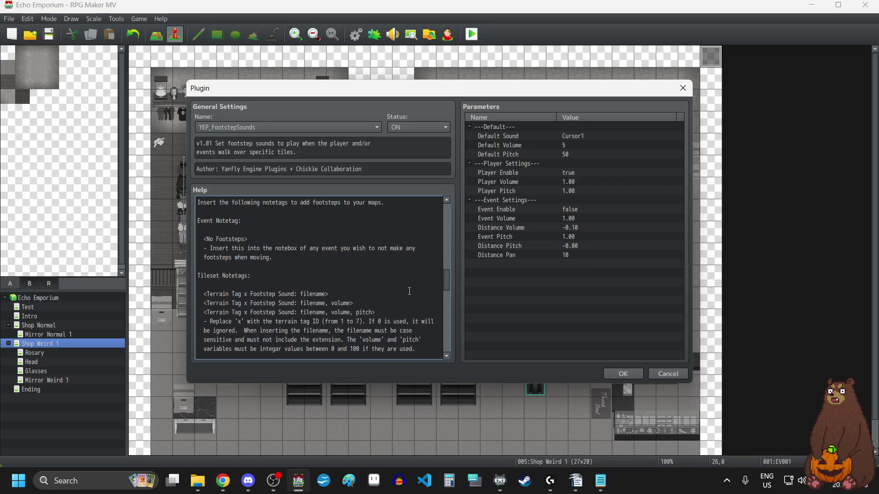
scroll(410, 291, "down", 1)
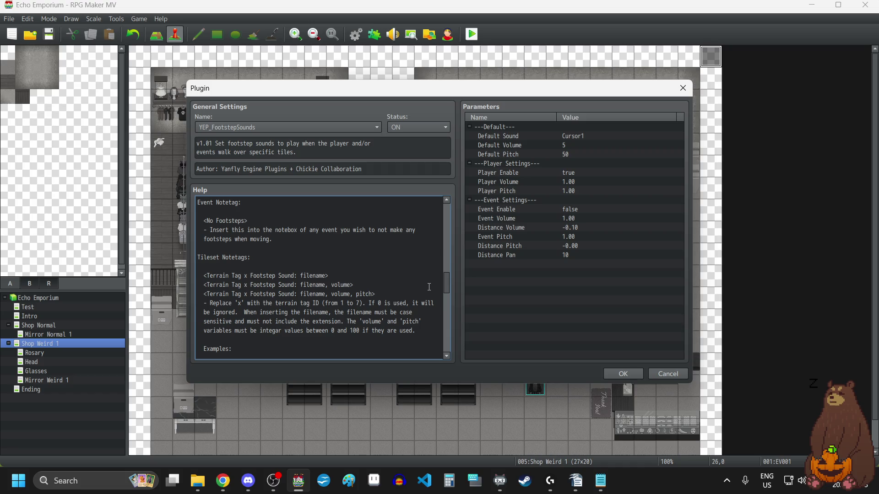
scroll(429, 287, "down", 2)
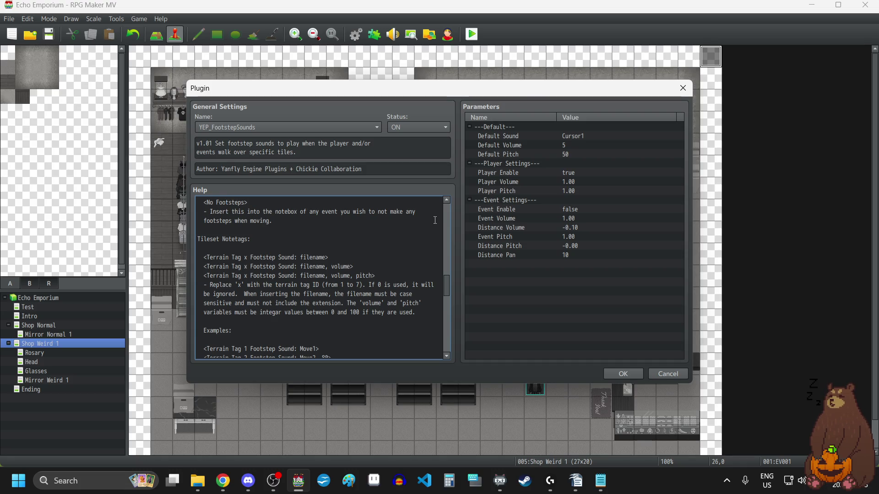
scroll(435, 220, "down", 2)
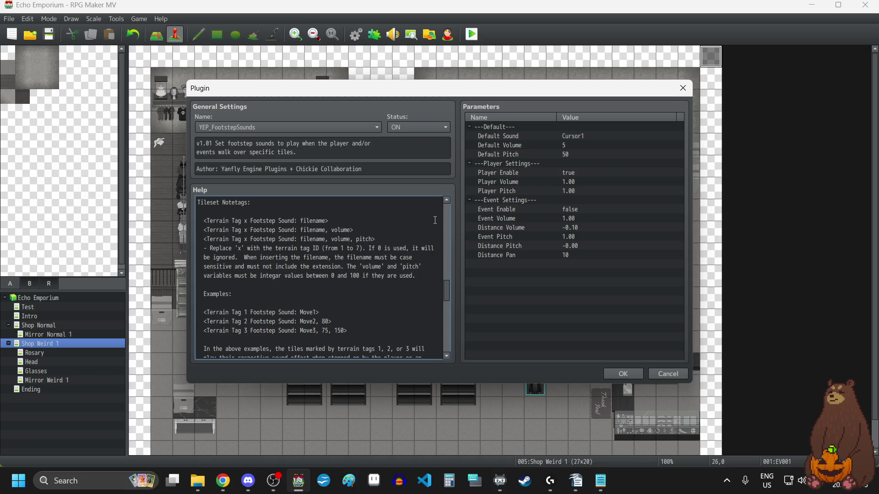
left_click(683, 88)
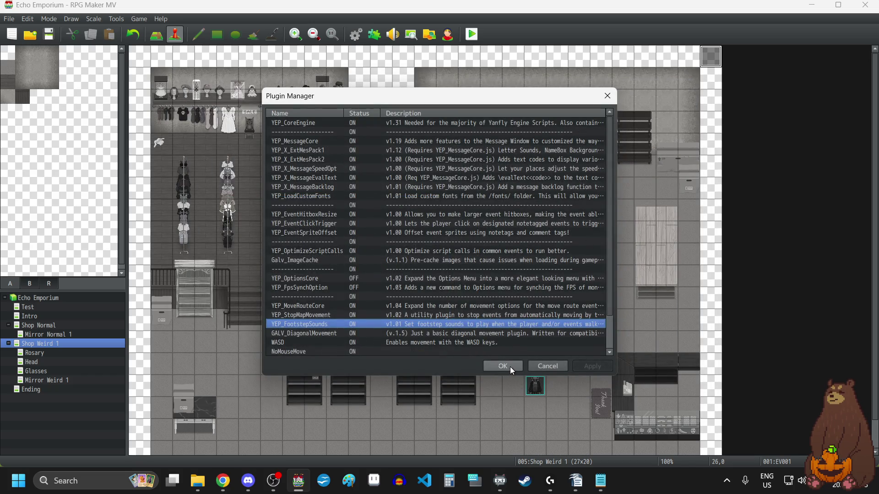
left_click(510, 367)
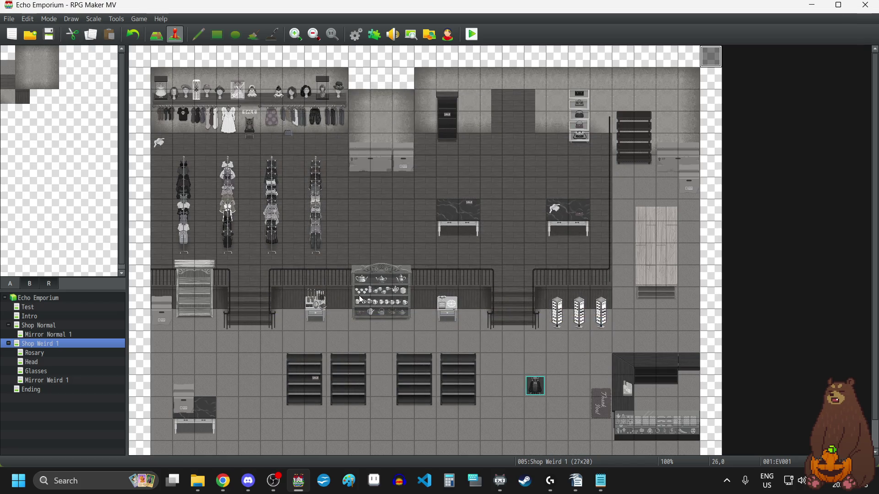
left_click(223, 481)
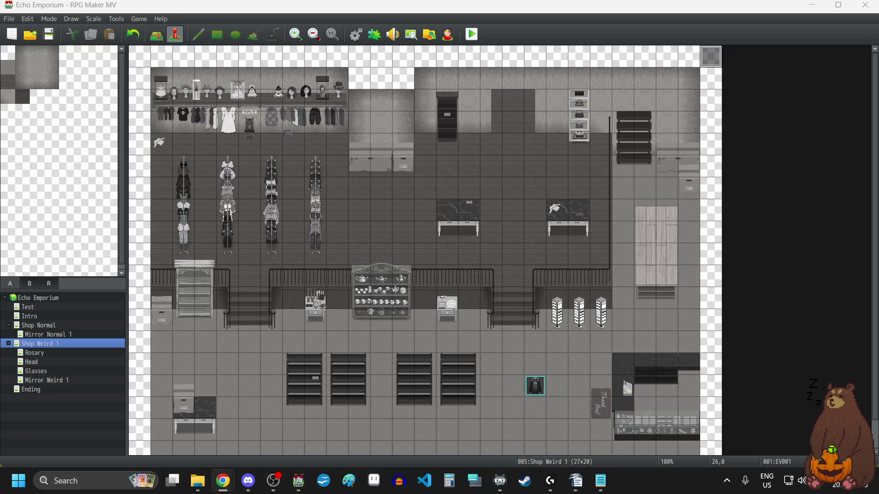
Bring the YEP.138 Footstep Sounds YouTube video window in front of the editor.
left_click_drag(878, 137, 249, 141)
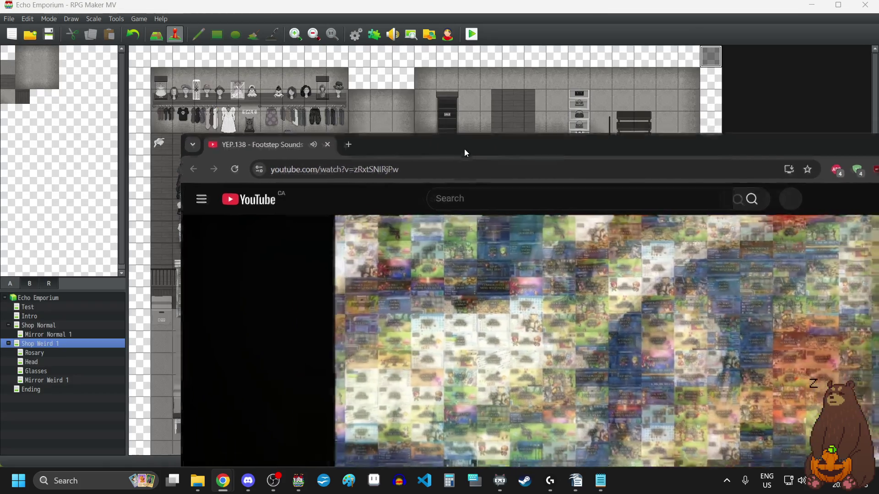
Maximize the browser, expand the description, and play the tutorial at 2.0 speed.
double_click(464, 150)
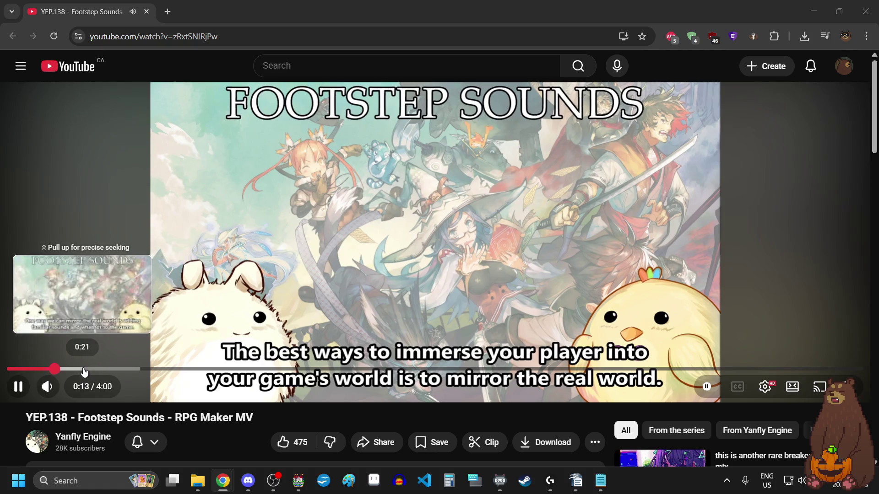
scroll(236, 444, "down", 4)
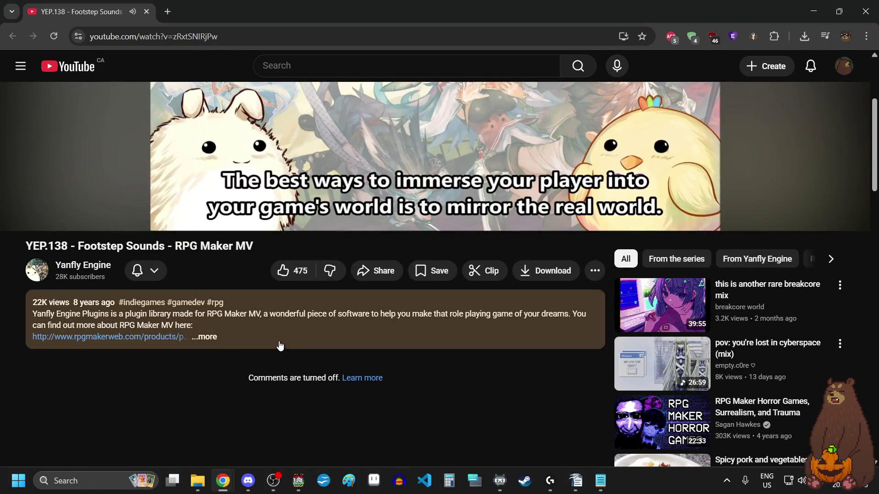
left_click(278, 341)
scroll(555, 339, "up", 4)
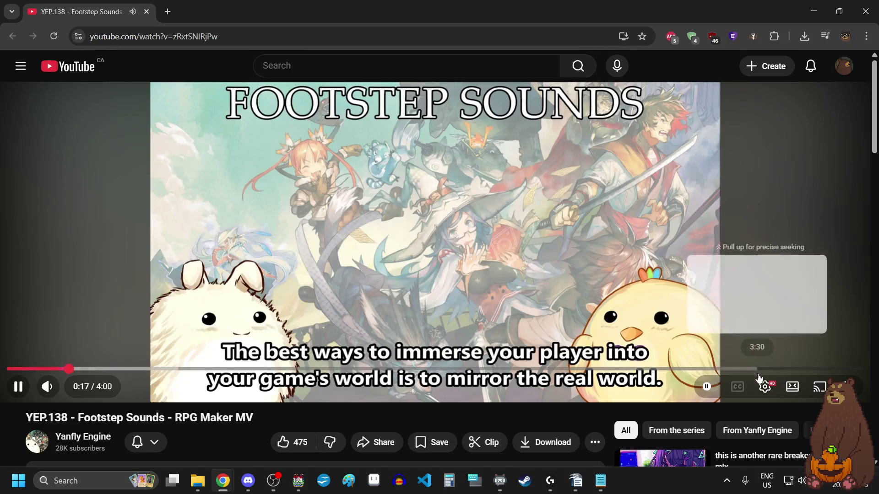
left_click(764, 386)
left_click(784, 322)
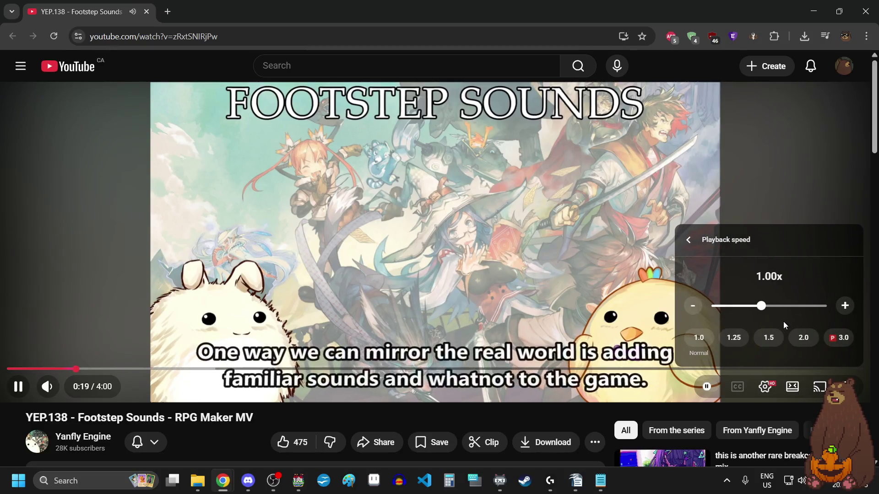
left_click(803, 339)
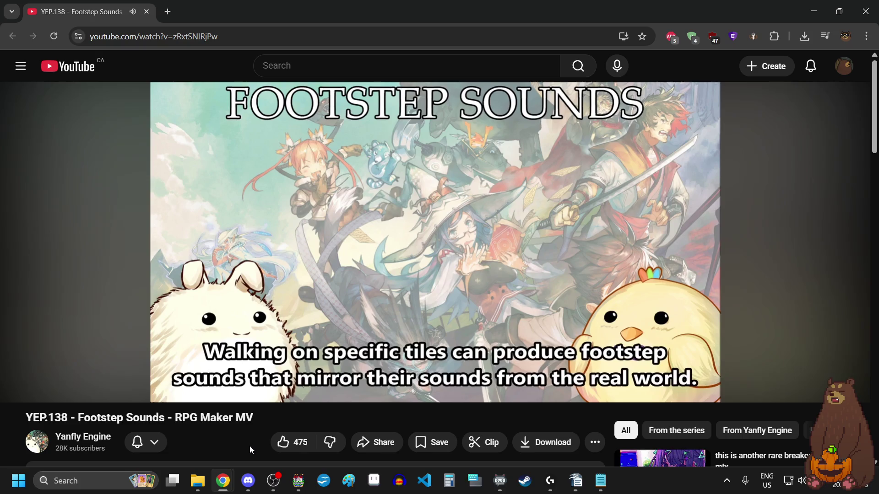
Pause to read the video description, then resume playback.
left_click(507, 222)
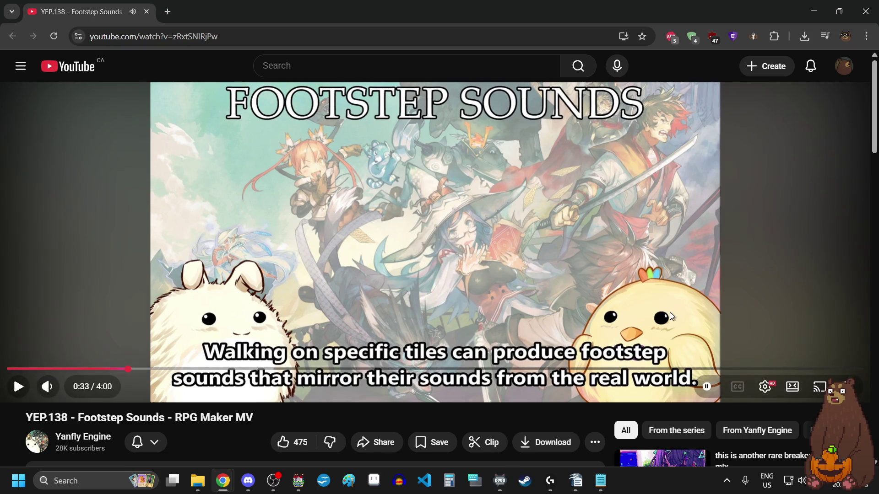
scroll(669, 312, "down", 6)
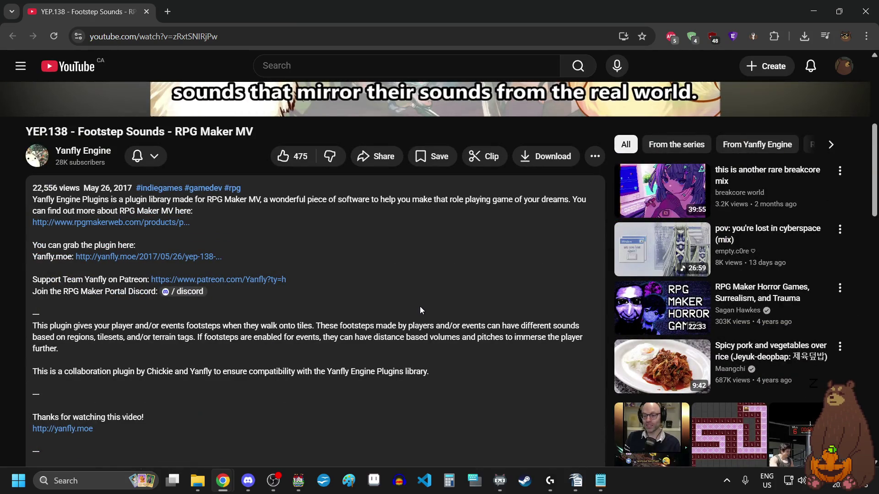
double_click(153, 372)
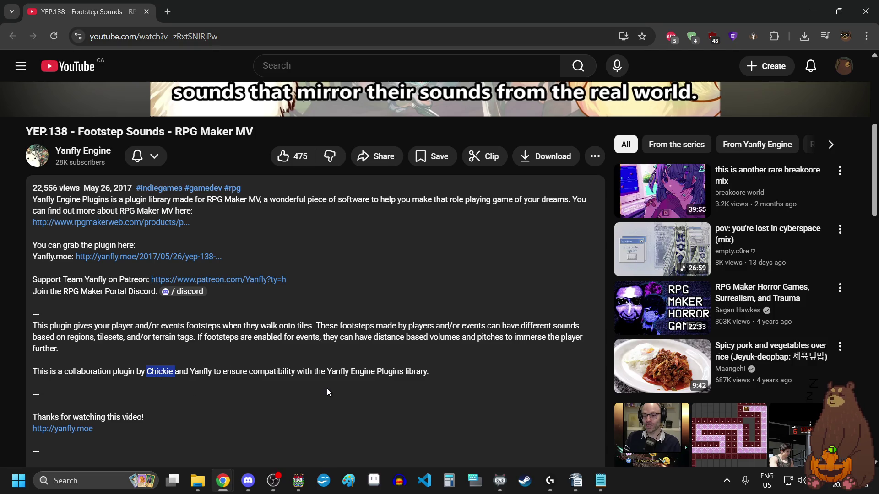
scroll(331, 395, "up", 5)
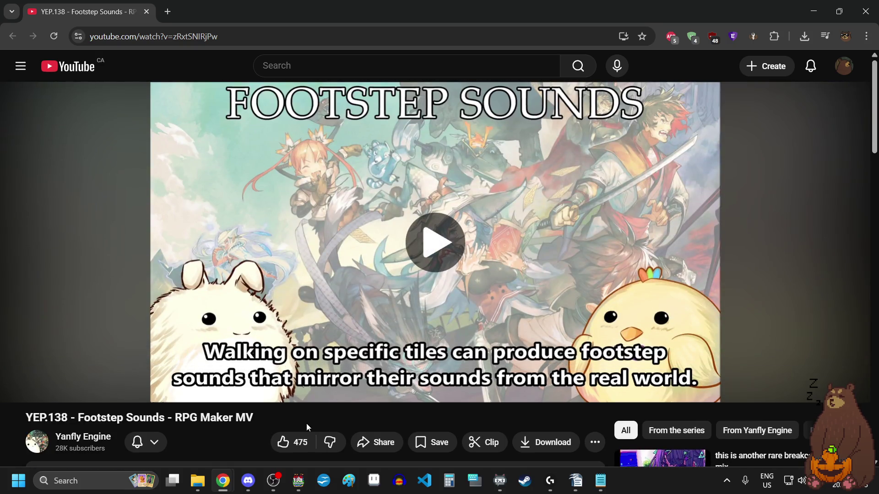
key("space")
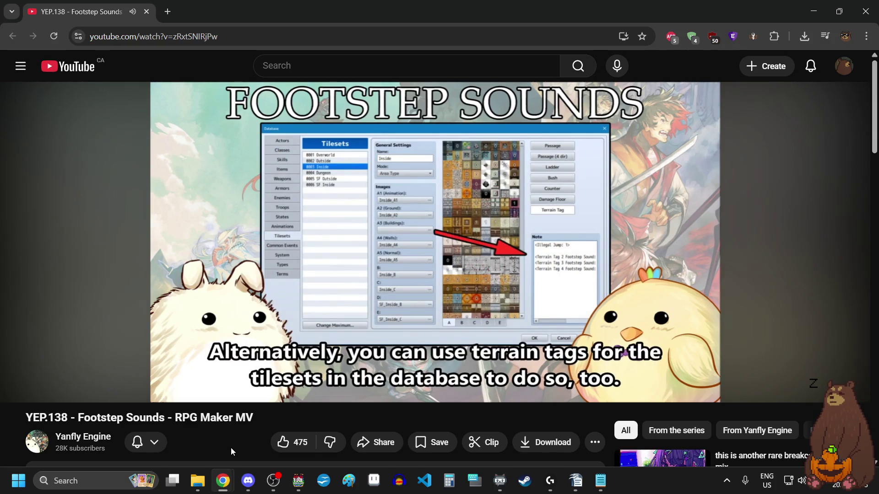
Pause at the terrain tags explanation and return to RPG Maker MV.
left_click(408, 209)
mouse_move(417, 252)
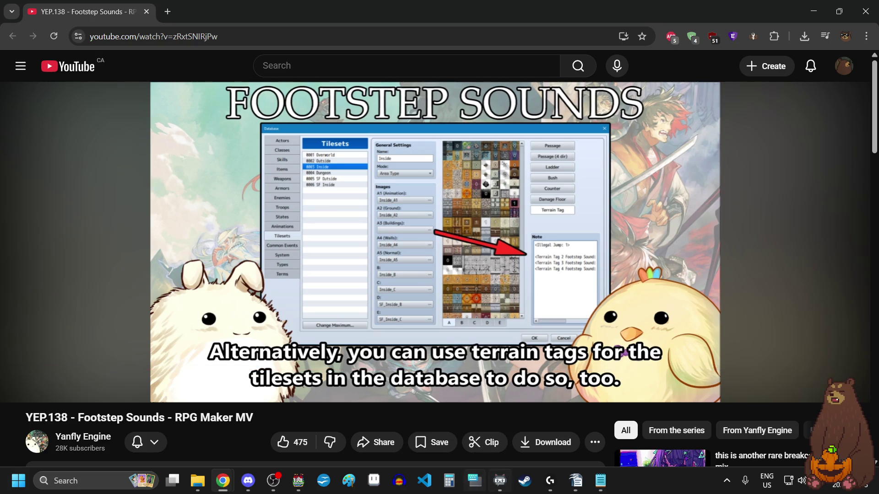
mouse_move(600, 480)
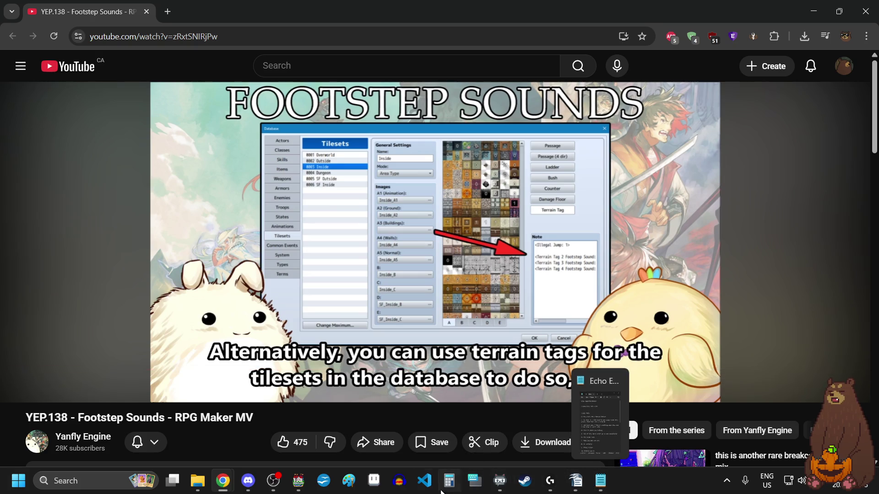
left_click(299, 481)
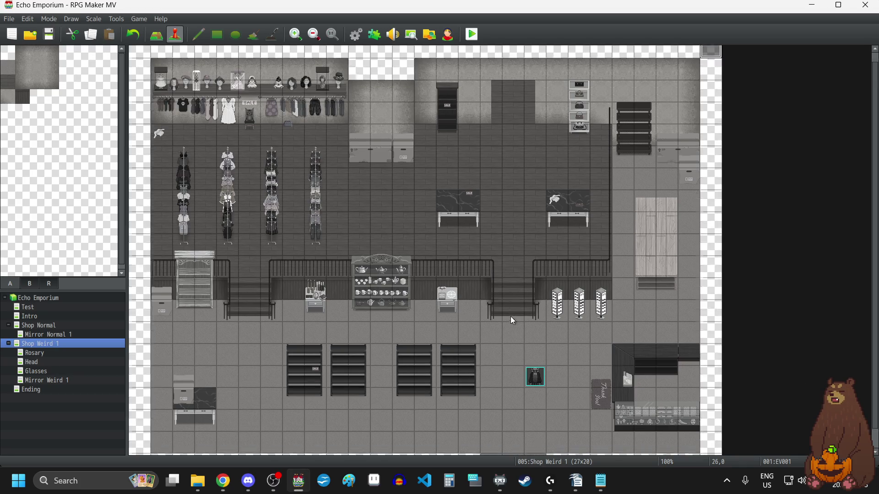
Paint region 1 on five floor cells near the left railing of Shop Weird 1.
scroll(513, 320, "down", 1)
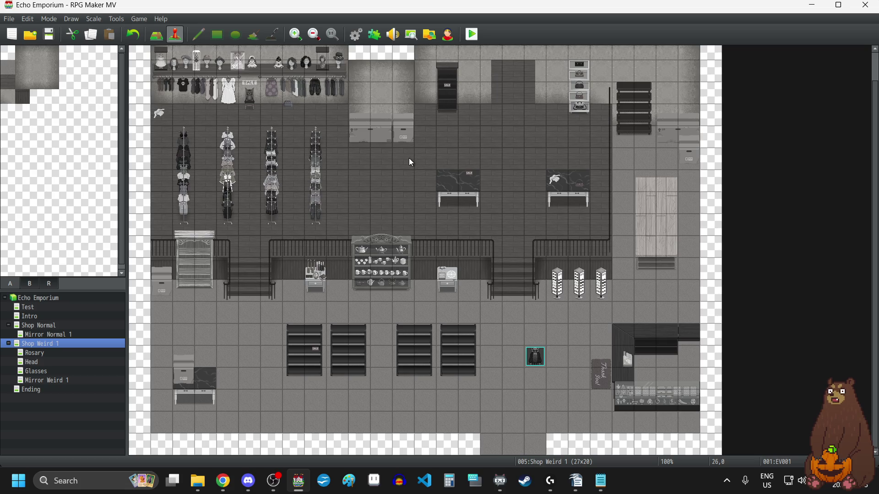
left_click(48, 285)
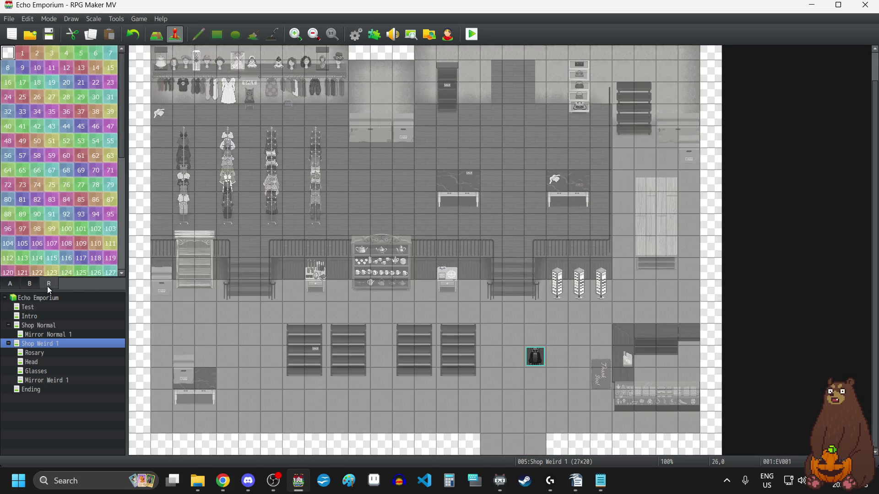
left_click(22, 53)
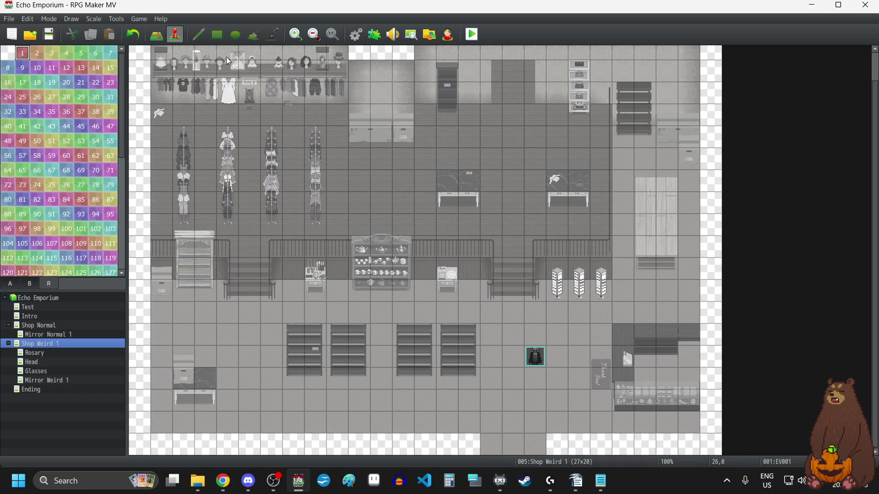
left_click(157, 34)
left_click(162, 269)
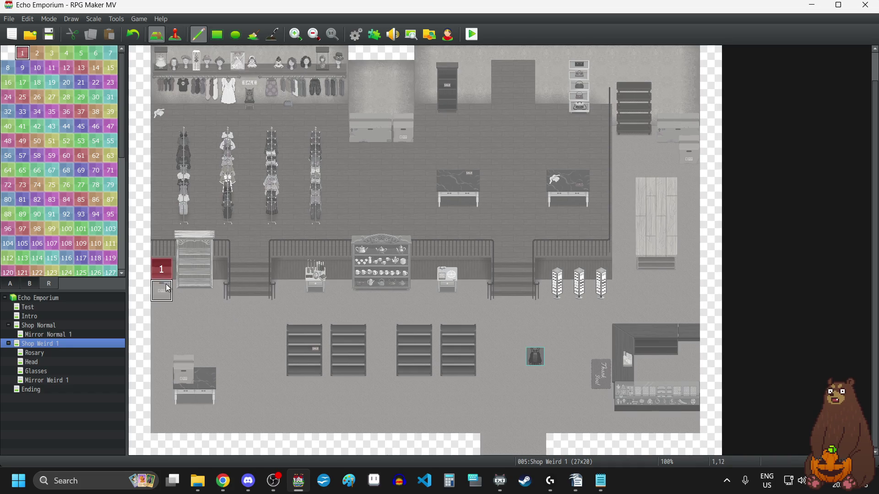
left_click(184, 291)
left_click(206, 313)
left_click(205, 269)
left_click(162, 313)
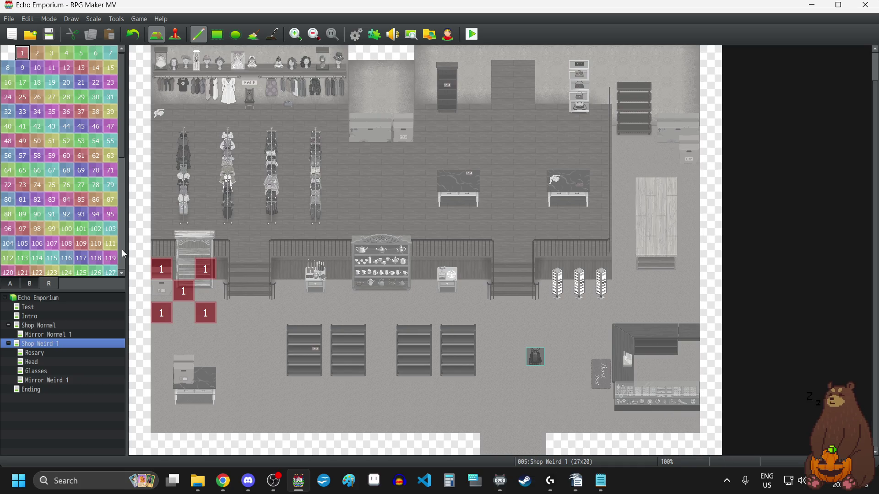
Erase the five region 1 marks with the blank region and return to Map mode.
left_click(8, 52)
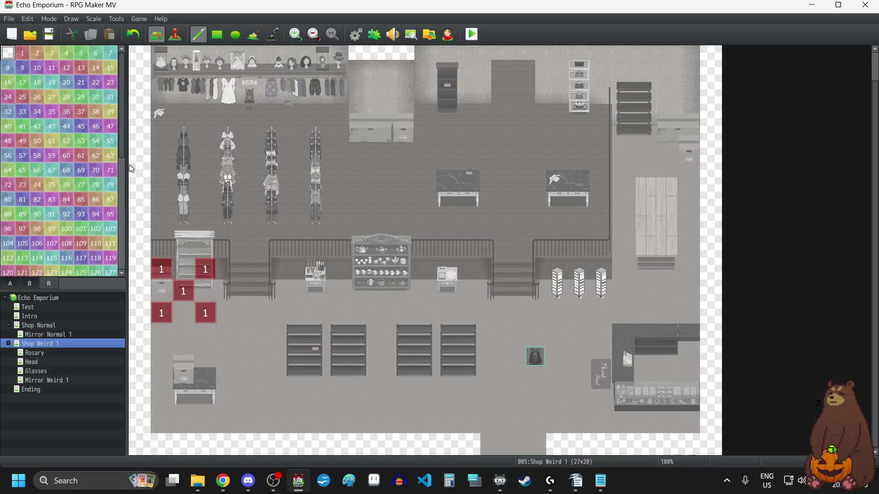
left_click(162, 270)
left_click(201, 274)
left_click(190, 293)
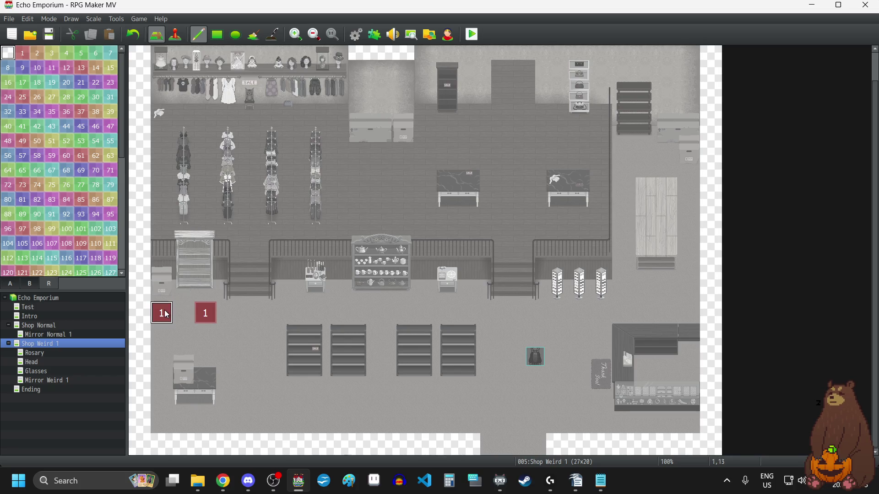
left_click(161, 313)
left_click(206, 314)
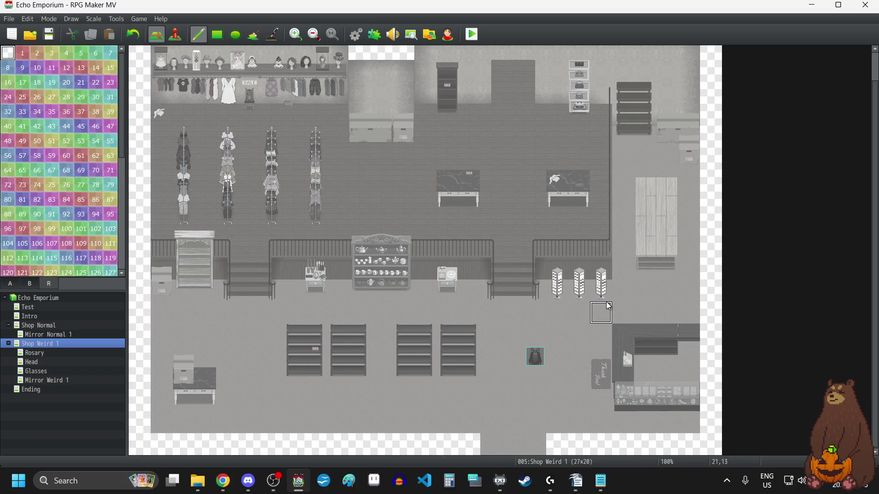
scroll(607, 304, "up", 1)
scroll(607, 305, "down", 1)
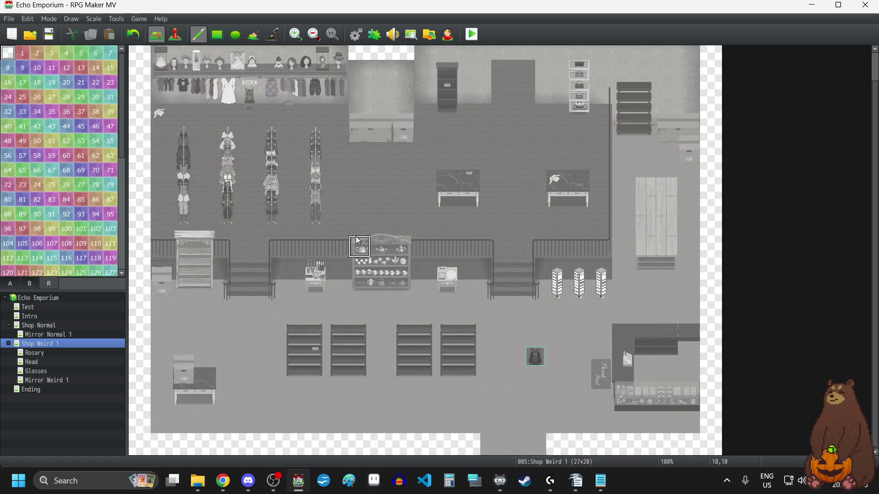
key("F5")
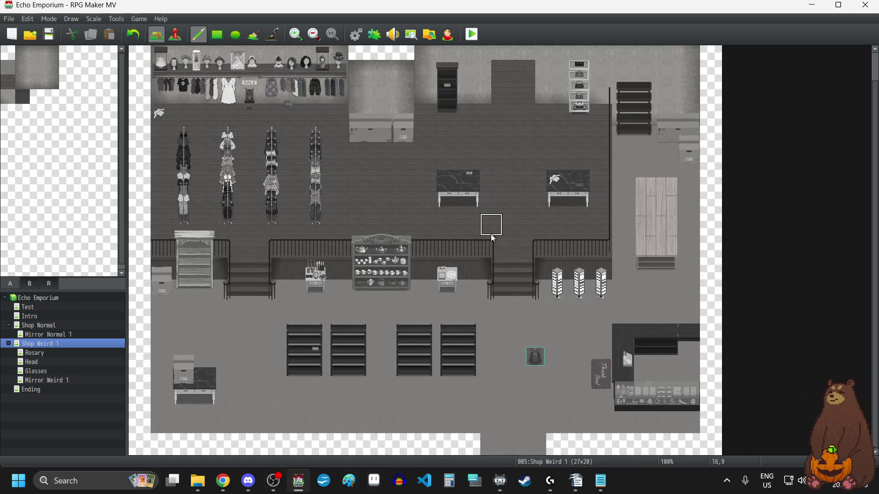
Turn the YEP_FootstepSounds plugin OFF in the Plugin Manager.
left_click(375, 34)
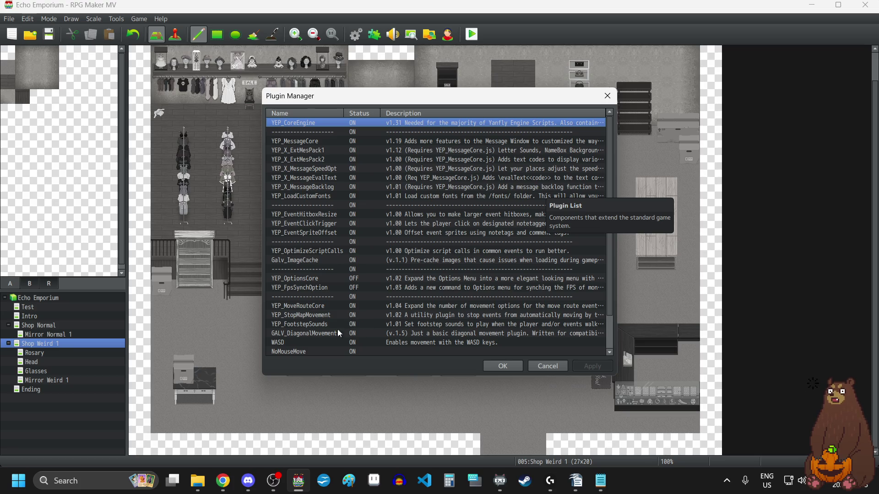
left_click(314, 326)
right_click(315, 326)
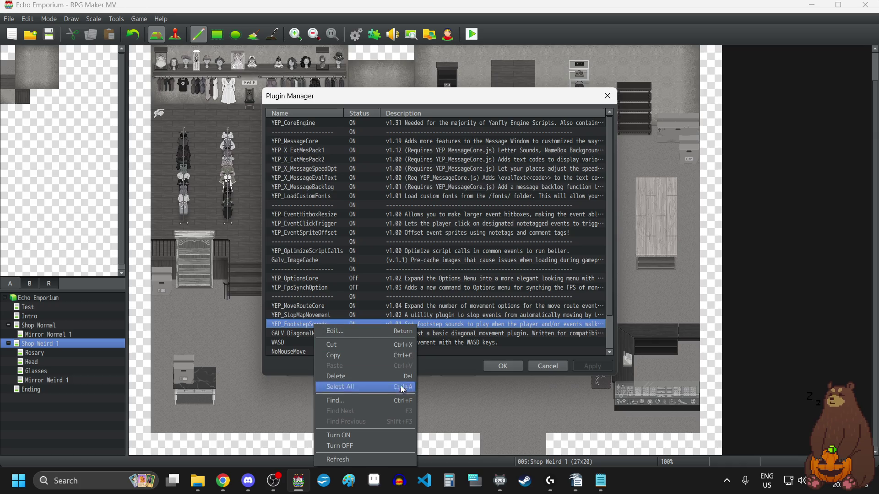
left_click(353, 449)
left_click(605, 367)
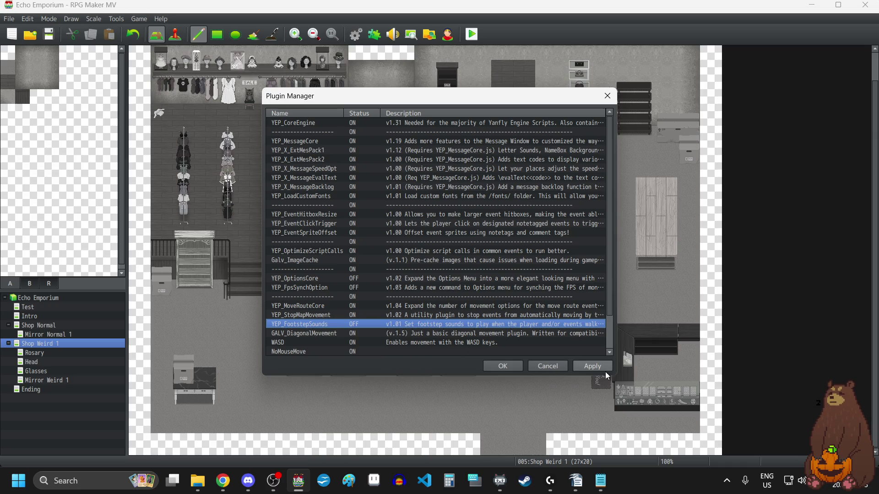
left_click(508, 370)
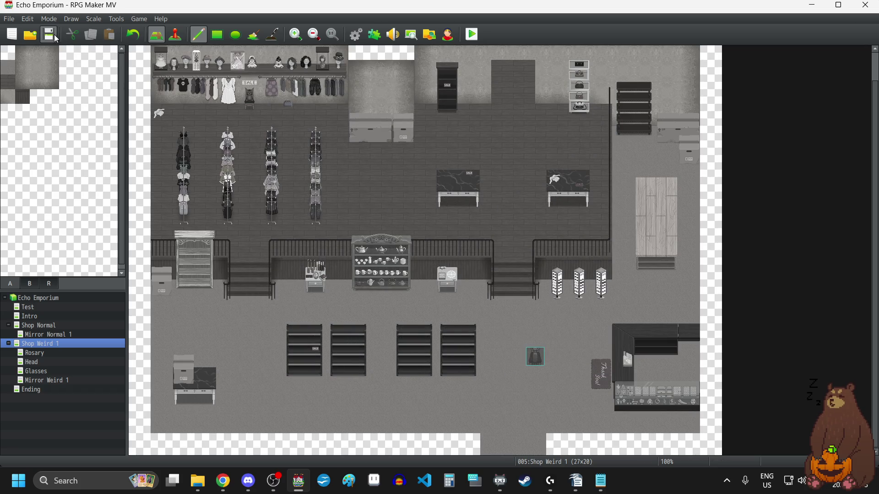
Switch to Event mode and open the Shop Normal map.
scroll(633, 219, "up", 1)
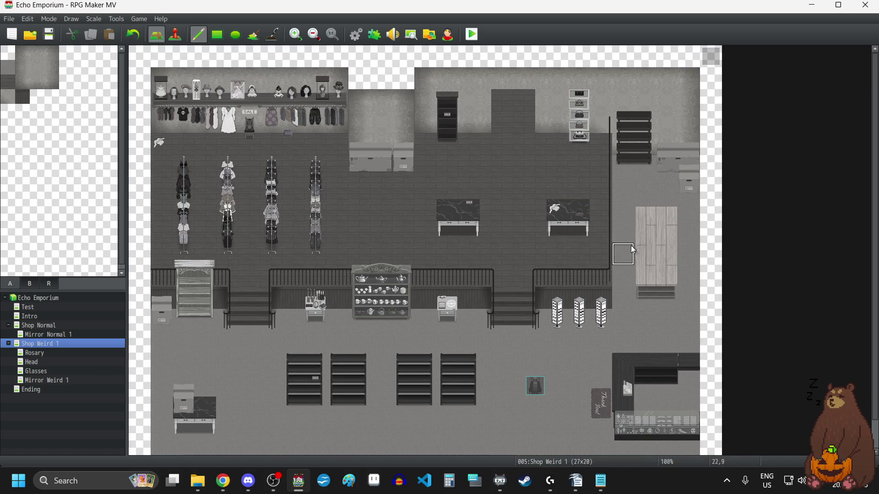
left_click(175, 35)
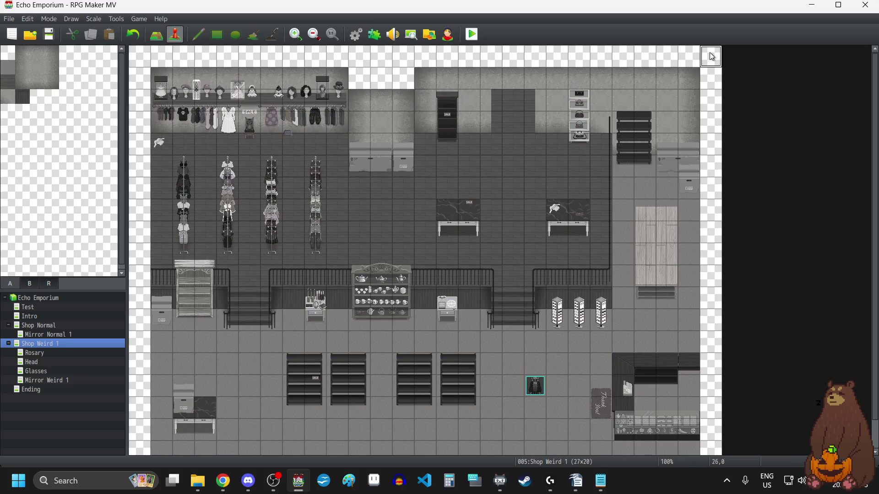
left_click(48, 326)
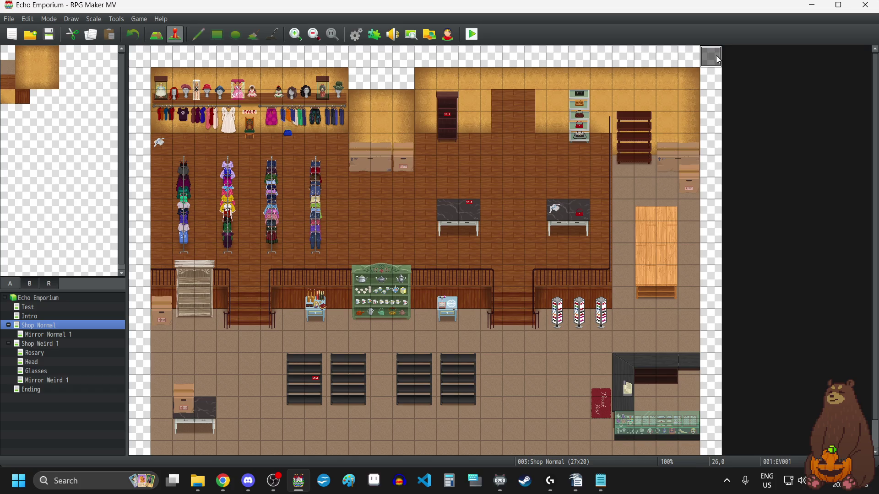
scroll(536, 284, "down", 1)
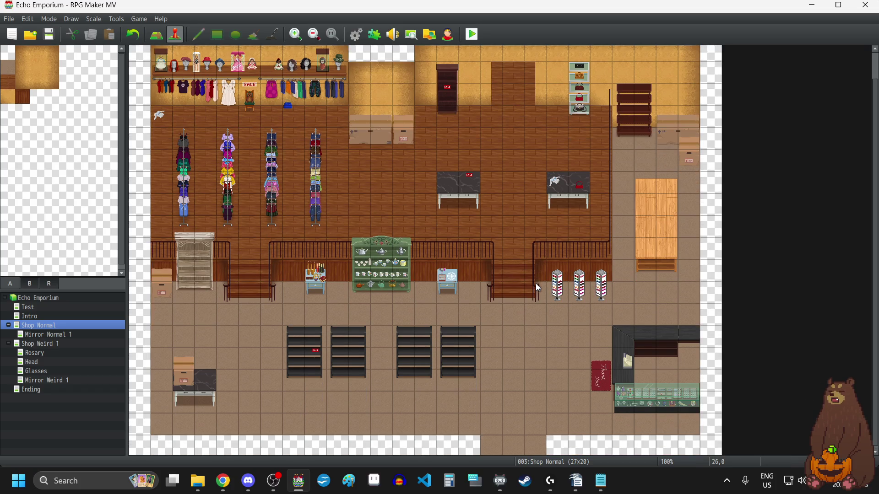
Open the Intro map, check its 17x13 properties without changes, then switch to the browser.
left_click(33, 317)
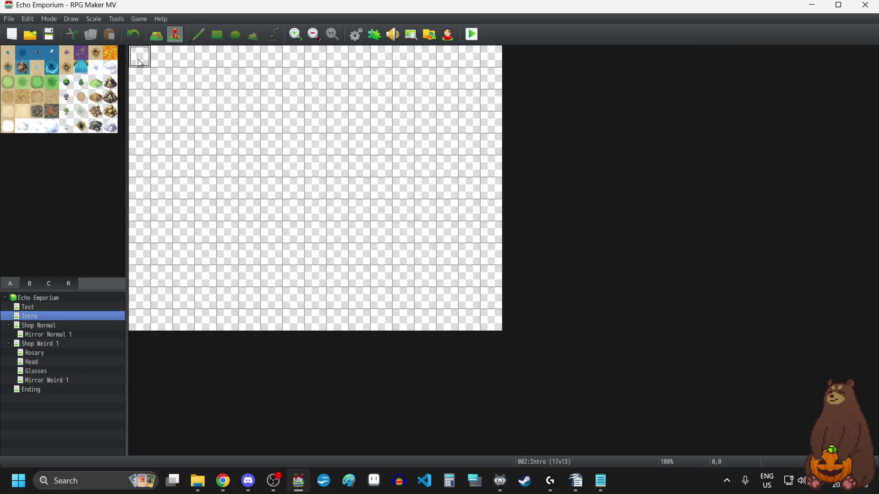
right_click(30, 314)
left_click(63, 317)
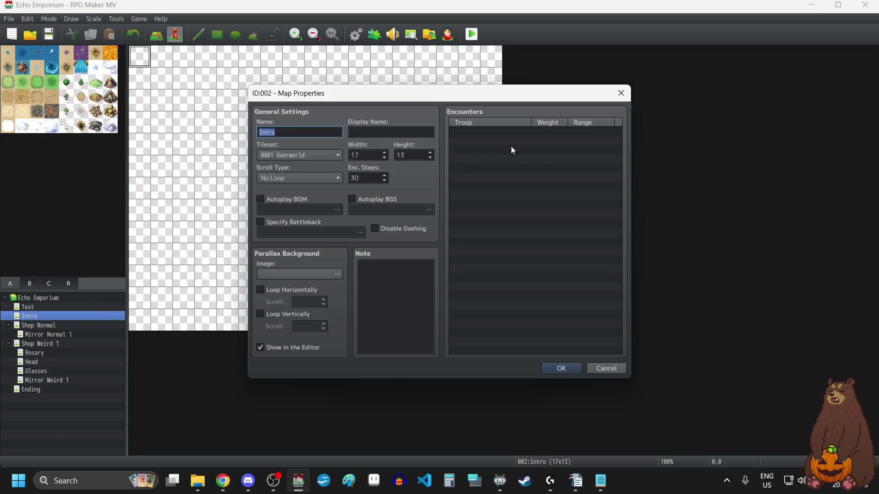
left_click(622, 93)
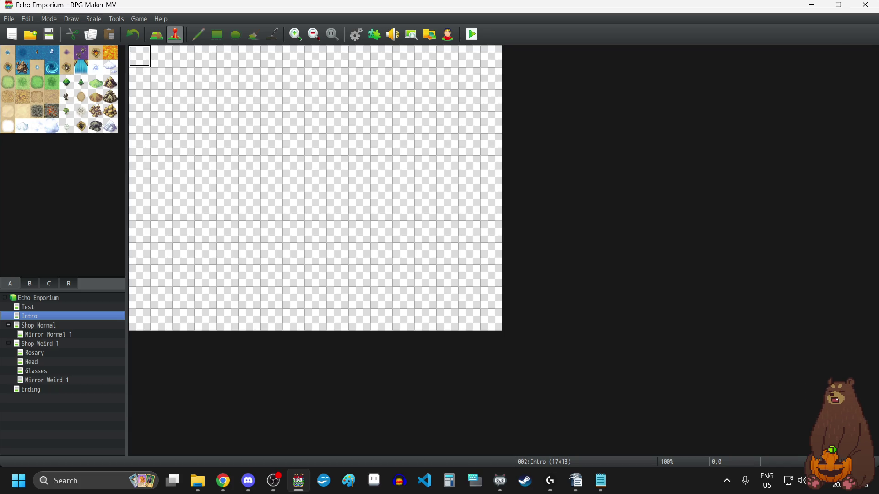
left_click(223, 481)
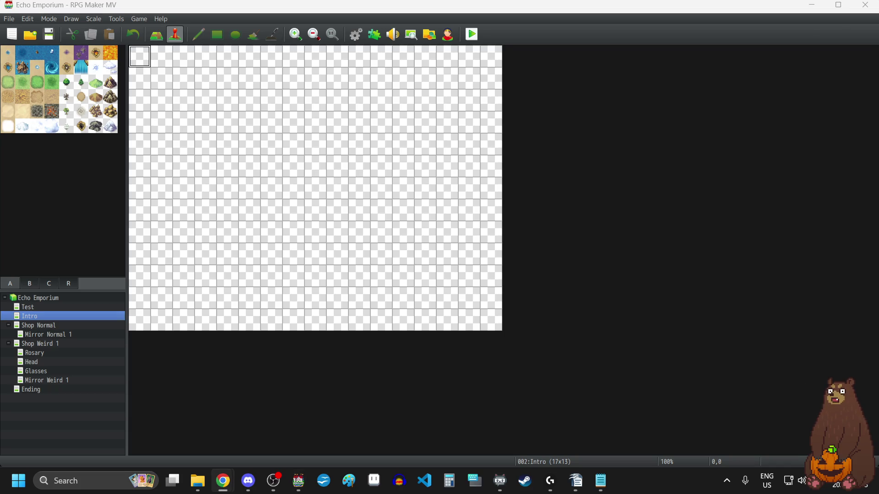
key("alt+Tab")
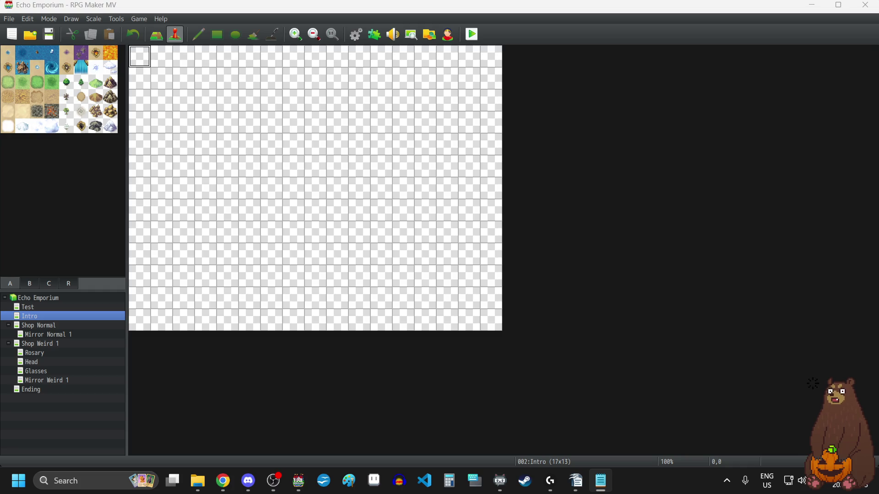
key("XF86Calculator")
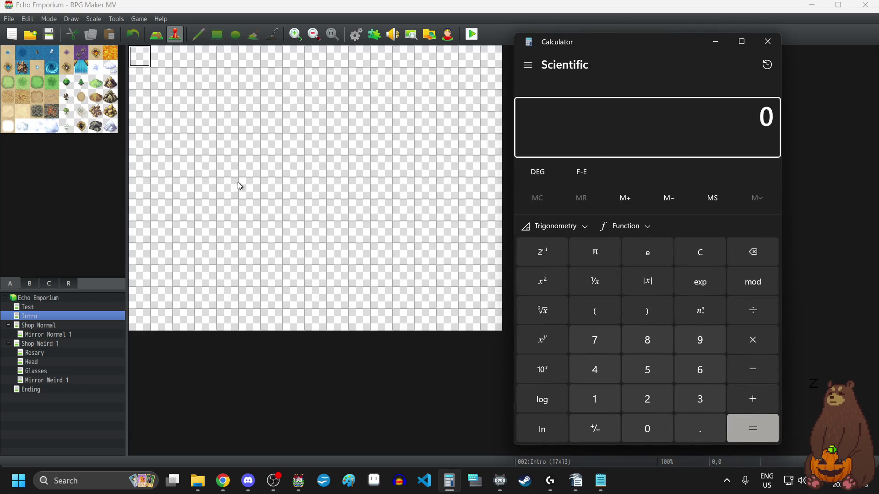
Compute 768 ÷ 48 = 16 in Calculator.
left_click(608, 350)
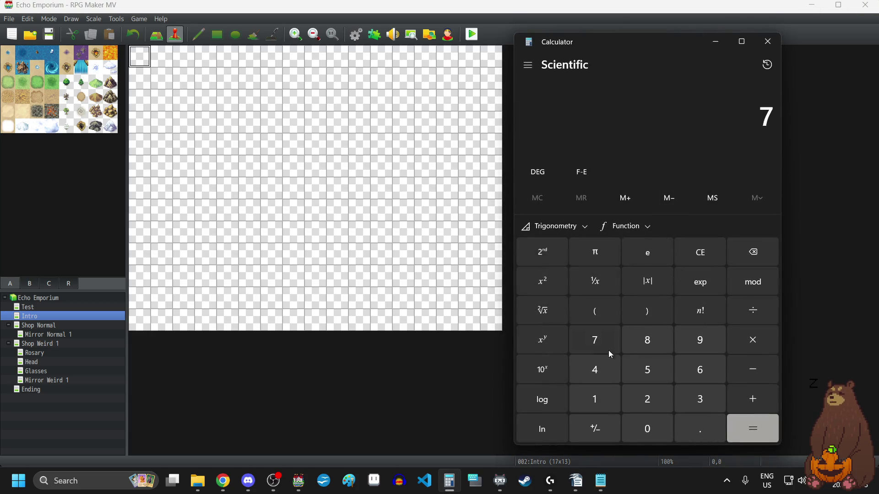
left_click(711, 370)
type("8")
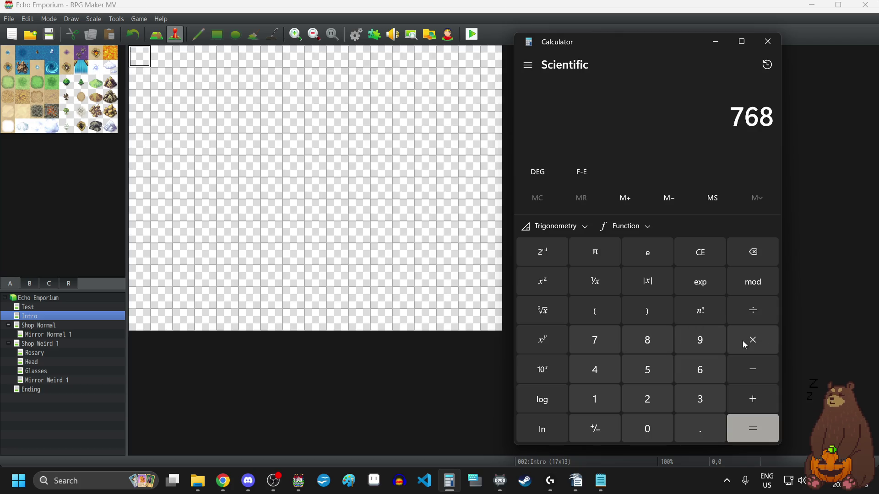
left_click(756, 319)
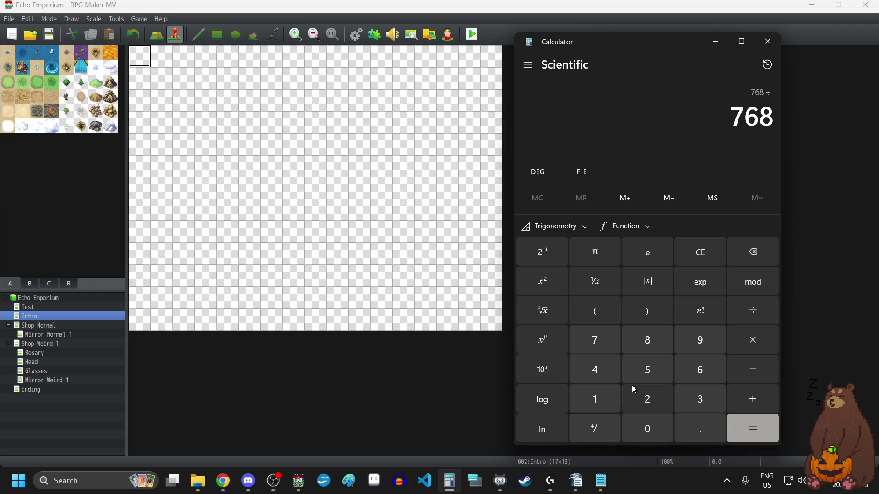
left_click(596, 370)
left_click(650, 340)
left_click(749, 425)
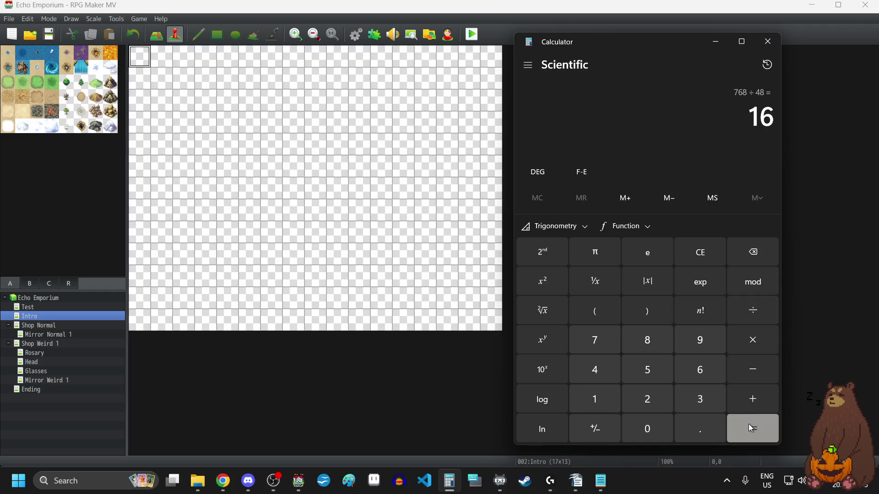
Compute 576 ÷ 48 = 12, then close Calculator.
left_click(688, 254)
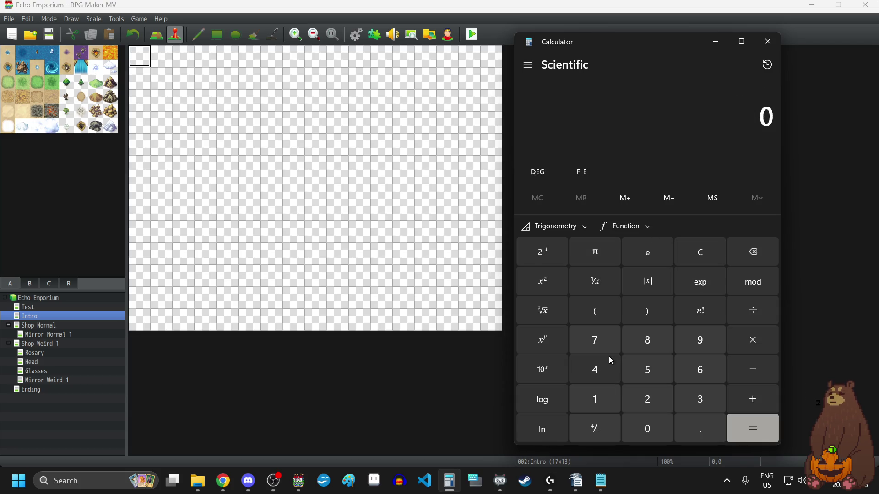
type("57")
left_click(700, 369)
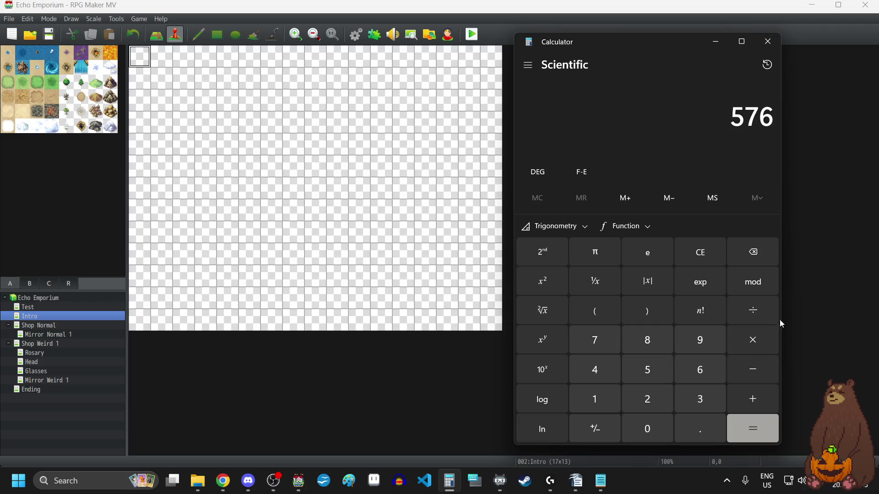
left_click(753, 310)
left_click(608, 374)
left_click(647, 370)
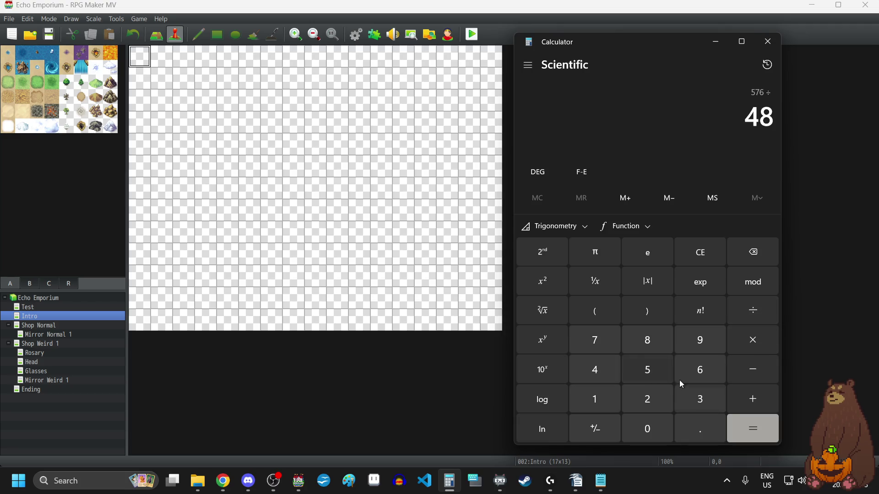
left_click(753, 427)
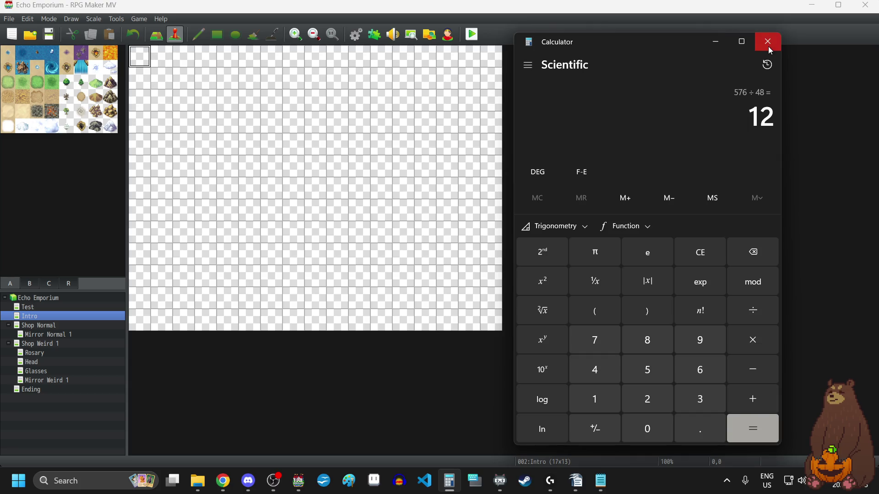
left_click(769, 46)
right_click(33, 316)
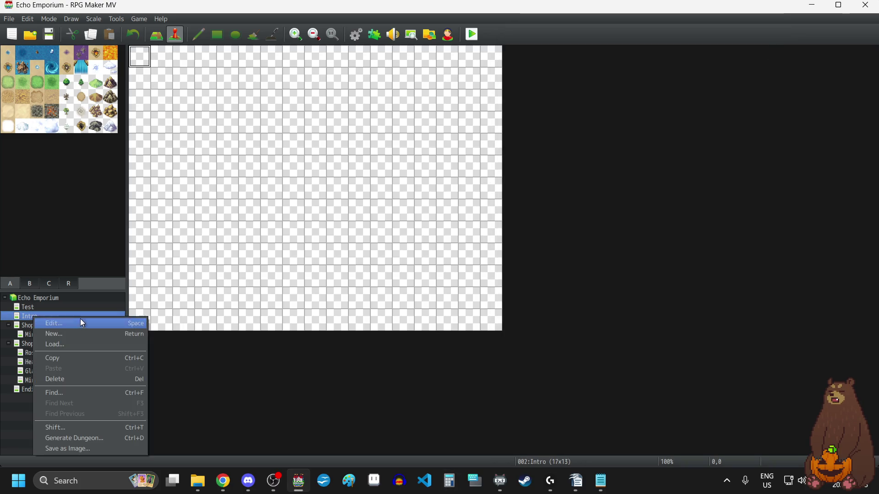
Set the Intro map's properties to width 16 and height 12.
left_click(84, 326)
double_click(379, 156)
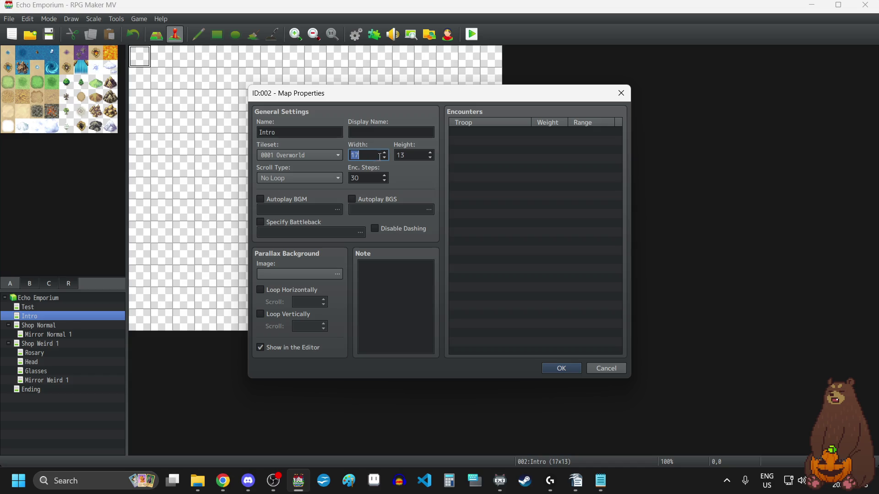
key("Tab")
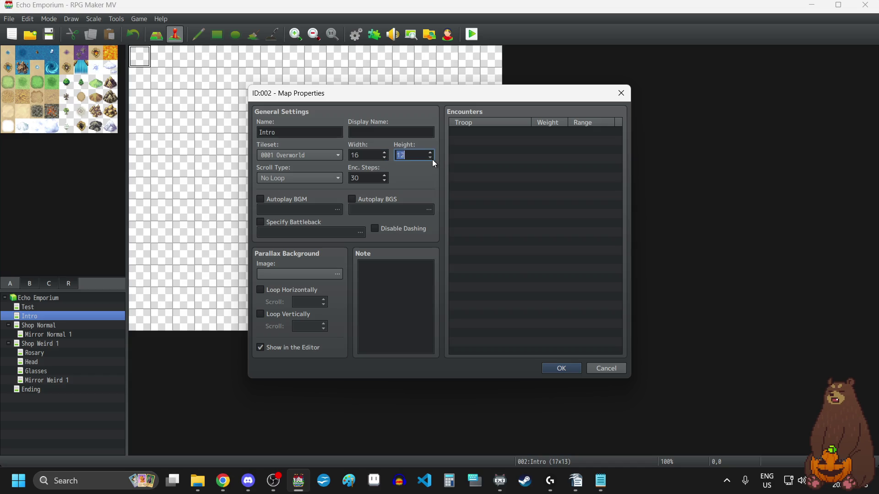
left_click(560, 369)
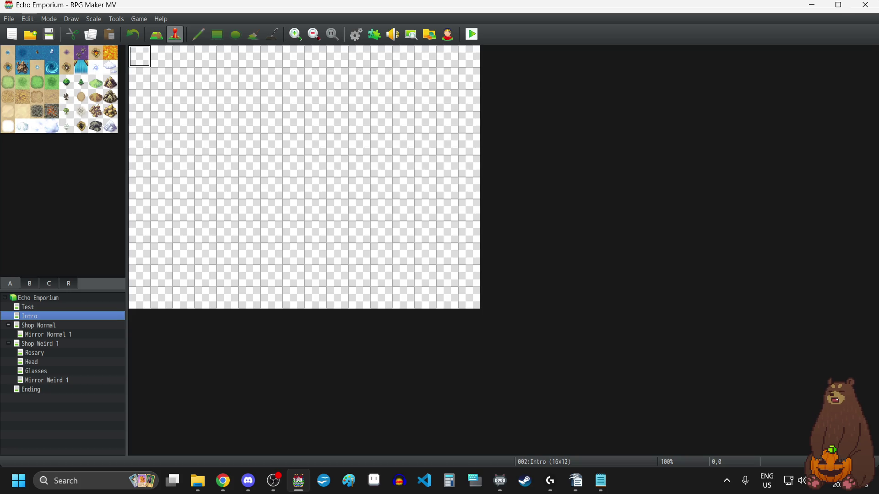
key("alt+Tab")
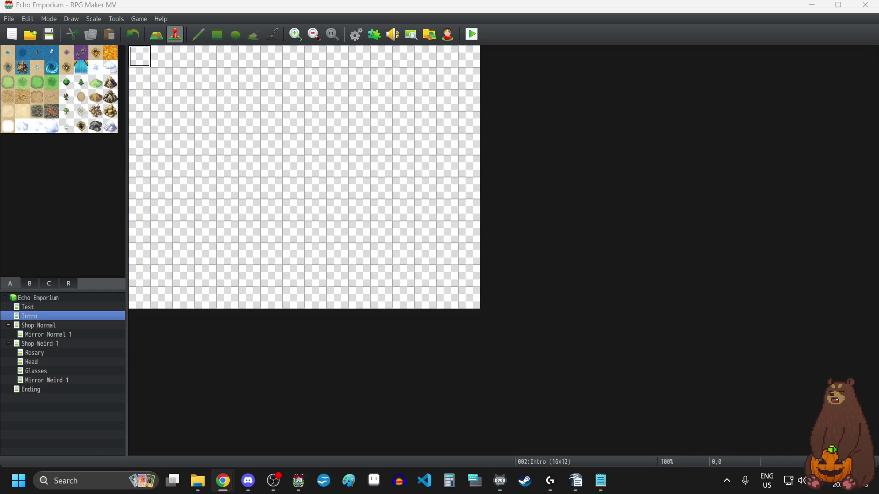
right_click(32, 317)
Recheck Intro's size, then resize the Mirror Normal 1 map to 16x12.
left_click(59, 325)
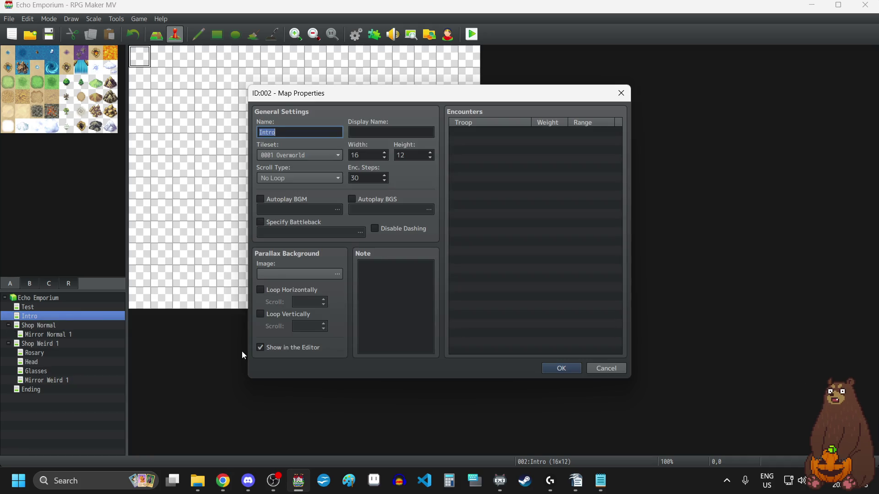
left_click(622, 97)
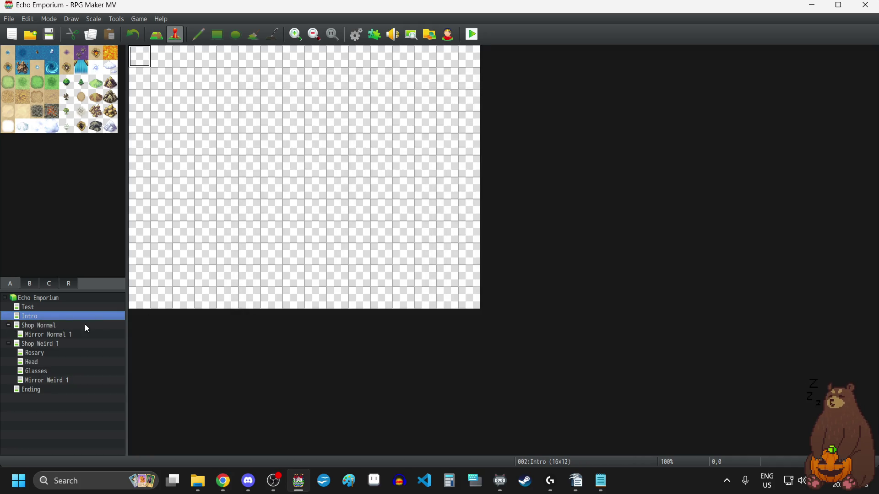
left_click(39, 336)
right_click(40, 336)
left_click(76, 348)
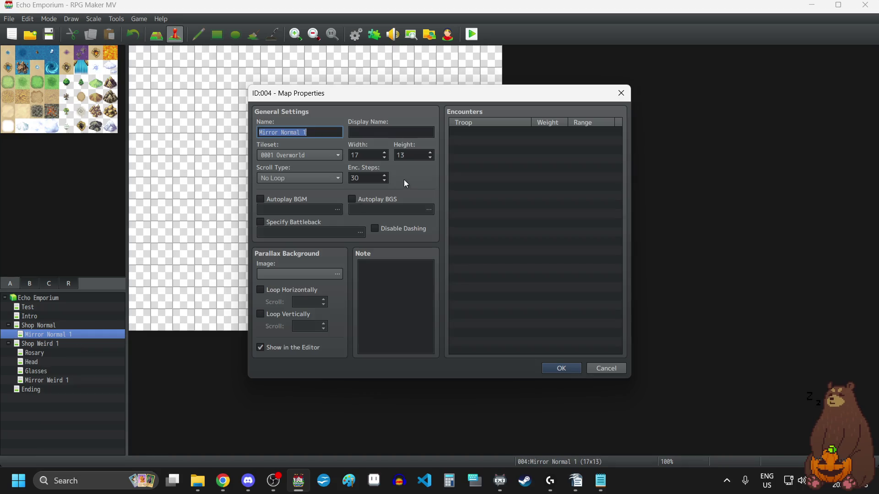
left_click(385, 157)
left_click(430, 160)
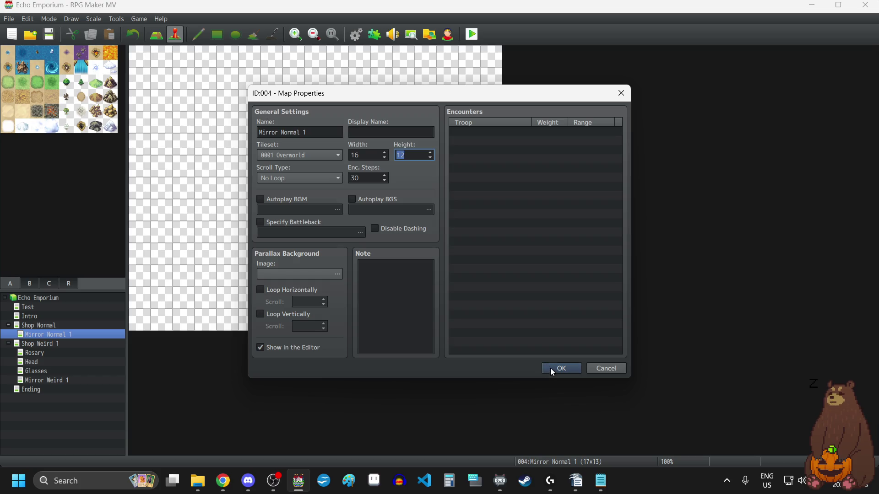
left_click(550, 368)
Resize the Rosary and Head maps to 16x12.
left_click(40, 355)
right_click(40, 353)
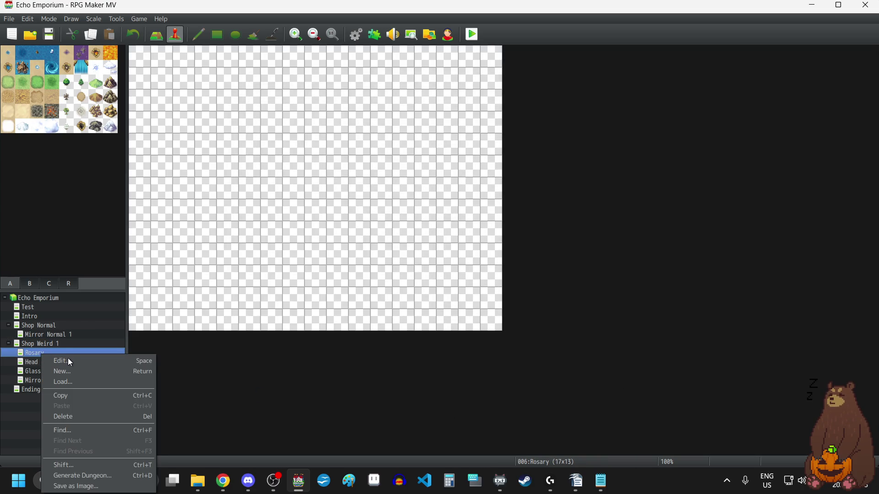
left_click(67, 362)
left_click(384, 158)
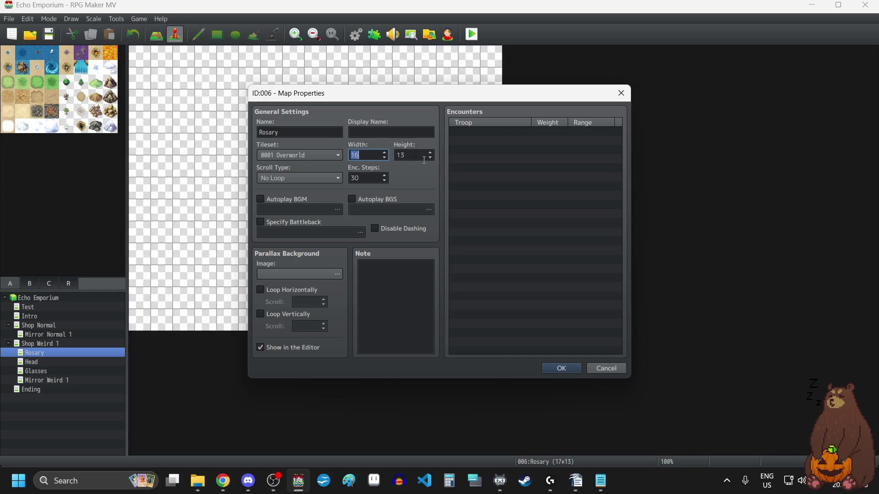
left_click(430, 157)
left_click(551, 369)
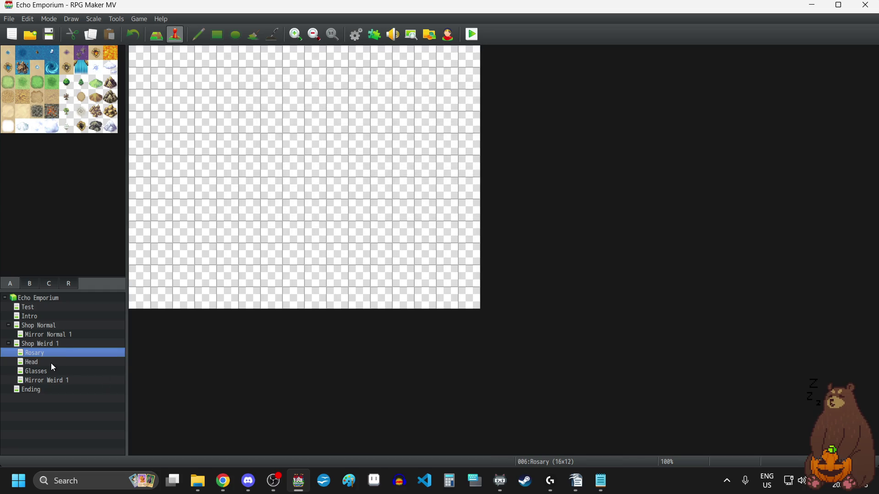
left_click(51, 364)
right_click(51, 364)
left_click(98, 361)
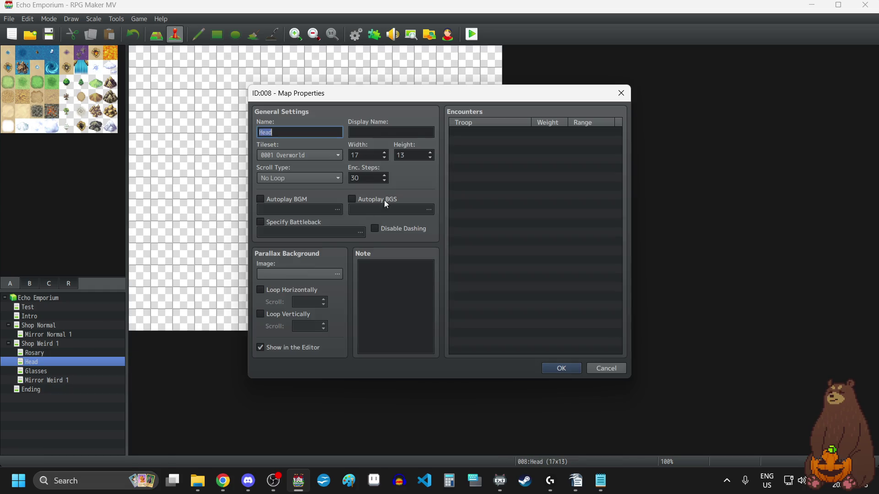
left_click(385, 158)
left_click(430, 158)
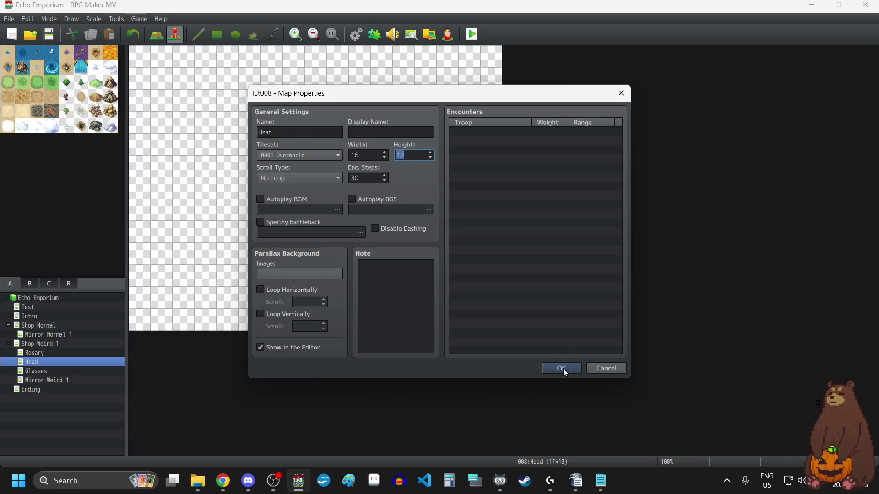
left_click(562, 369)
Resize the Glasses and Mirror Weird 1 maps to 16x12.
left_click(51, 370)
right_click(51, 370)
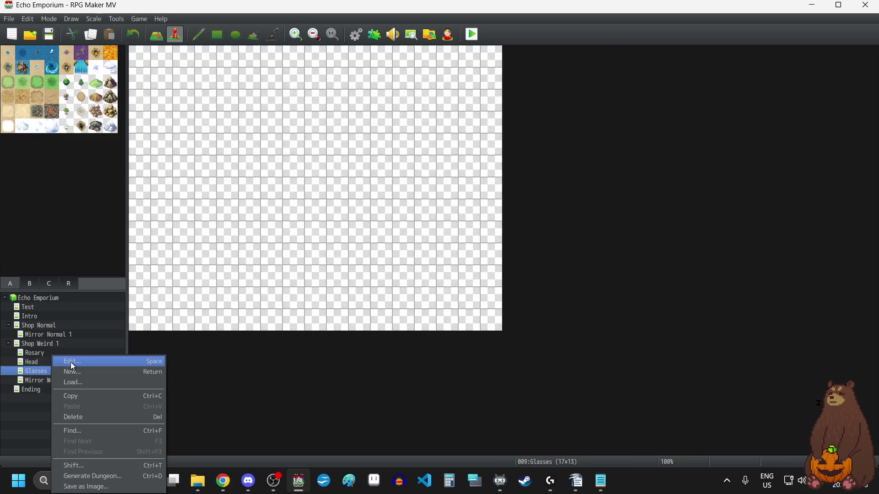
left_click(70, 362)
left_click(386, 158)
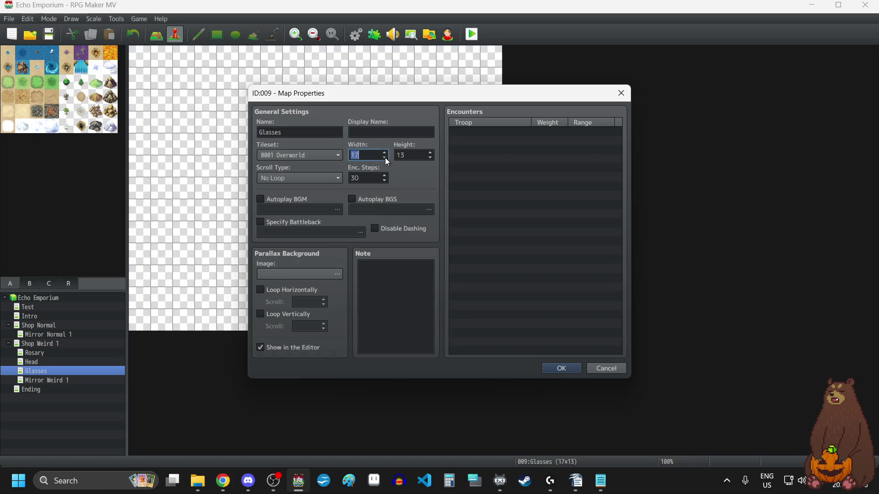
left_click(430, 159)
left_click(561, 368)
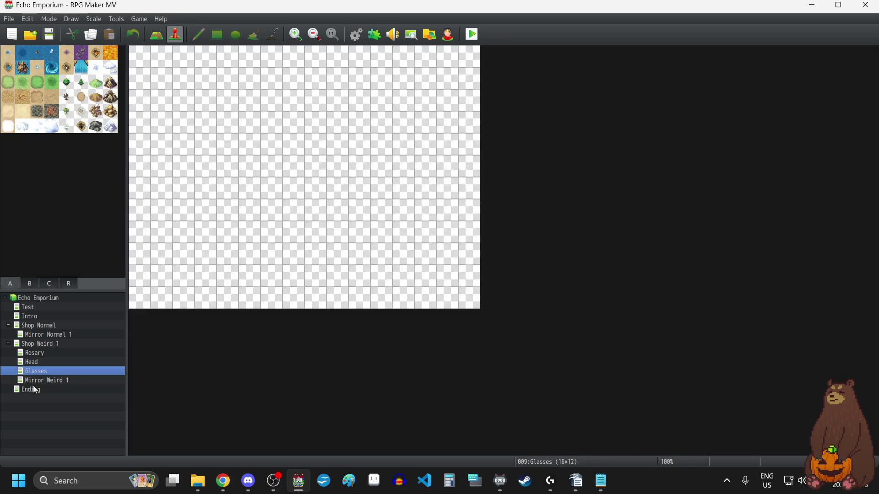
left_click(73, 380)
right_click(73, 380)
left_click(106, 361)
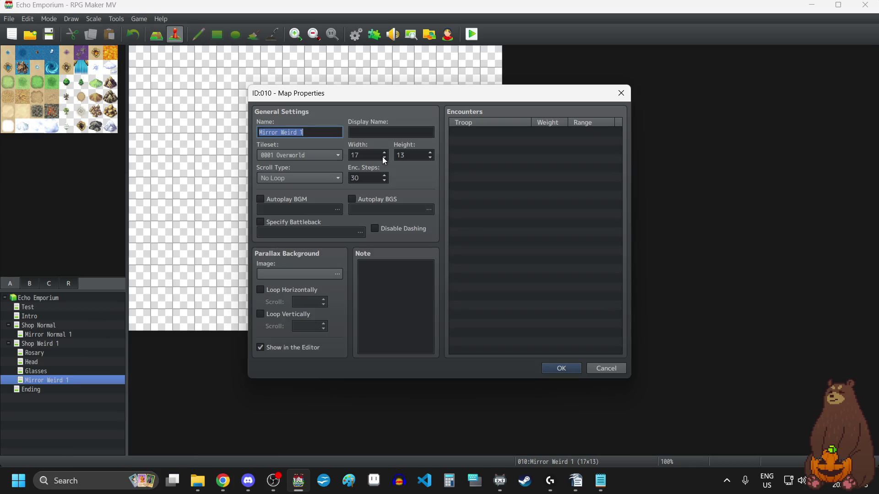
left_click(385, 159)
left_click(430, 158)
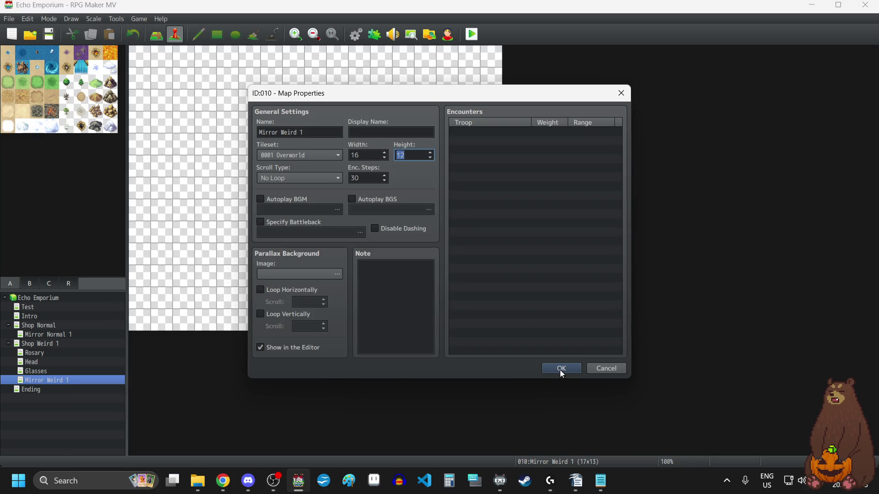
left_click(561, 369)
Resize the Ending and Test maps to 16x12, then return to the Intro map.
left_click(66, 391)
right_click(67, 391)
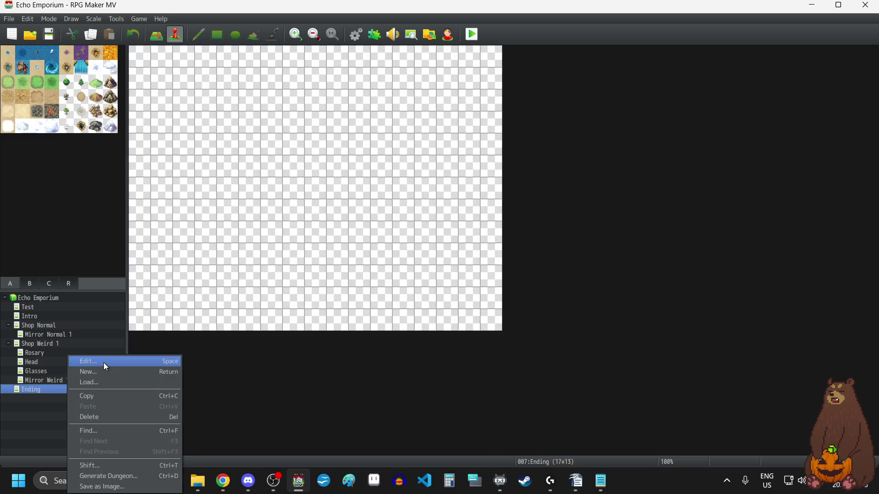
left_click(105, 367)
left_click(385, 159)
left_click(430, 159)
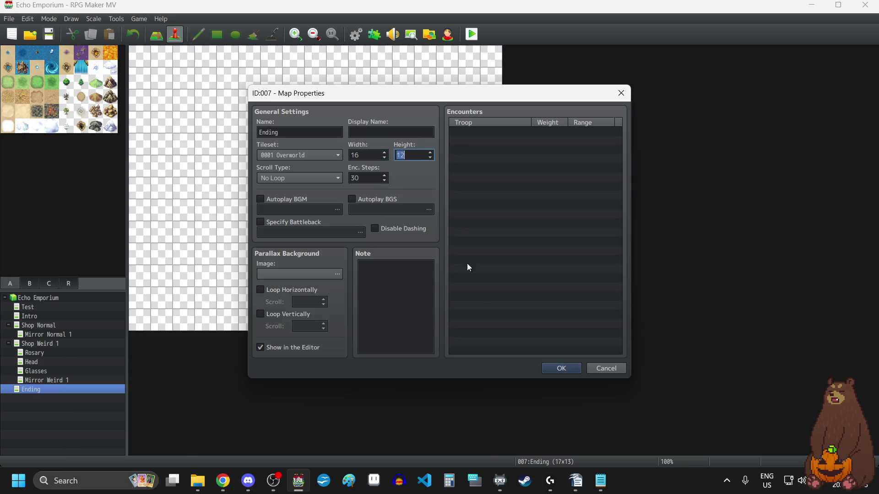
left_click(558, 369)
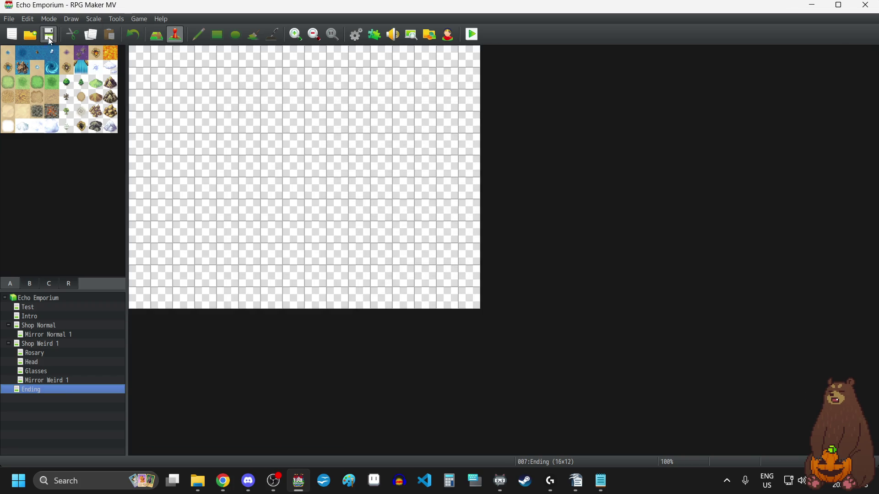
left_click(31, 307)
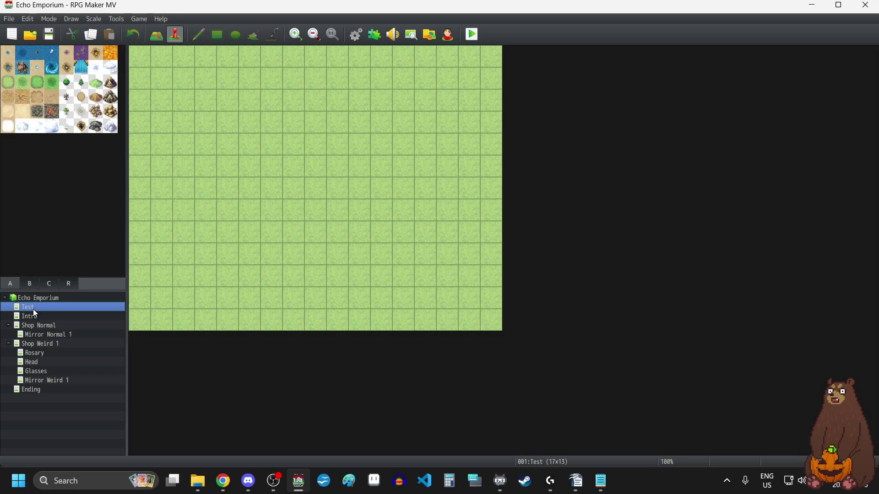
right_click(33, 310)
left_click(67, 316)
left_click(385, 158)
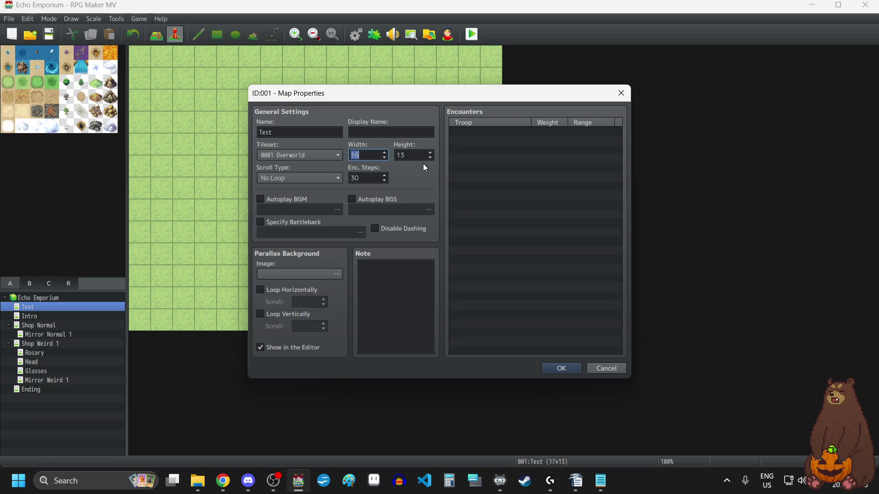
left_click(431, 159)
left_click(570, 370)
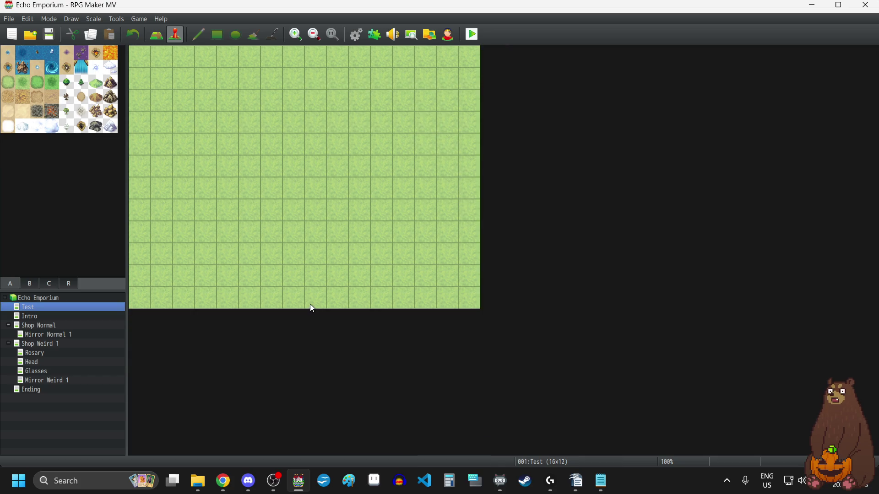
left_click(43, 317)
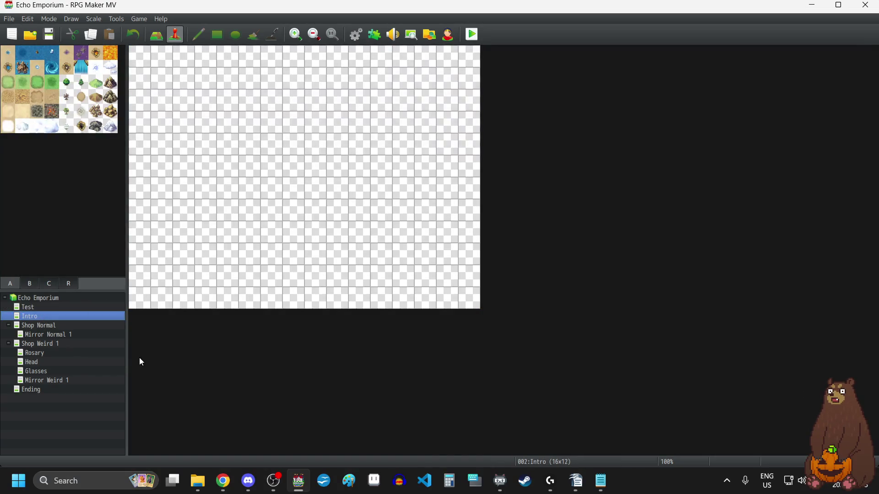
After browsing the other maps, set Intro's top-left tile as the player's starting position.
left_click(37, 325)
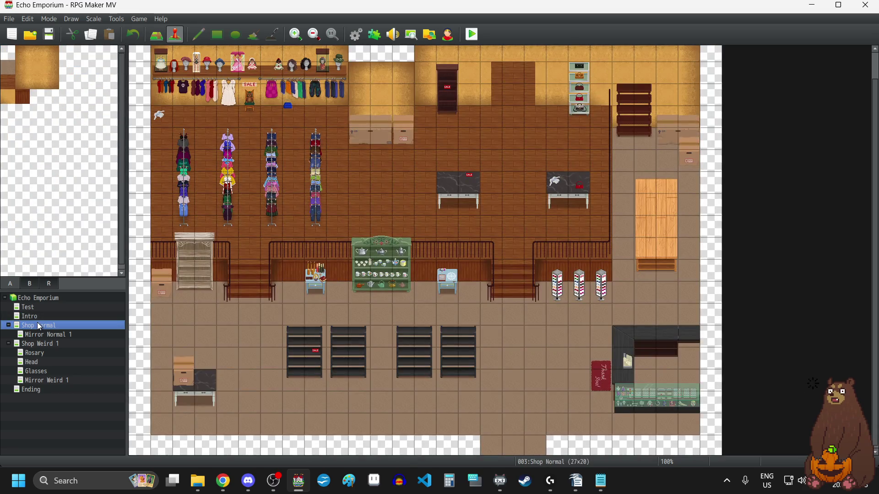
left_click(48, 334)
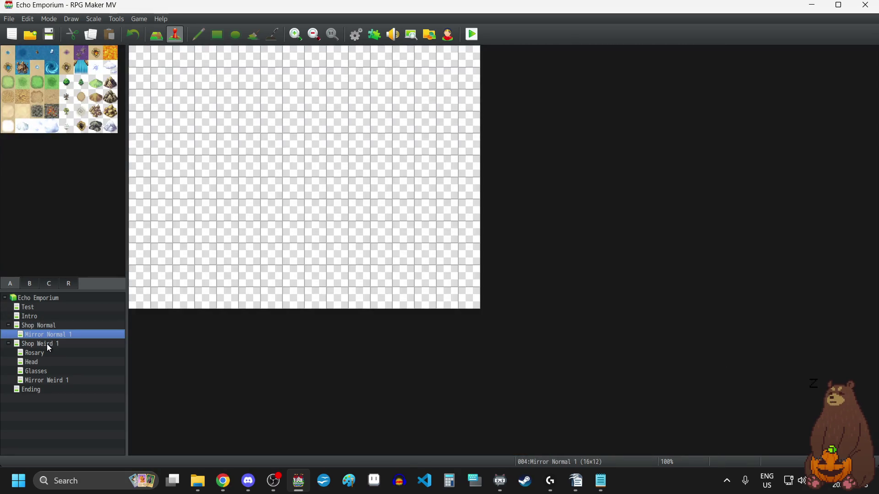
left_click(47, 344)
left_click(43, 326)
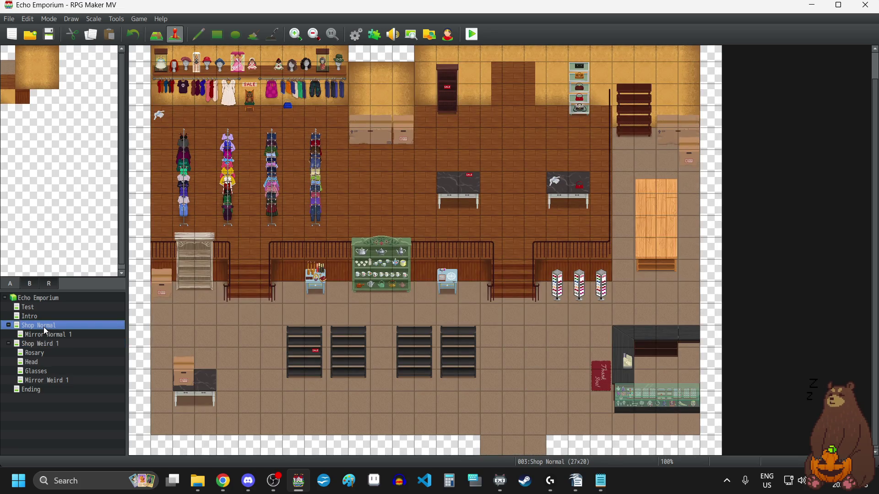
left_click(51, 335)
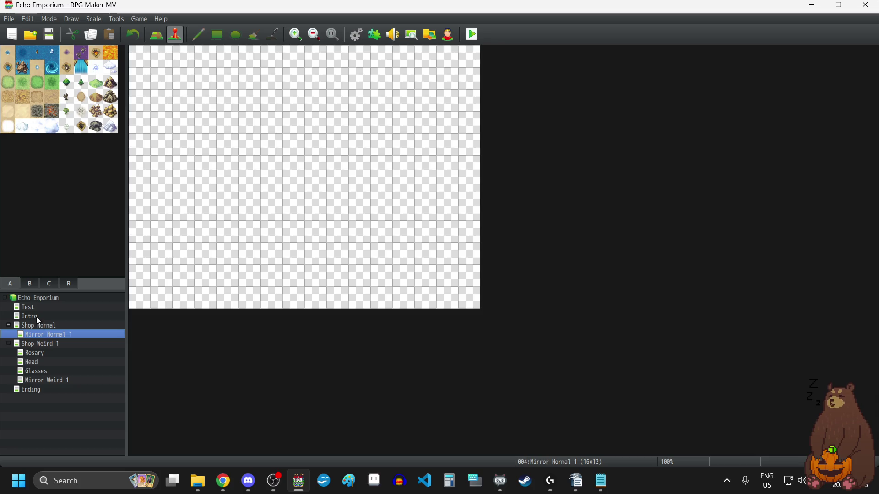
left_click(37, 306)
left_click(39, 317)
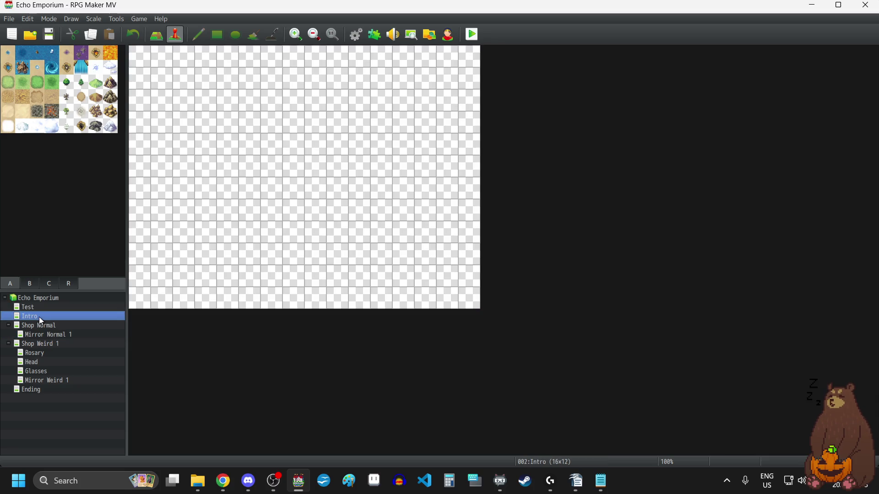
right_click(141, 58)
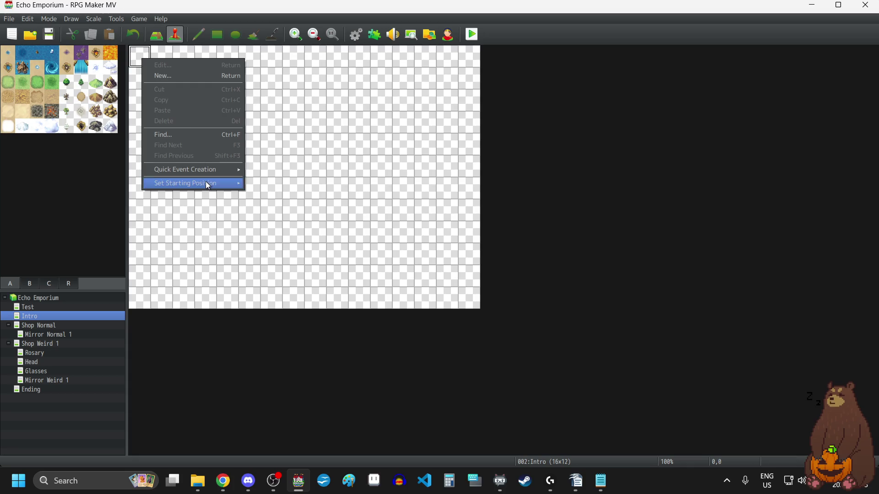
mouse_move(205, 183)
left_click(275, 182)
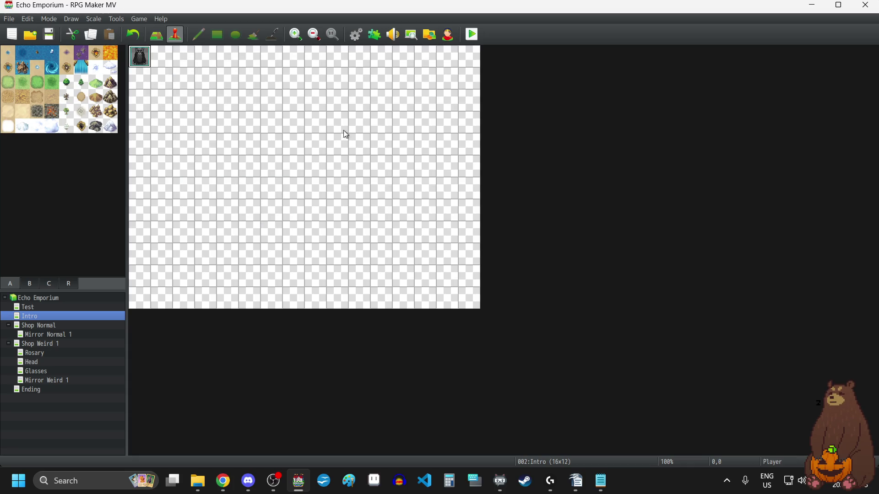
Check the player start on the Database's System page, then close the Database.
left_click(358, 35)
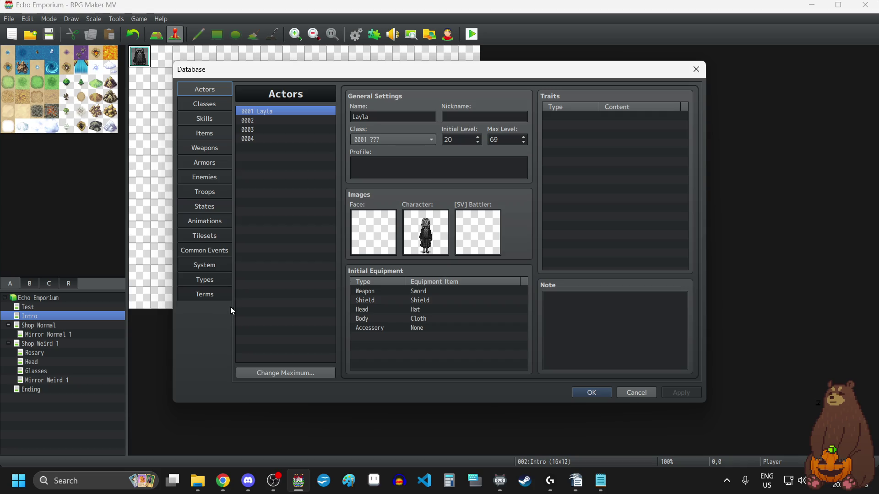
left_click(208, 265)
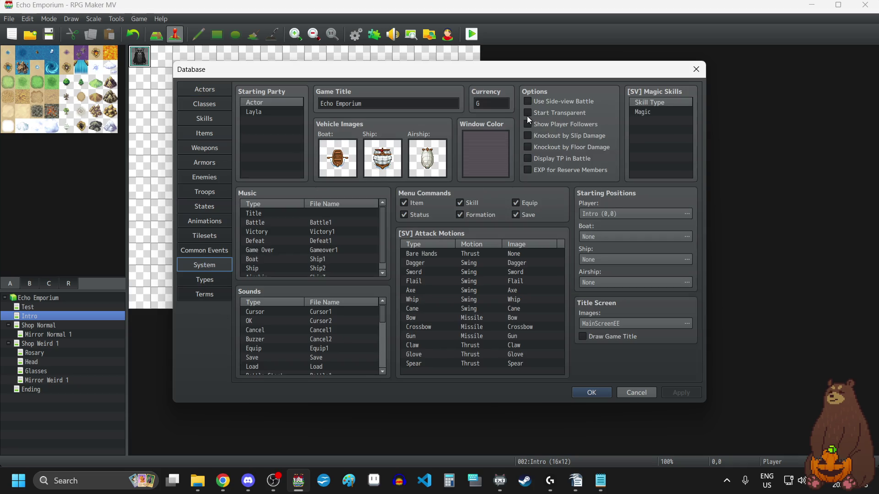
left_click(608, 392)
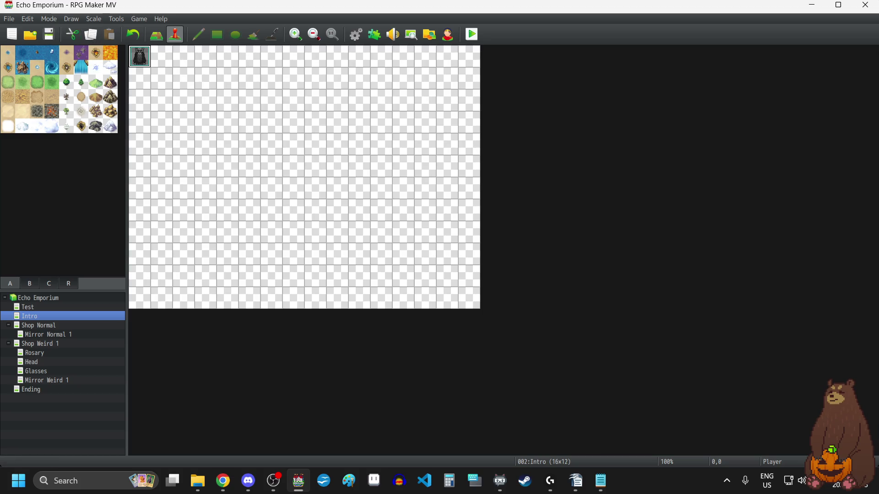
key("alt+Tab")
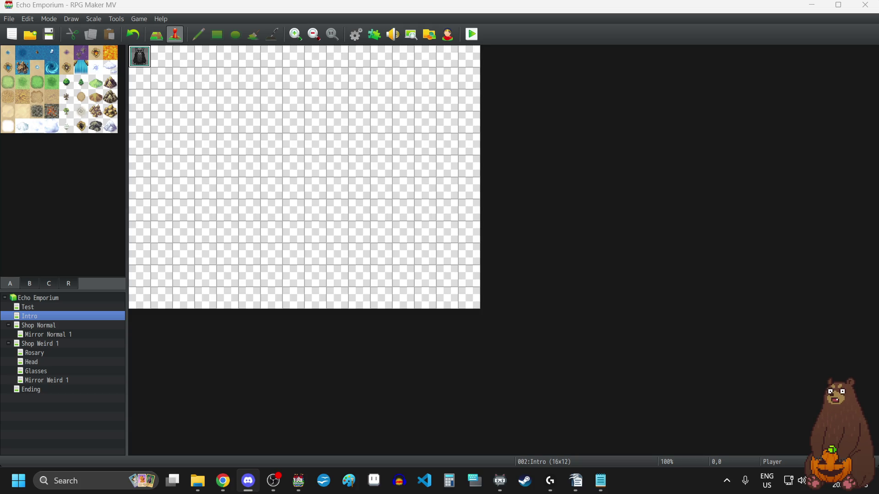
Reopen the Database to confirm the player starts at Intro (0,0).
key("alt+Tab")
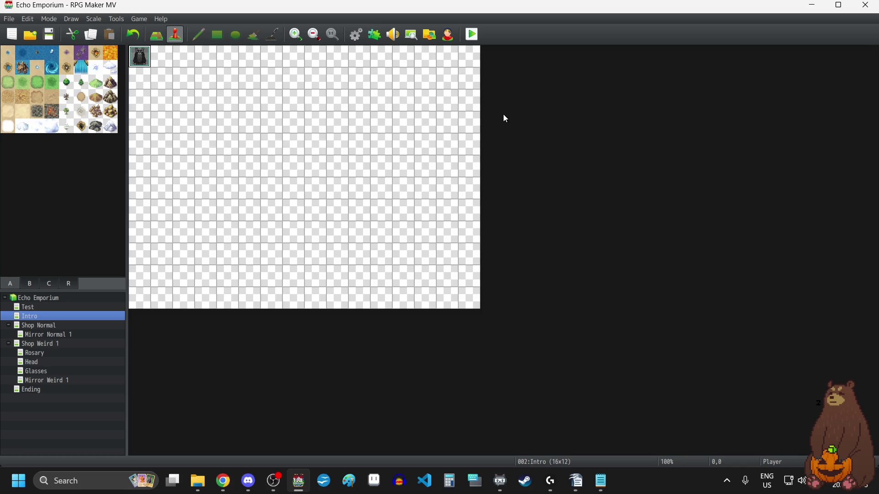
left_click(357, 35)
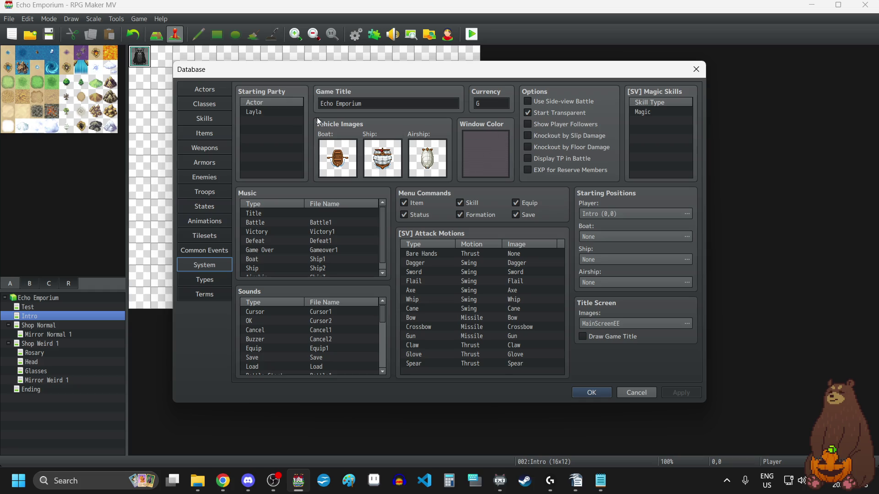
left_click(218, 89)
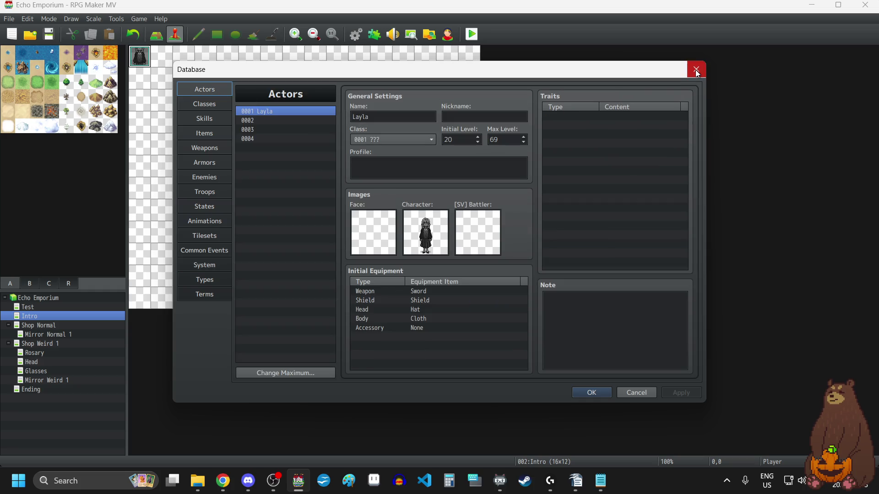
left_click(696, 71)
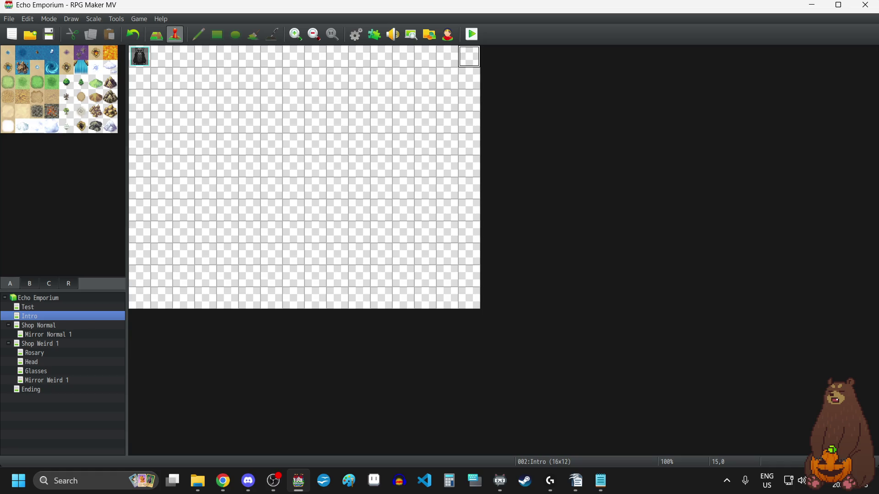
key("alt+Tab")
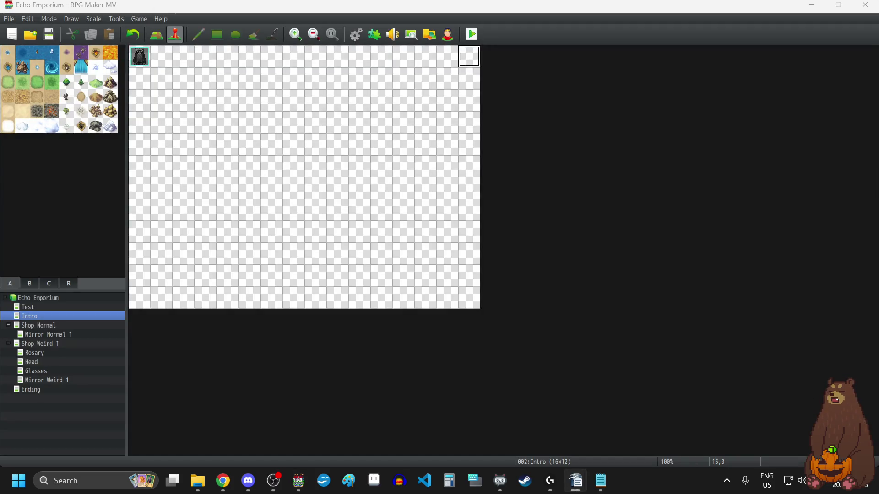
Create an event on the top-right tile with a Show Text message, transparent background, middle position.
double_click(468, 58)
double_click(470, 196)
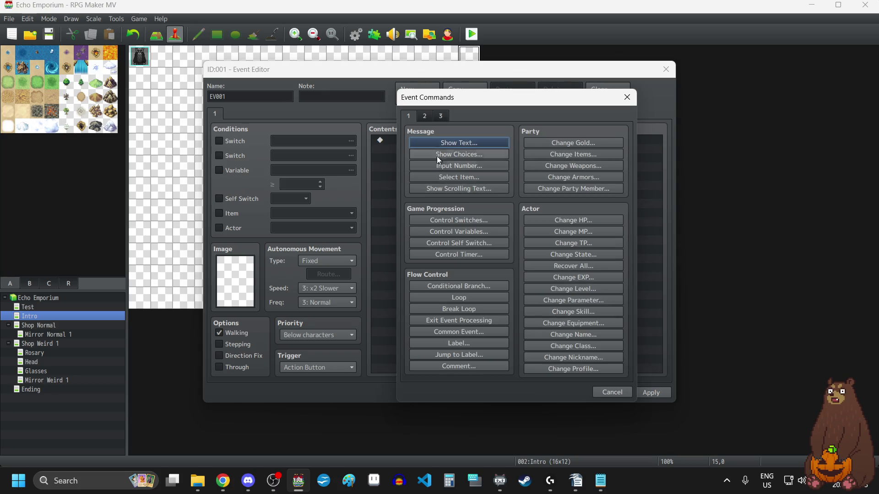
left_click(441, 146)
left_click(485, 276)
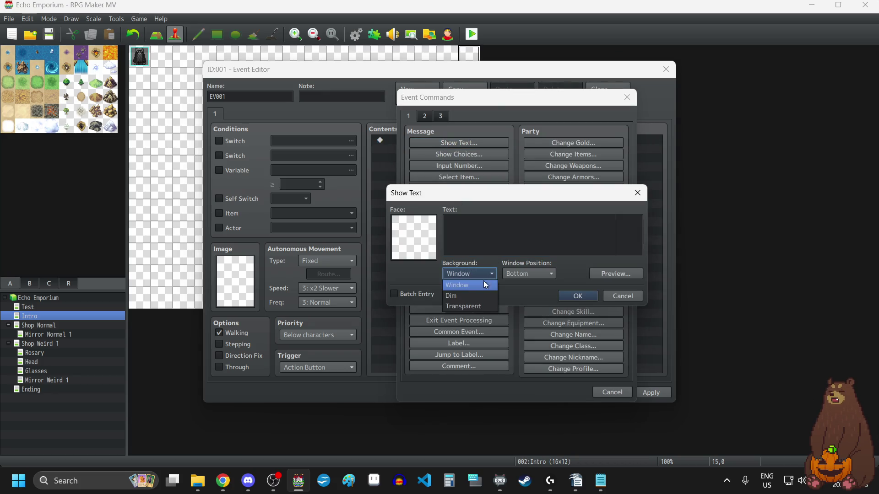
left_click(475, 307)
left_click(528, 274)
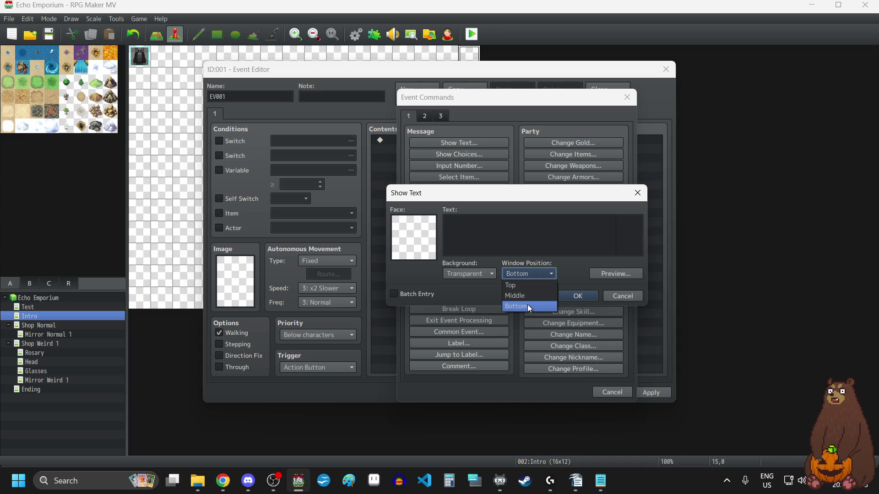
left_click(526, 296)
Enter the message 'Space, Enter or Z to advance text' and apply the event.
left_click(496, 243)
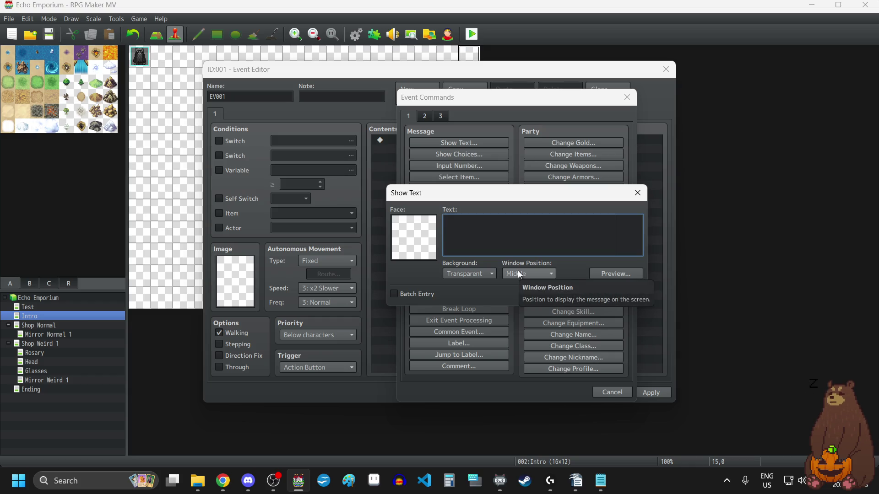
type("Space")
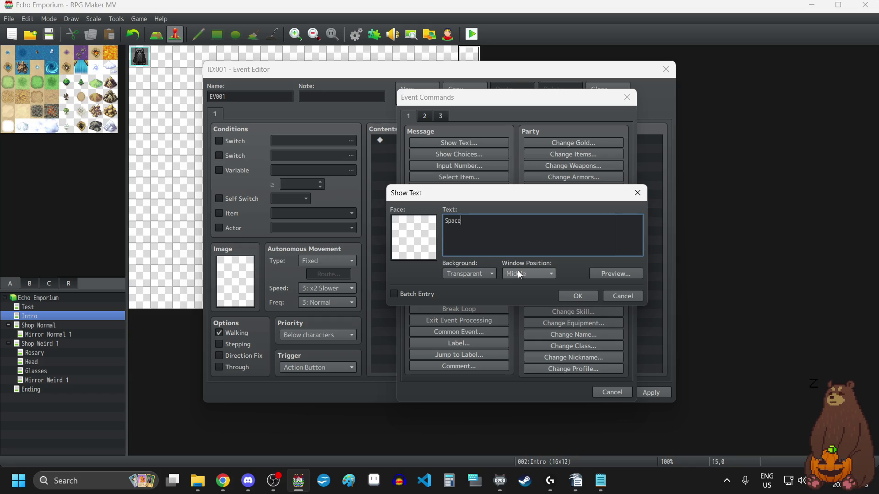
type(", Enter")
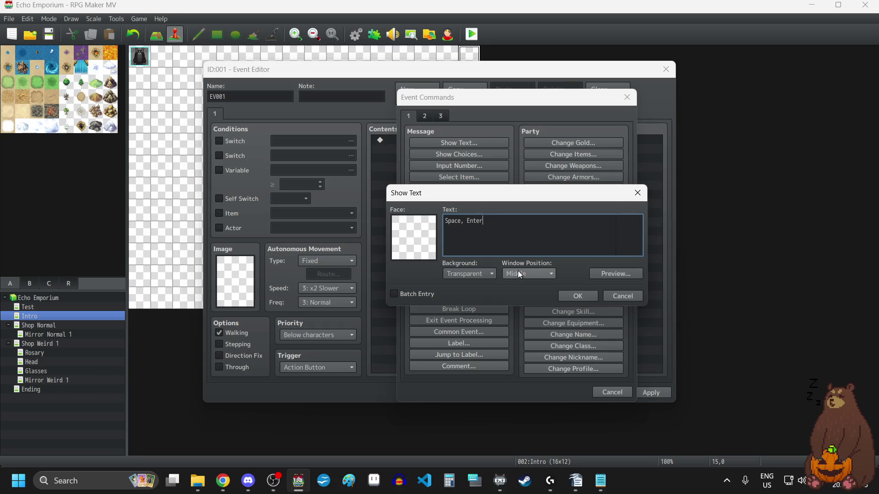
type(" or Z to")
type(" Adv")
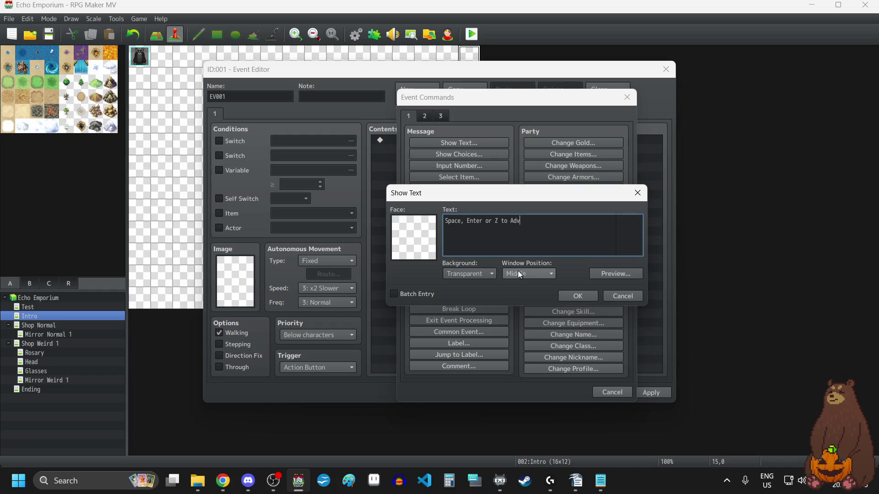
type("ance ")
type("text")
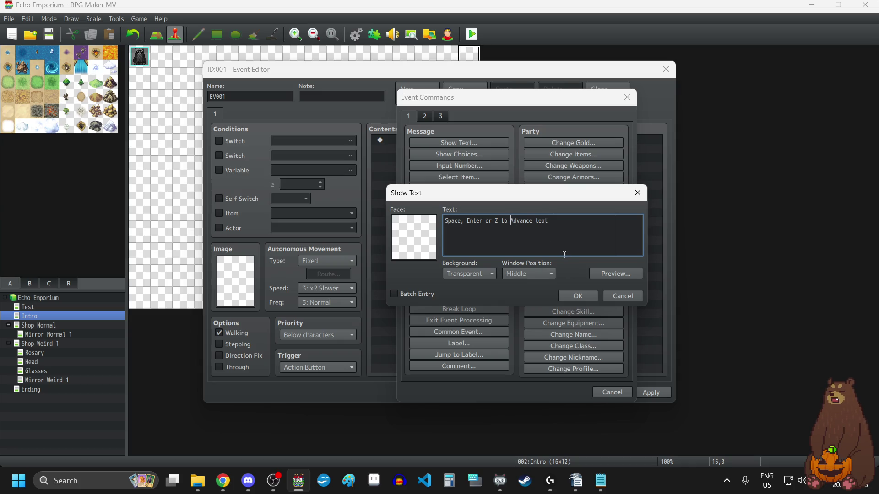
key("Delete")
type("a")
left_click(579, 294)
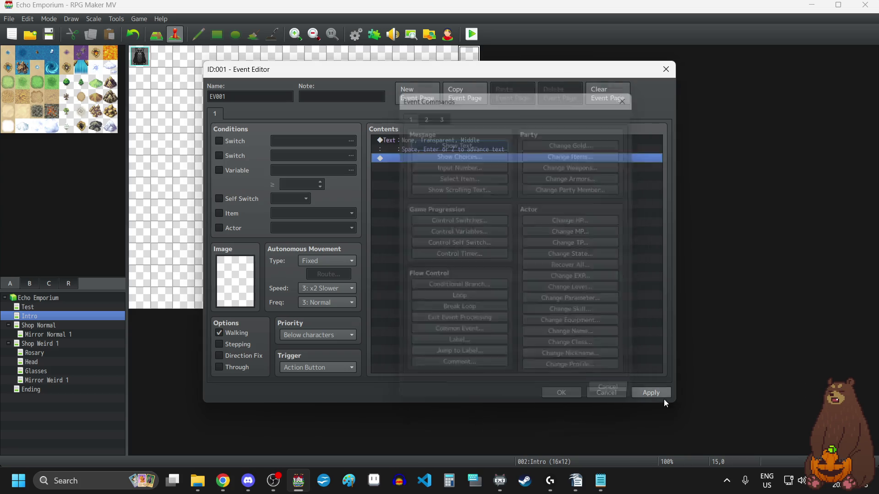
left_click(658, 394)
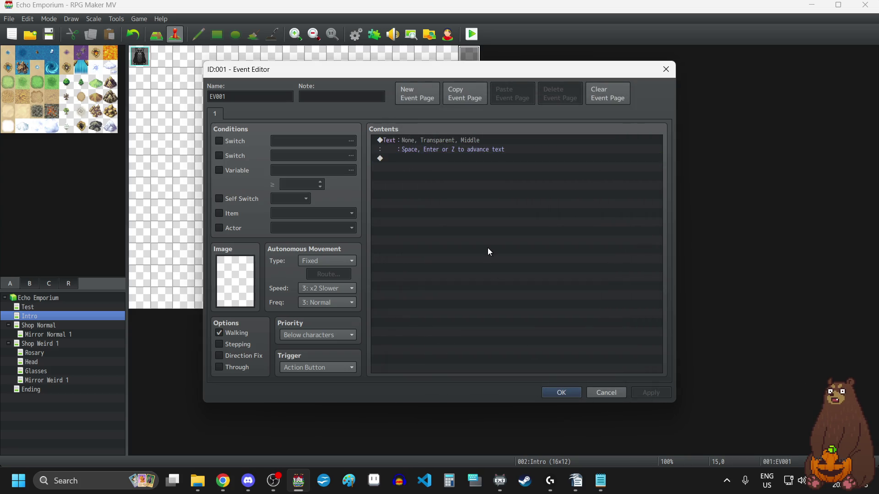
Add a Wait of 60 frames after the message.
double_click(484, 235)
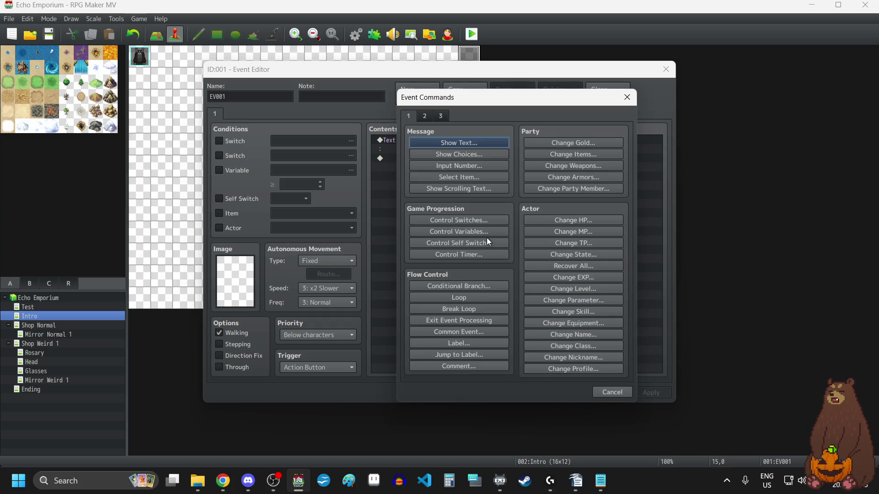
left_click(422, 117)
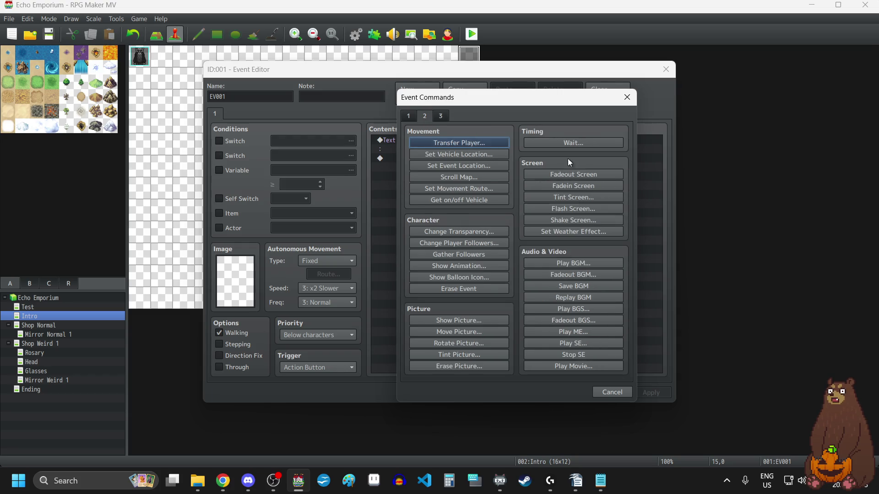
left_click(588, 143)
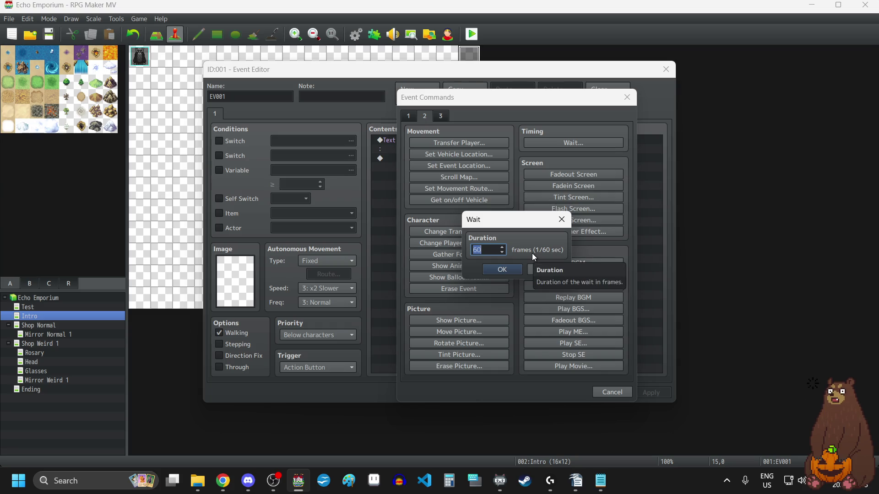
type("30")
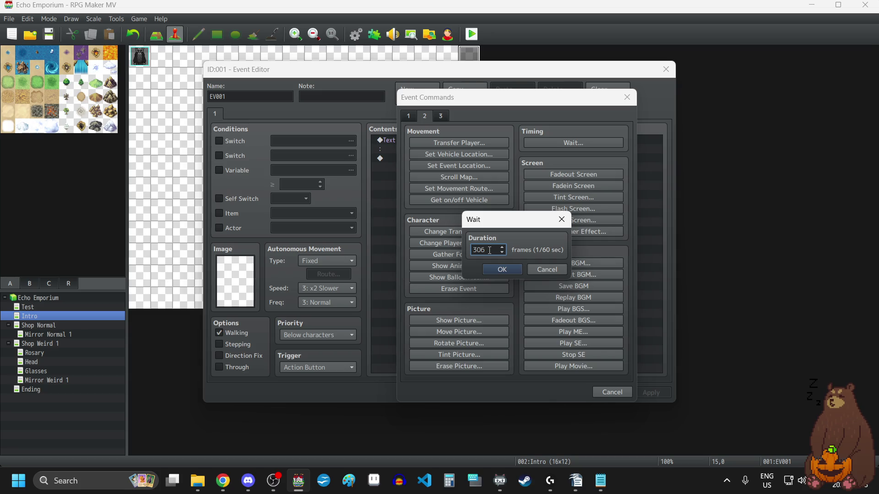
key("BackSpace")
key("BackSpace")
key("BackSpace")
type("60")
left_click(502, 271)
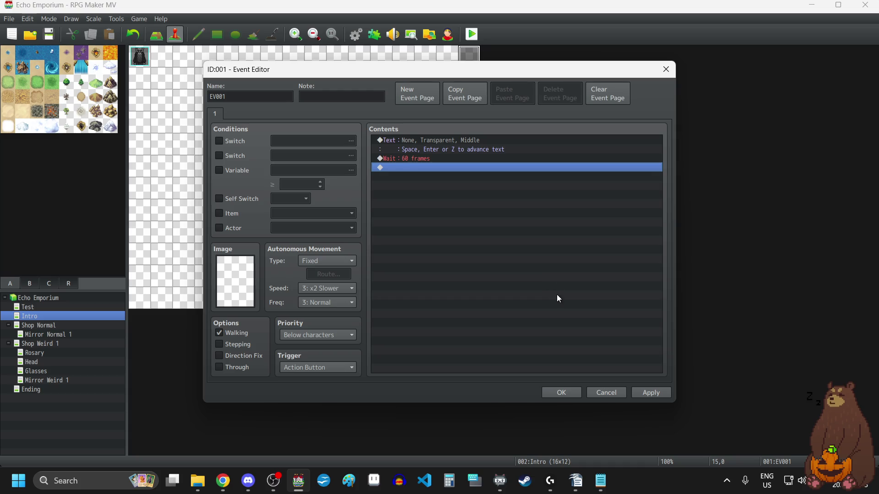
Add a new command after the wait, choosing Show Picture from the event commands.
double_click(505, 235)
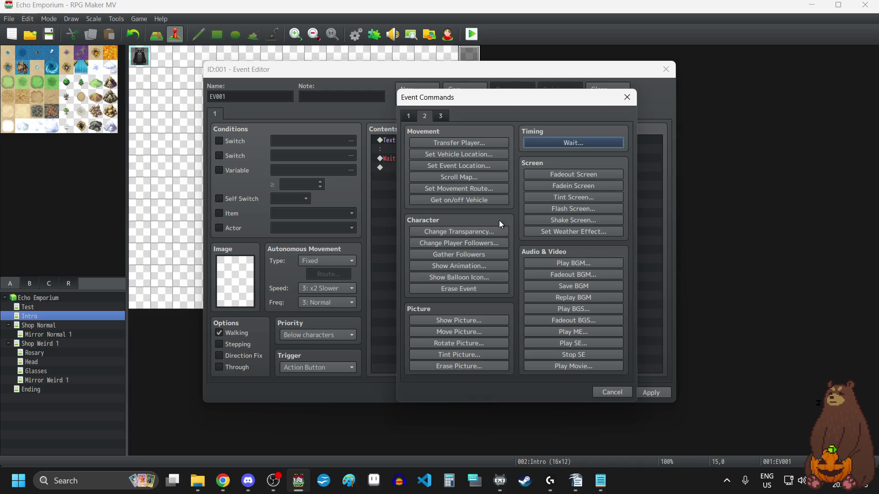
left_click(408, 116)
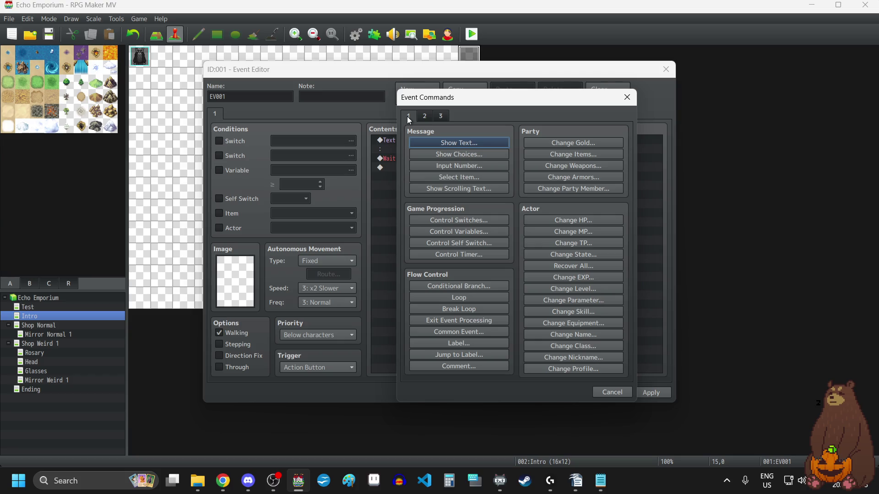
left_click(424, 116)
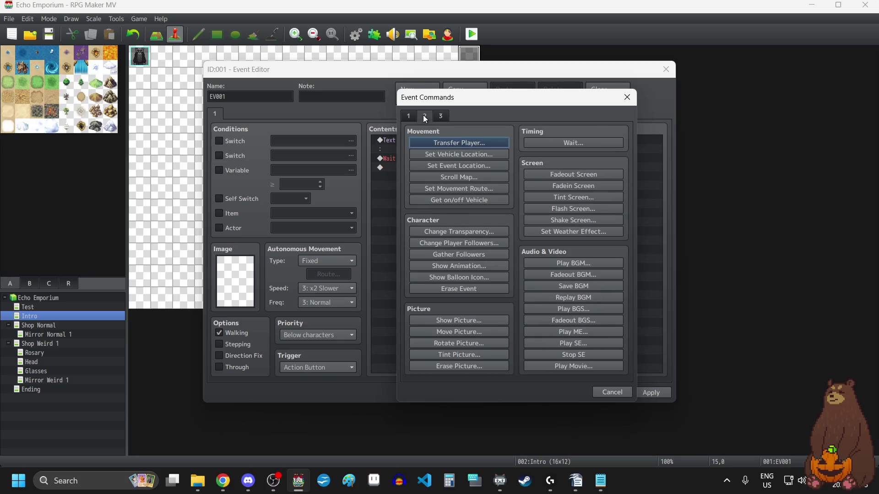
left_click(479, 329)
left_click(606, 135)
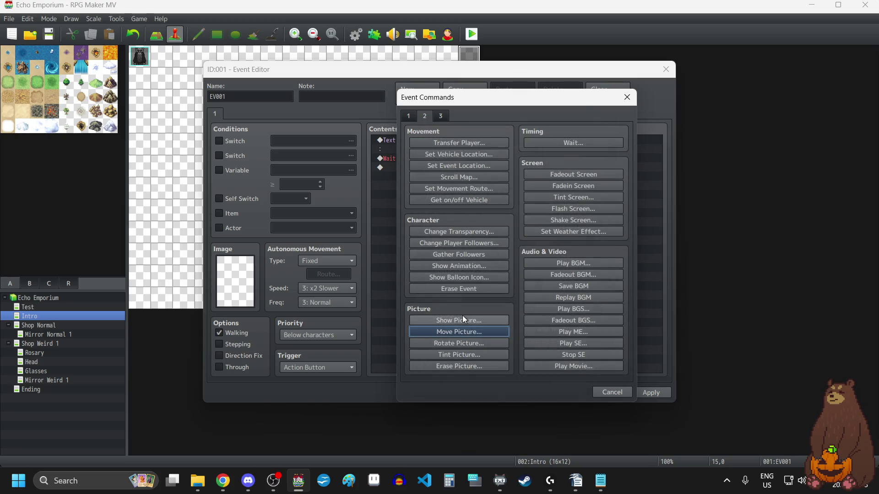
left_click(463, 321)
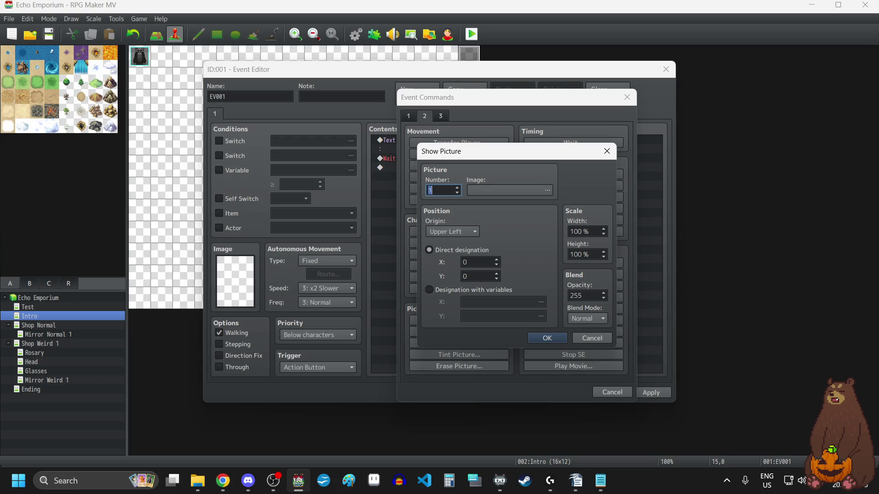
key("alt+Tab")
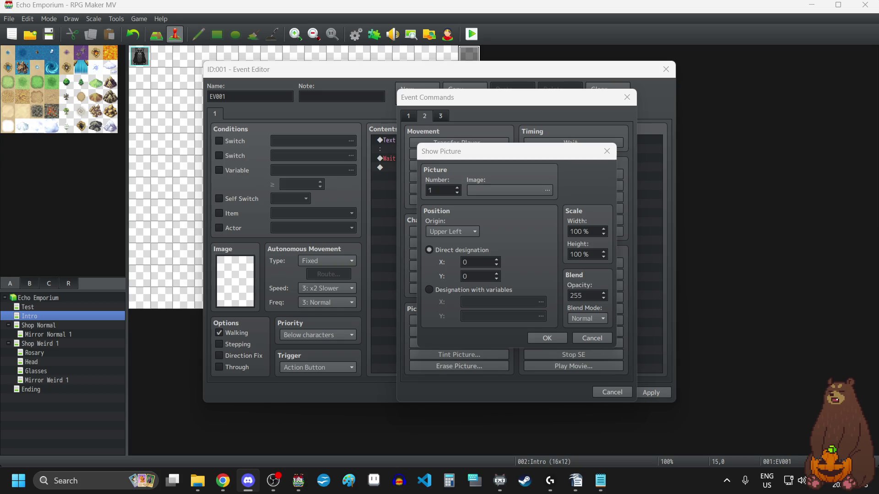
key("alt+Tab")
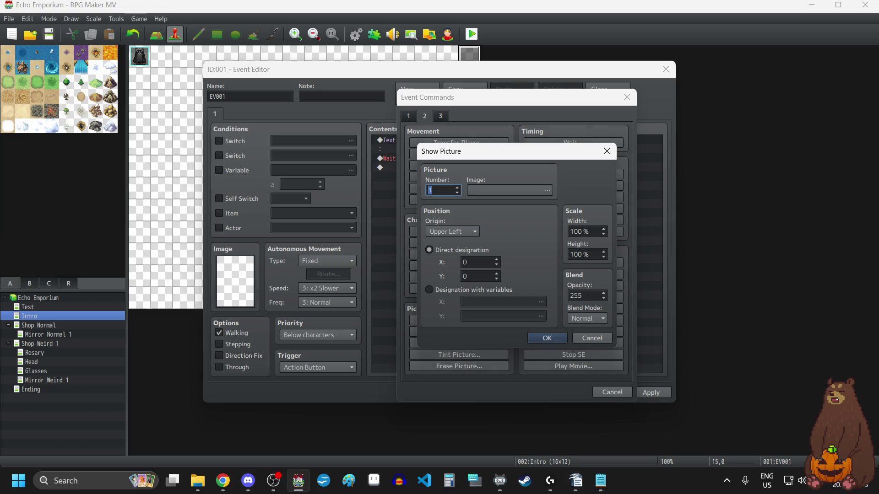
key("alt+Tab")
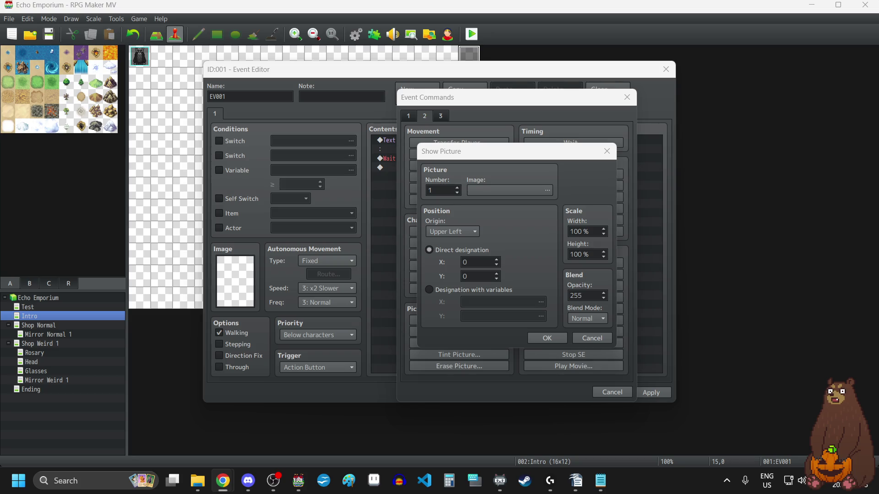
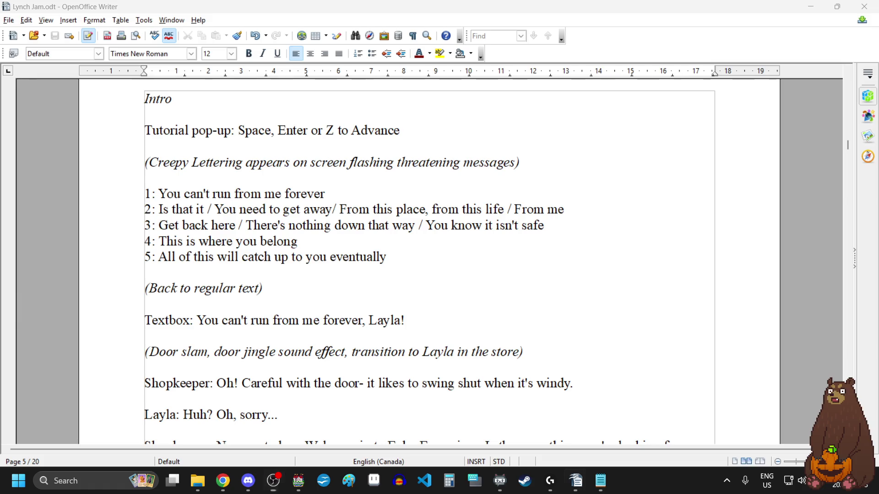
Add a Show Picture #1 command displaying YOUCANTRUN1.
left_click(226, 248)
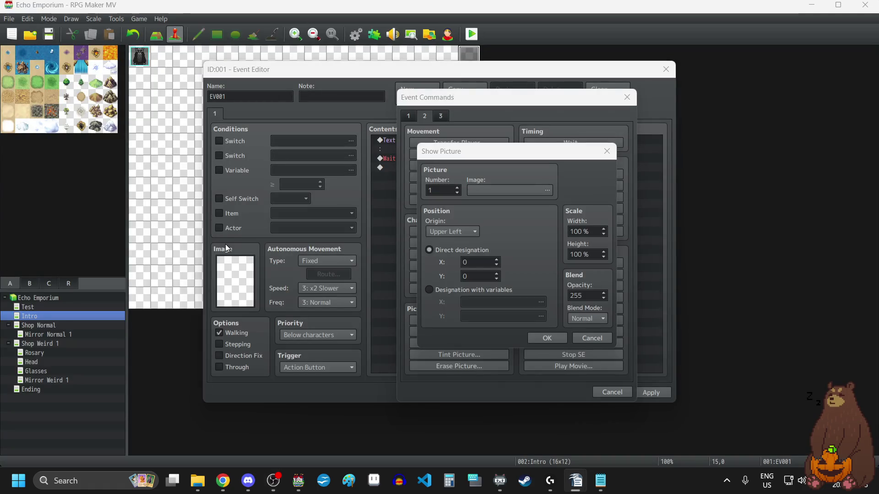
left_click(514, 189)
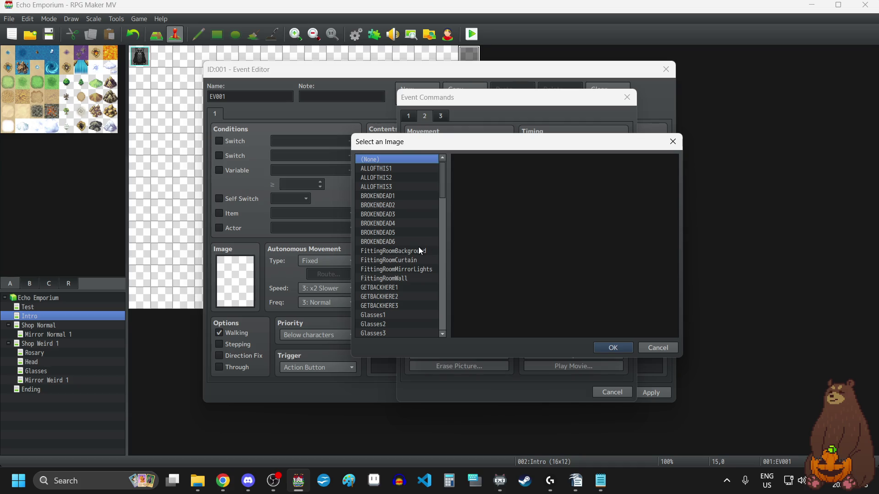
scroll(392, 241, "down", 5)
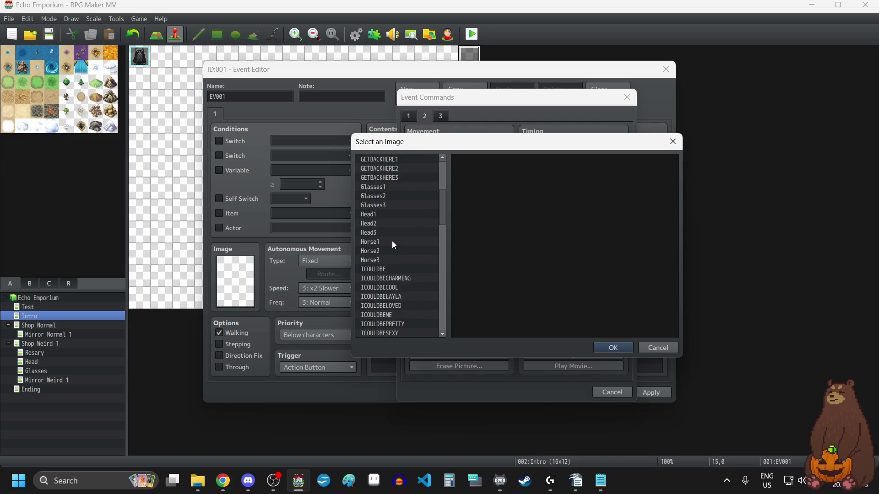
scroll(392, 241, "down", 15)
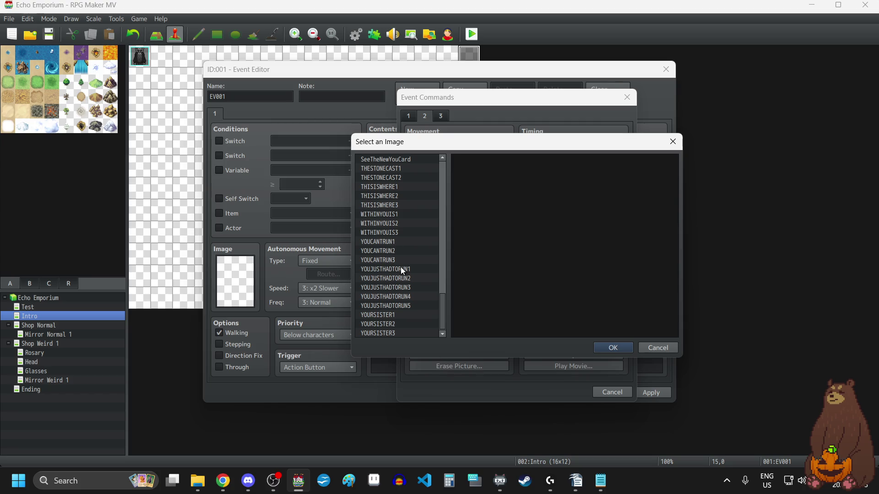
left_click(384, 241)
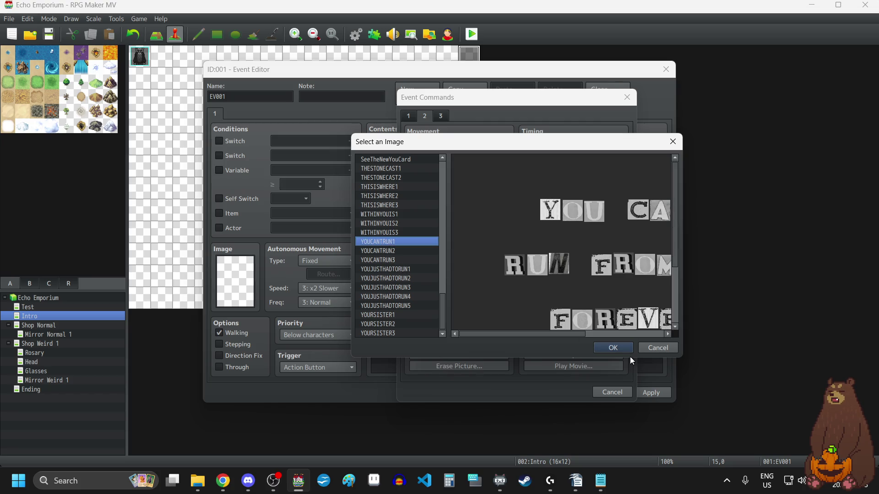
left_click(619, 346)
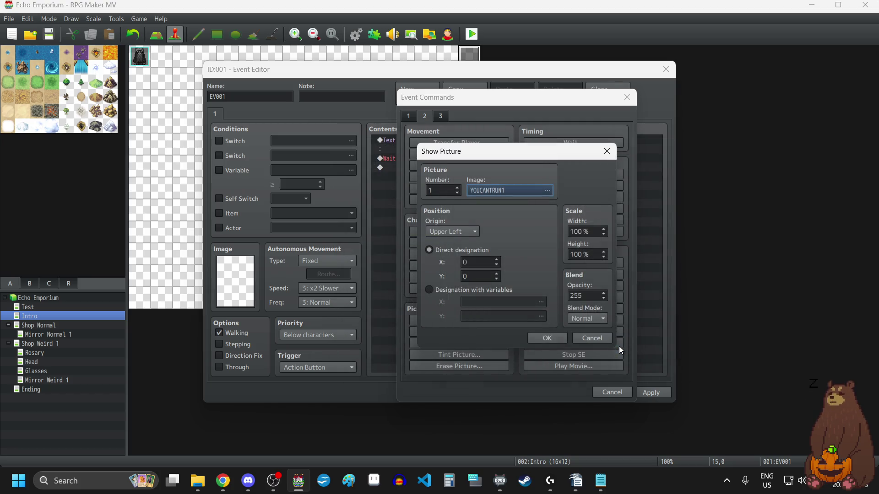
left_click(545, 341)
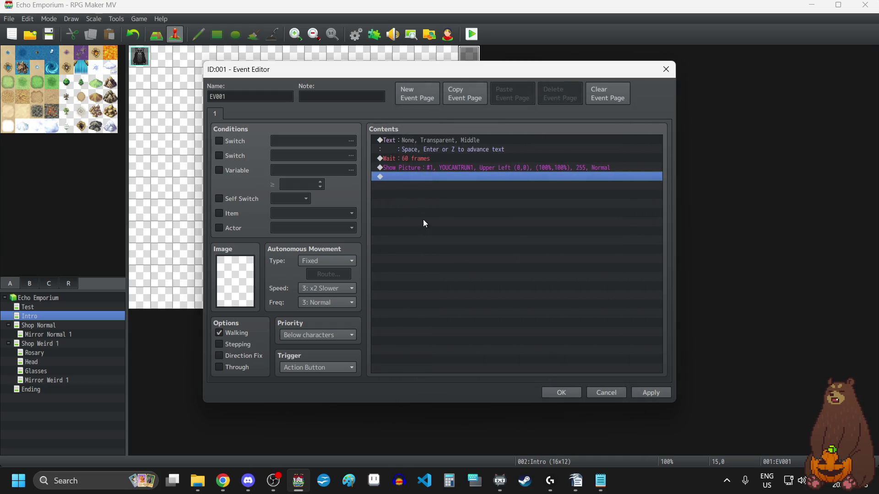
Paste a copied wait after the picture and change it to 18 frames.
left_click(418, 158)
left_click(488, 201)
key("ctrl+v")
double_click(430, 176)
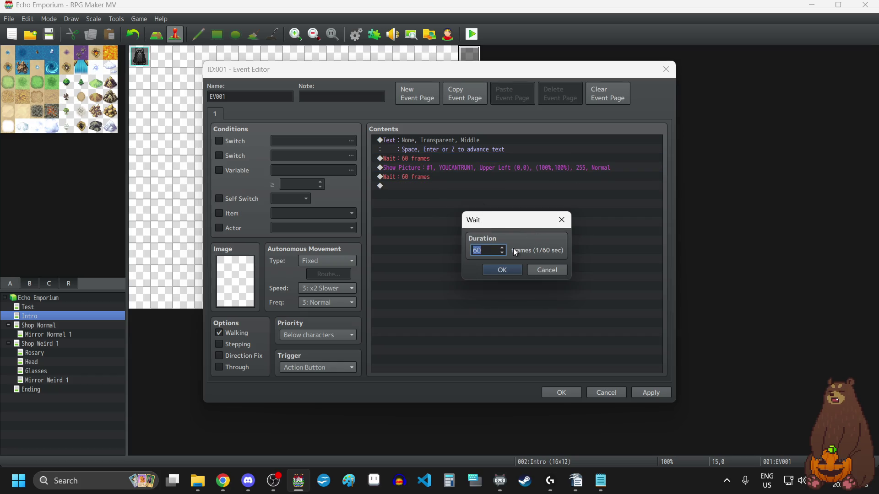
type("18")
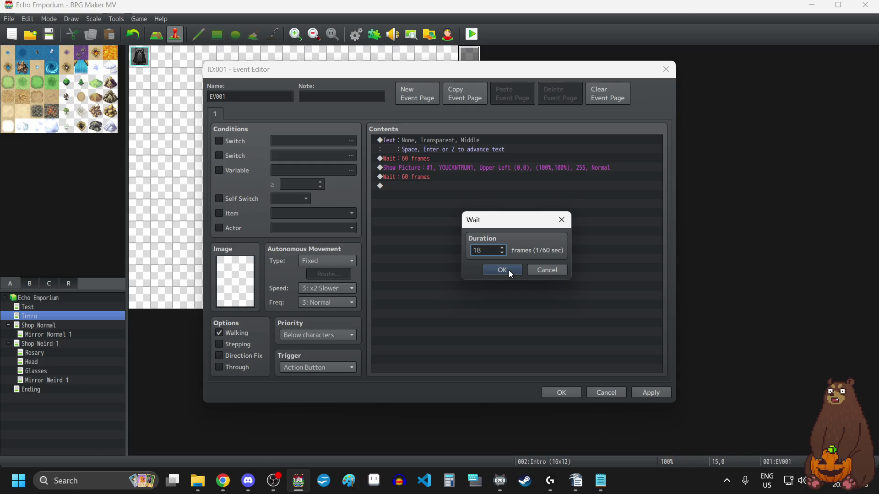
left_click(509, 270)
Duplicate the picture command after the wait and switch its image to YOUCANTRUN2.
left_click(447, 167)
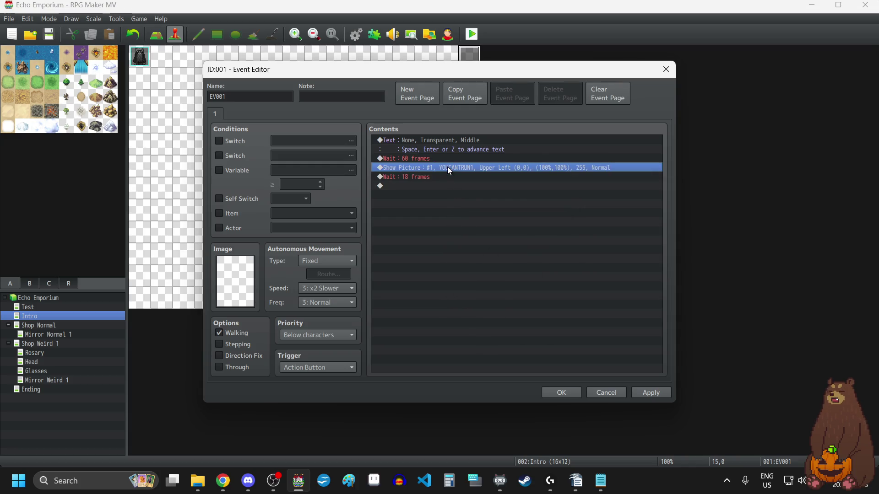
key("ctrl+c")
key("Down")
key("Down")
key("ctrl+v")
double_click(416, 184)
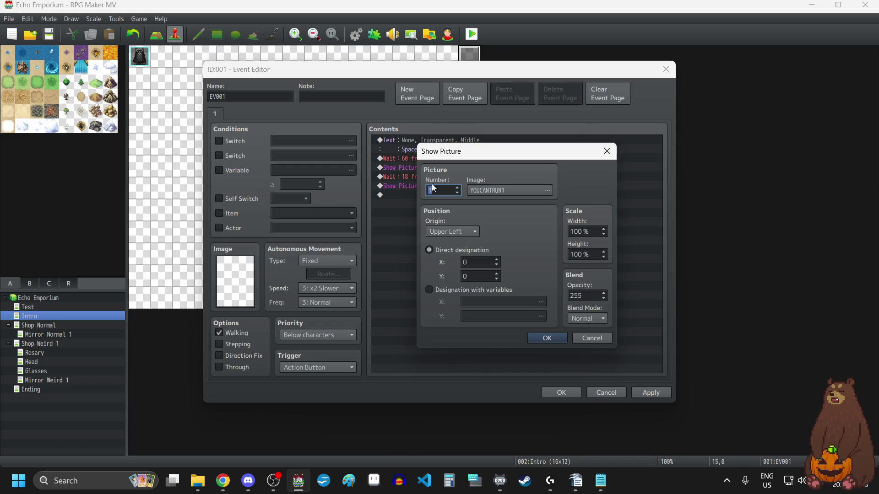
left_click(508, 190)
left_click(392, 255)
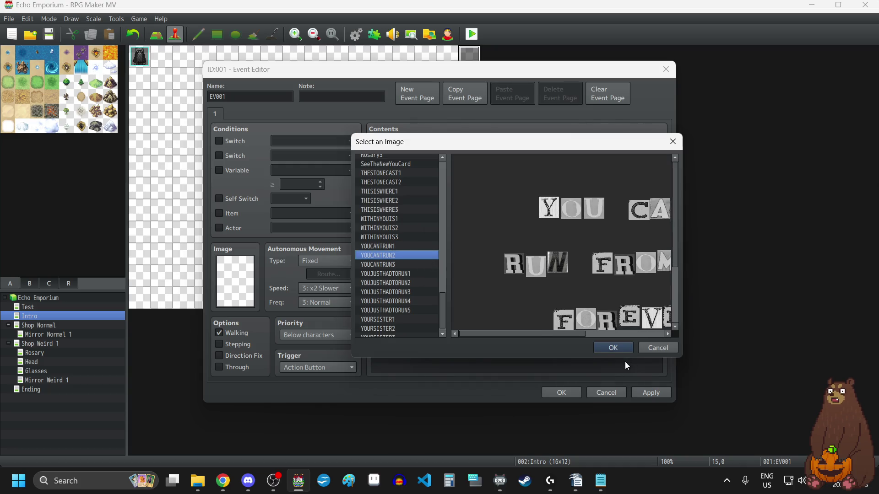
left_click(609, 349)
left_click(556, 339)
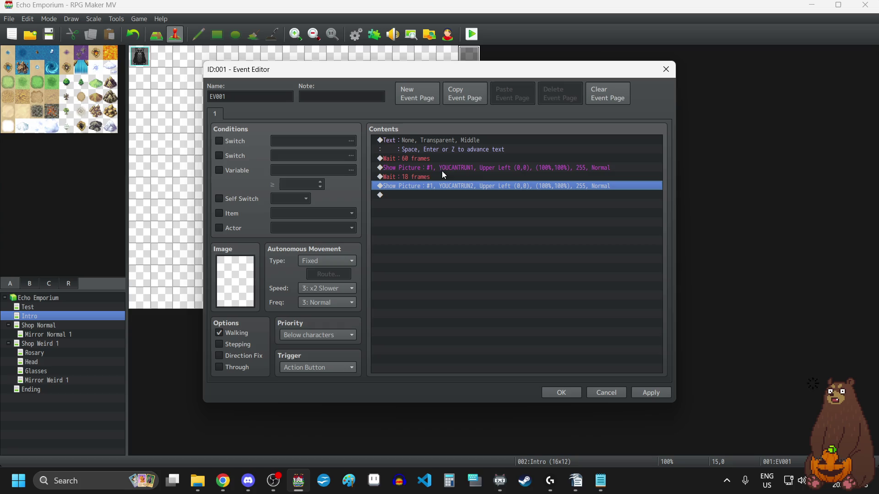
Copy the 18-frame wait and paste it after YOUCANTRUN2.
left_click(428, 177)
key("ctrl+c")
left_click(428, 240)
key("ctrl+v")
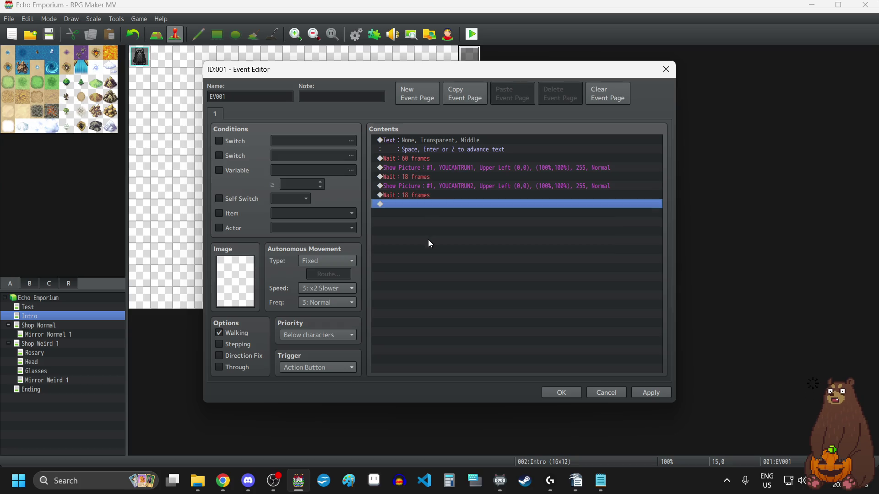
Duplicate the YOUCANTRUN2 command and retarget the copy to YOUCANTRUN3.
left_click(450, 188)
key("ctrl+c")
left_click(443, 208)
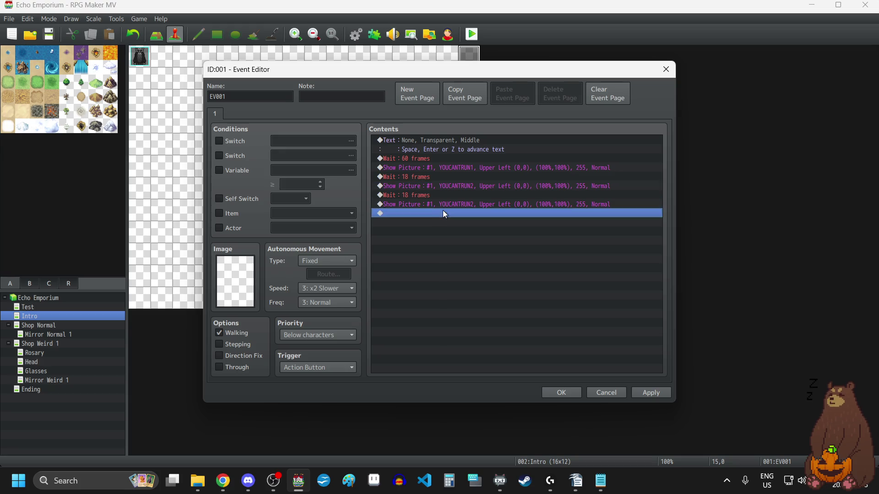
key("ctrl+v")
double_click(440, 202)
left_click(502, 191)
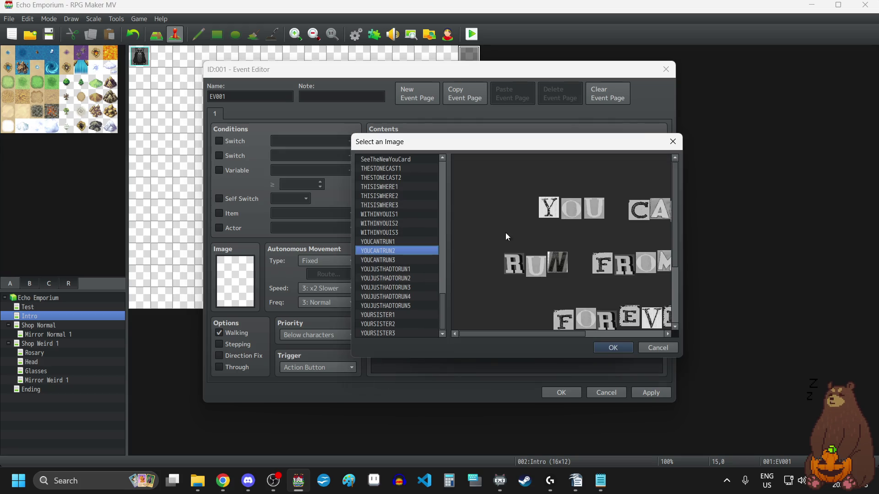
left_click(381, 260)
left_click(613, 348)
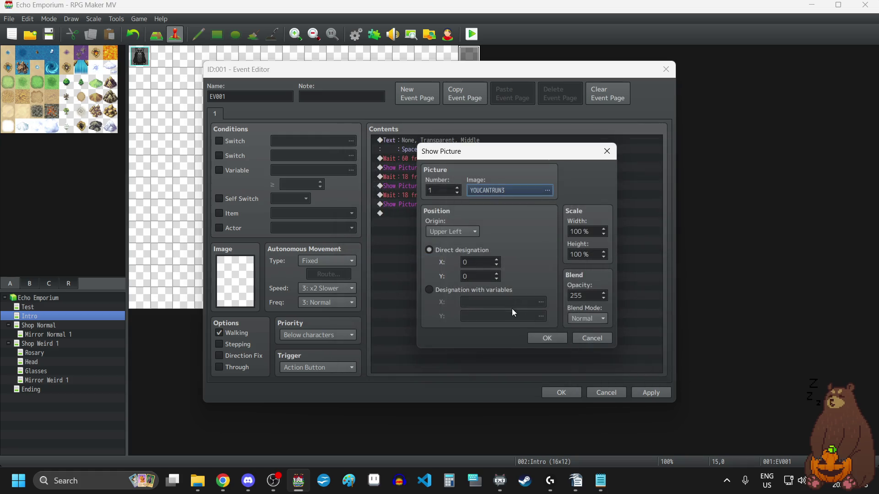
left_click(556, 339)
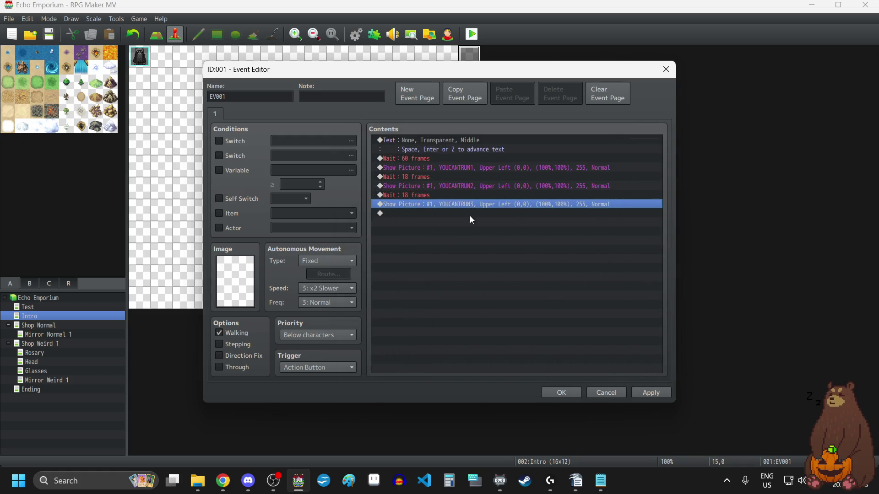
Paste an 18-frame wait after YOUCANTRUN3 and select all six picture/wait rows.
left_click(406, 195)
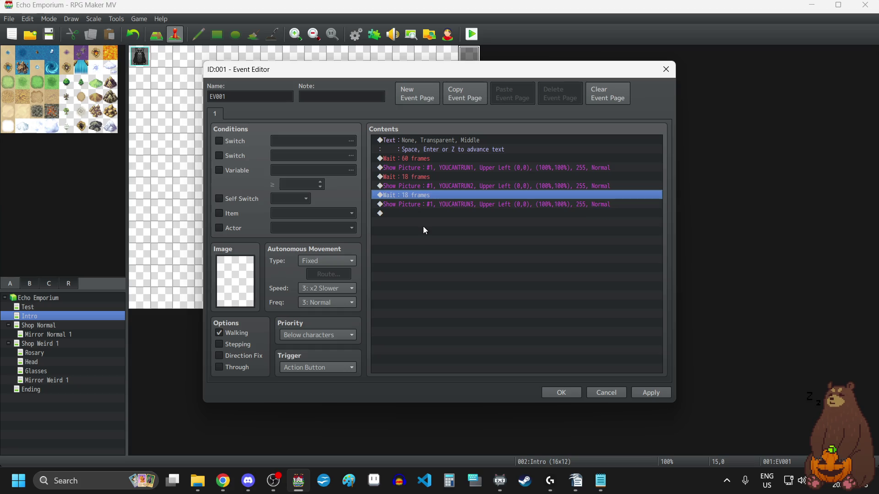
left_click(424, 214)
key("ctrl+v")
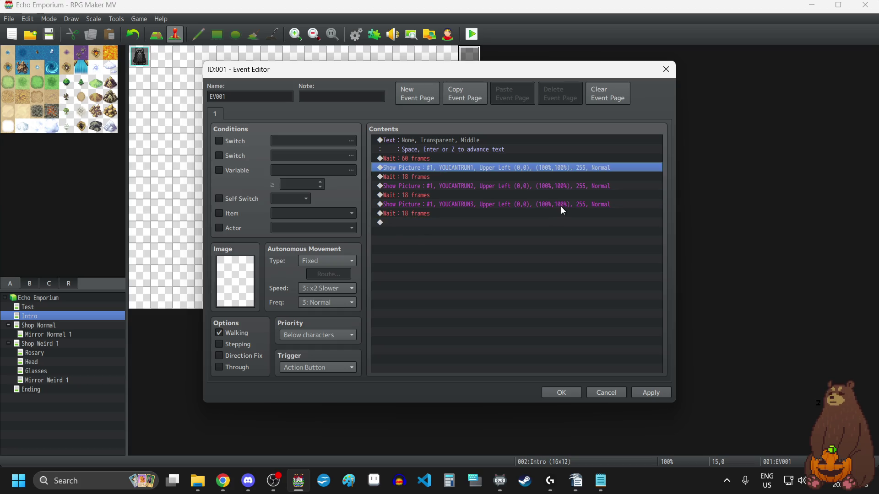
key("shift+Down")
key("shift+Down")
key("shift+Down")
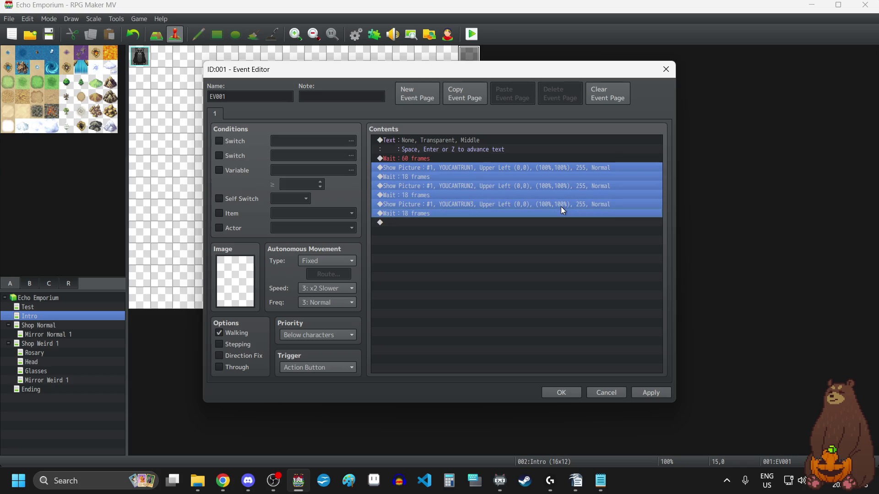
Paste the six rows to repeat the YOUCANTRUN cycle, then add Erase Picture #1.
left_click(497, 290)
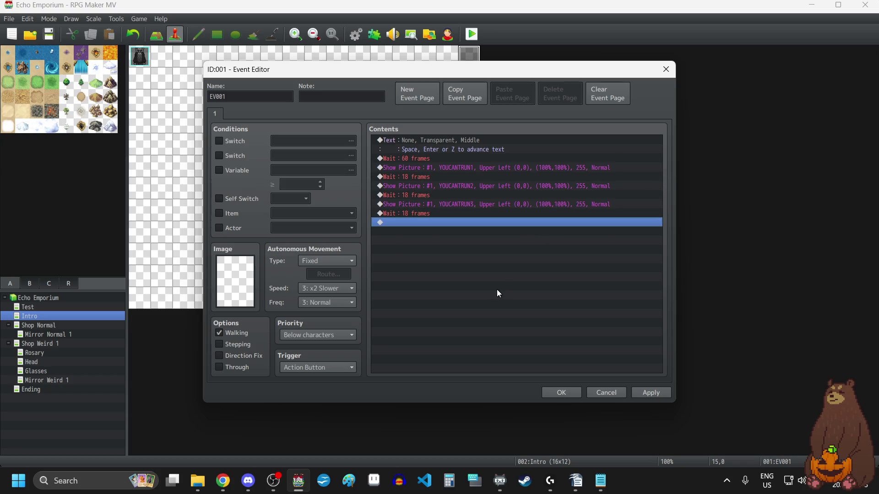
key("ctrl+v")
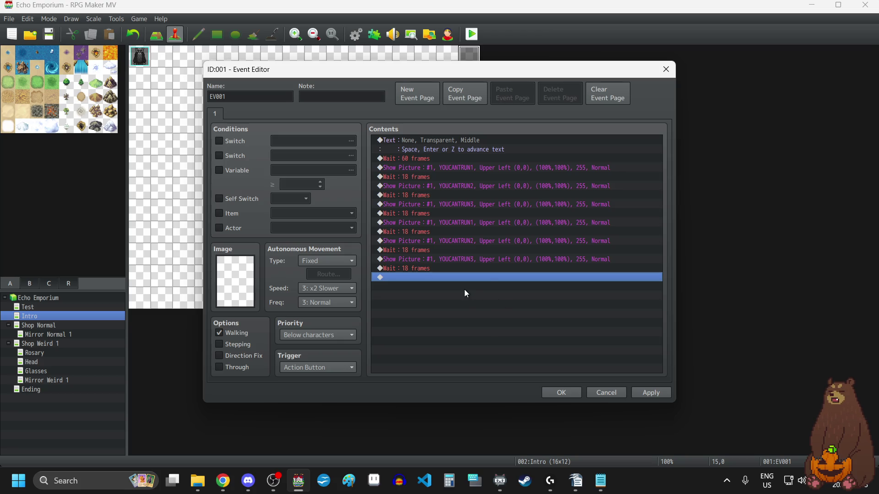
double_click(443, 276)
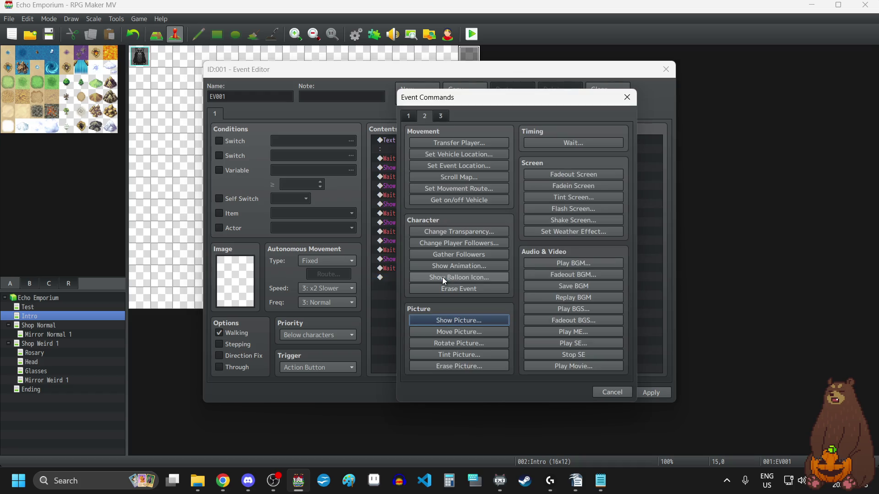
left_click(466, 366)
left_click(495, 275)
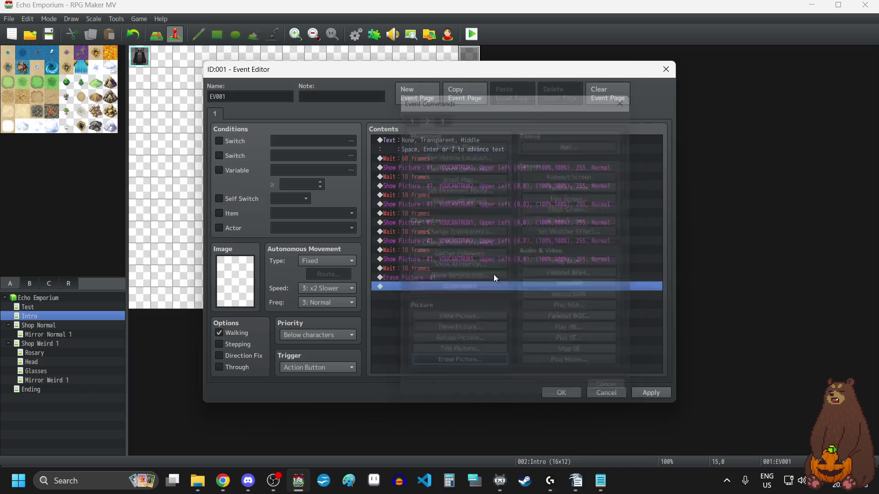
Paste a wait after the erase command and change it to 60 frames.
left_click(411, 271)
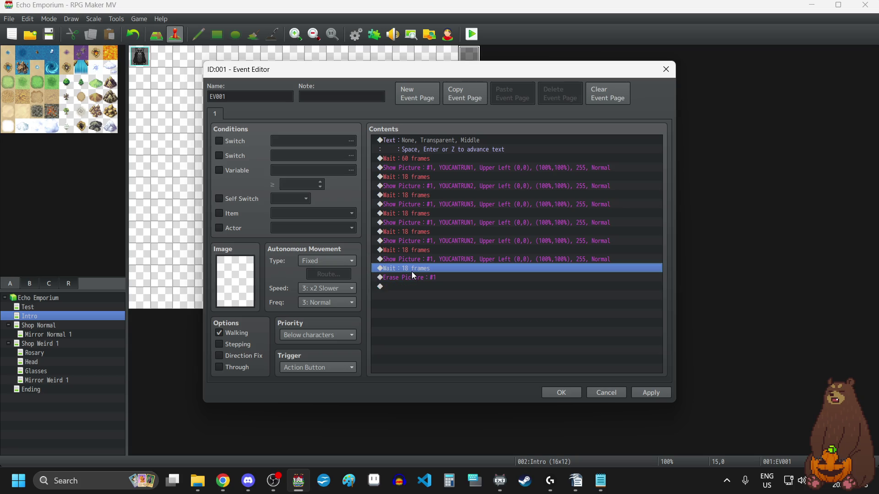
key("ctrl+c")
left_click(416, 287)
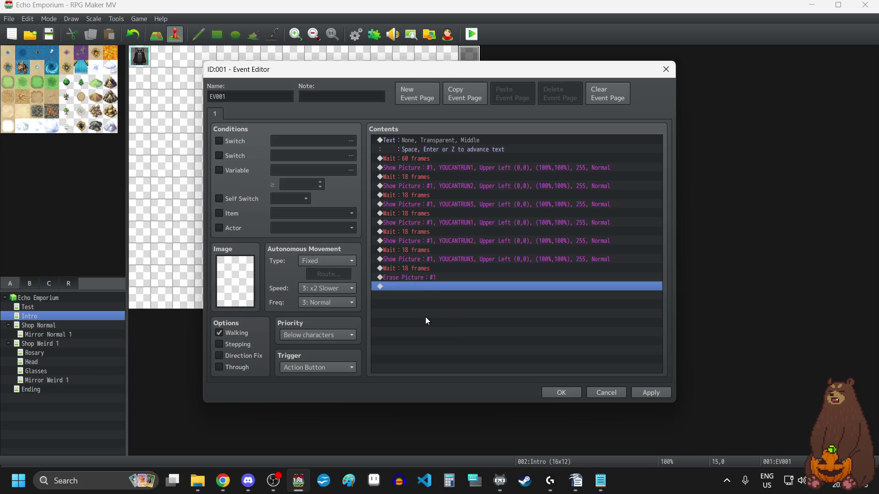
key("ctrl+v")
double_click(413, 287)
type("60")
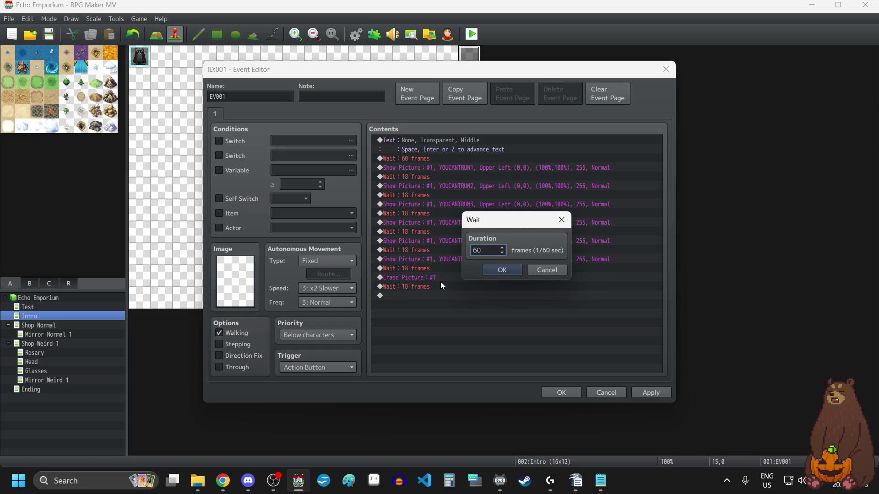
left_click(508, 276)
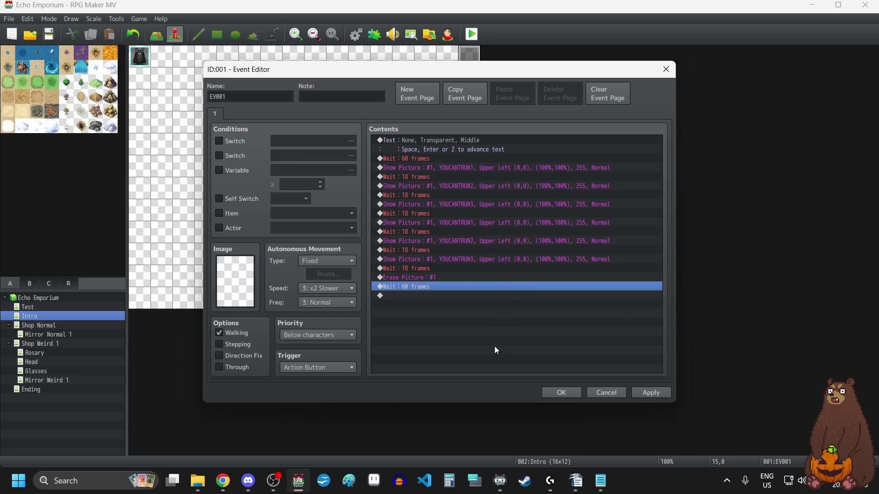
double_click(498, 324)
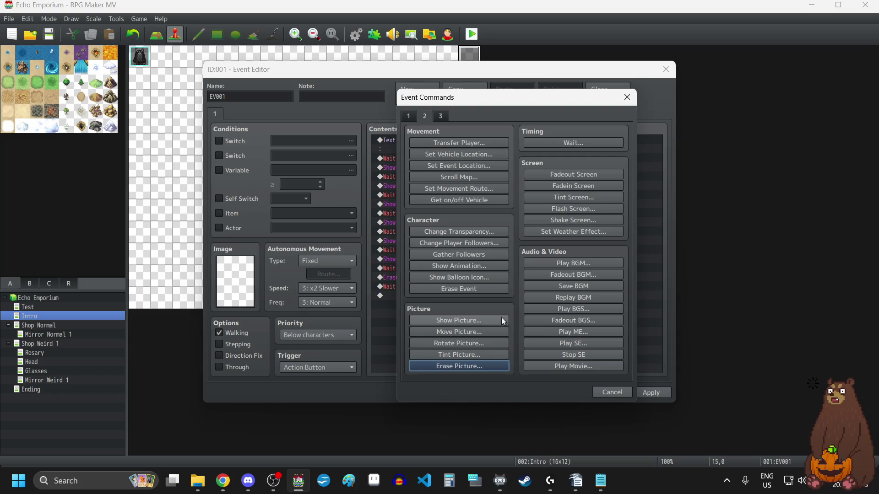
Add a Show Picture #1 command displaying ISTHATIT1.
left_click(476, 321)
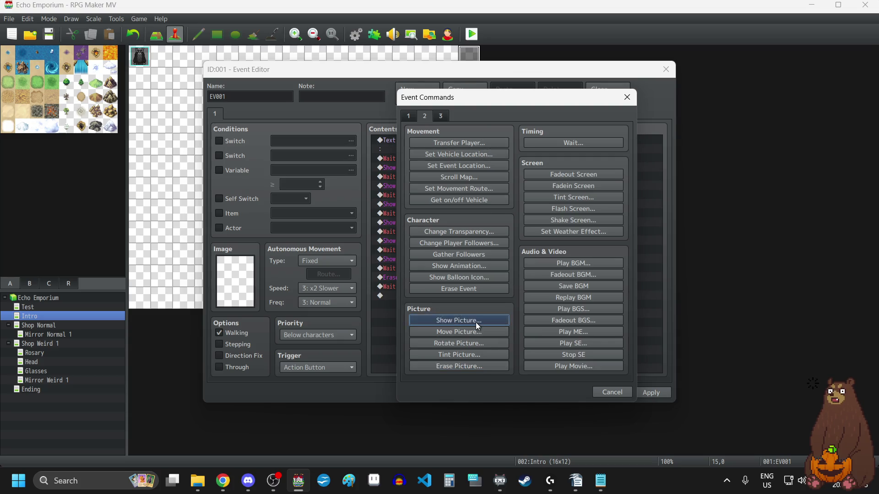
left_click(497, 189)
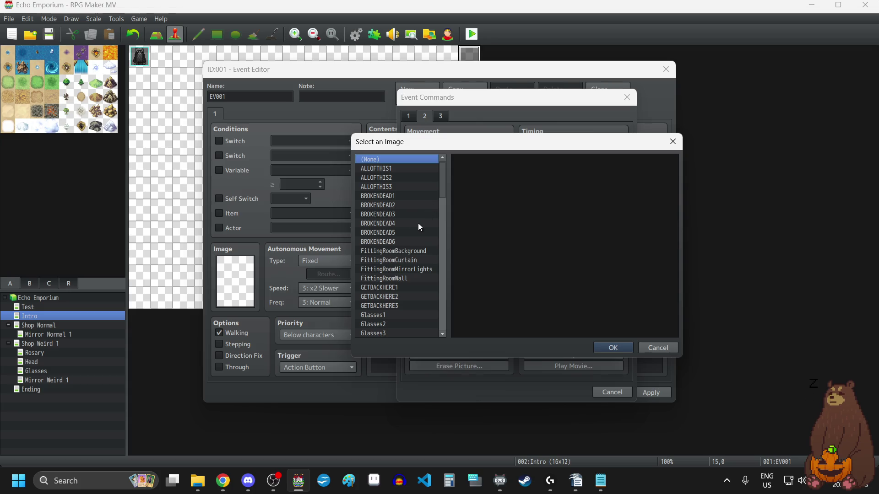
scroll(402, 238, "down", 15)
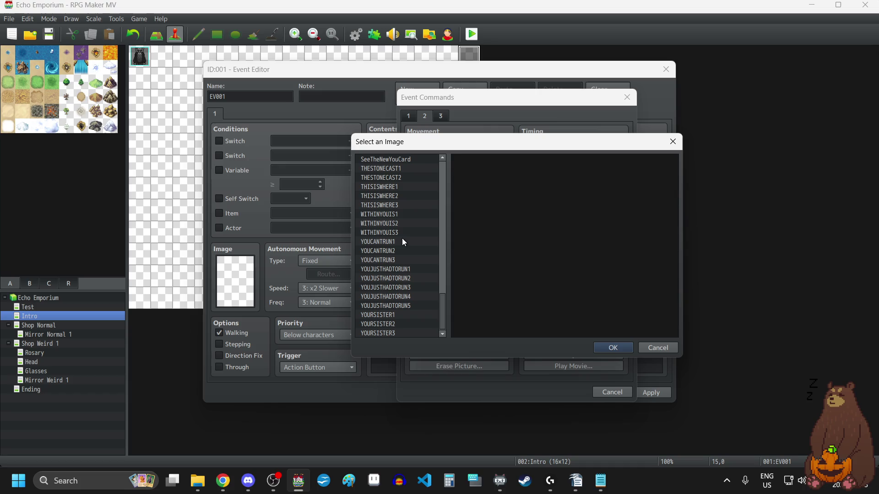
scroll(402, 238, "up", 5)
scroll(402, 238, "up", 6)
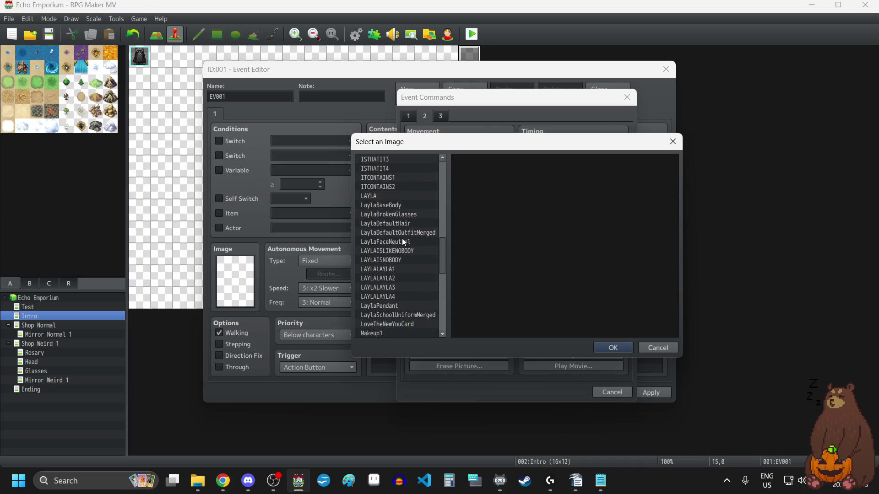
left_click(384, 232)
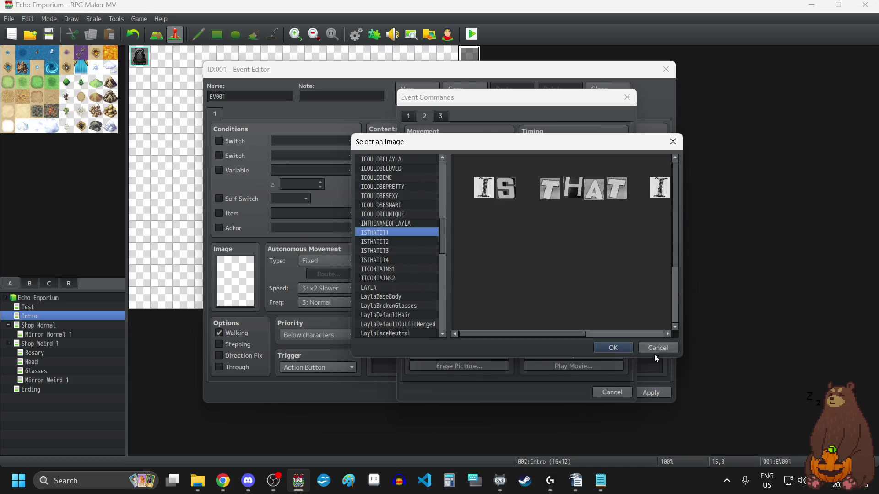
left_click(615, 348)
left_click(560, 337)
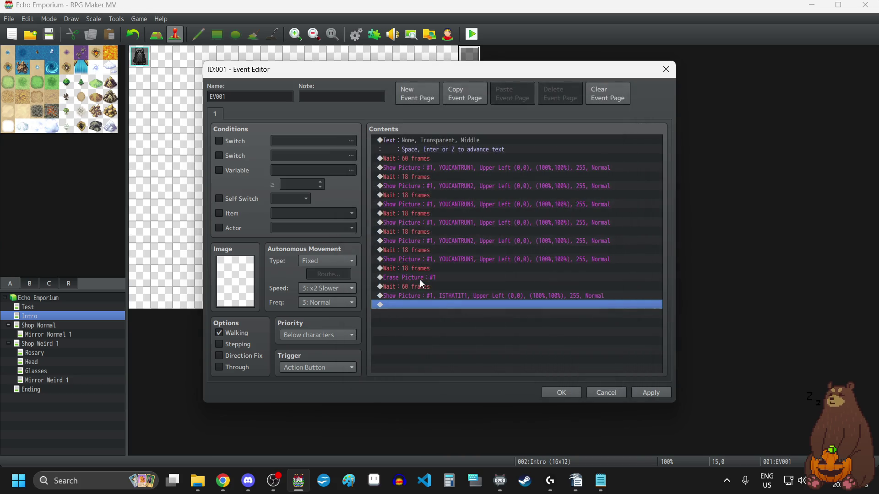
Paste two 18-frame waits after ISTHATIT1.
left_click(425, 271)
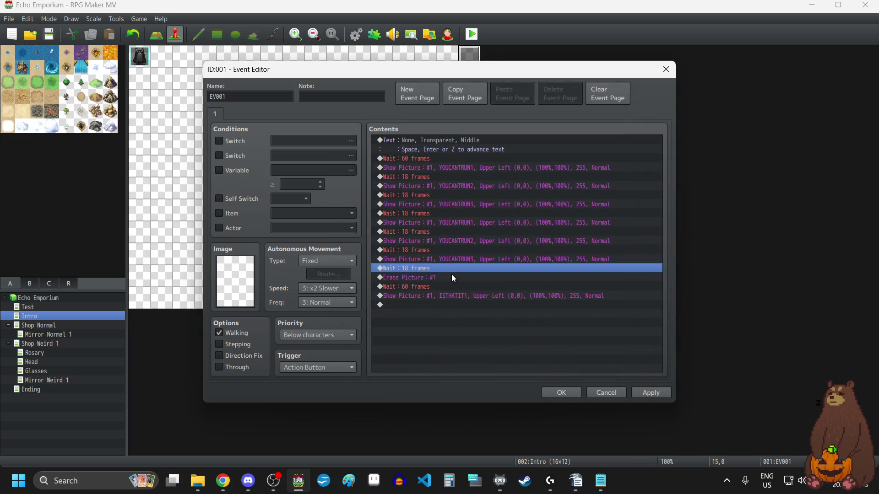
left_click(438, 328)
key("ctrl+v")
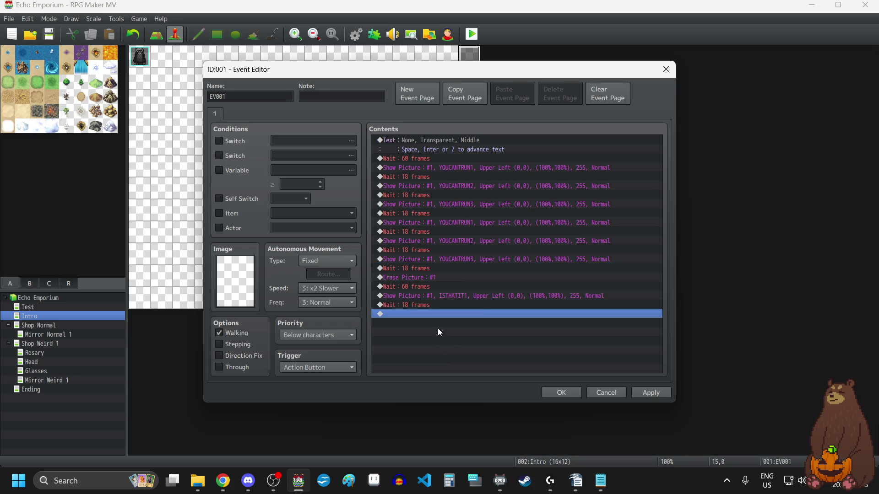
key("ctrl+v")
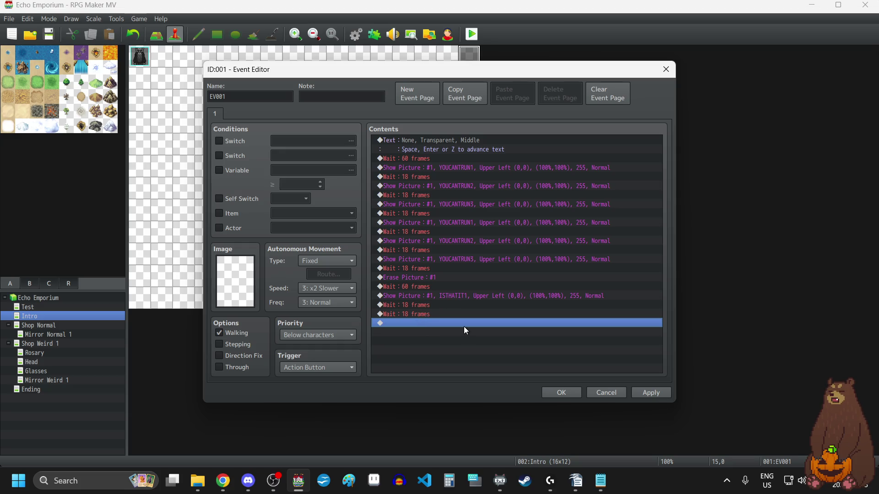
Duplicate the ISTHATIT1 command and retarget the copy to ISTHATIT2.
left_click(465, 296)
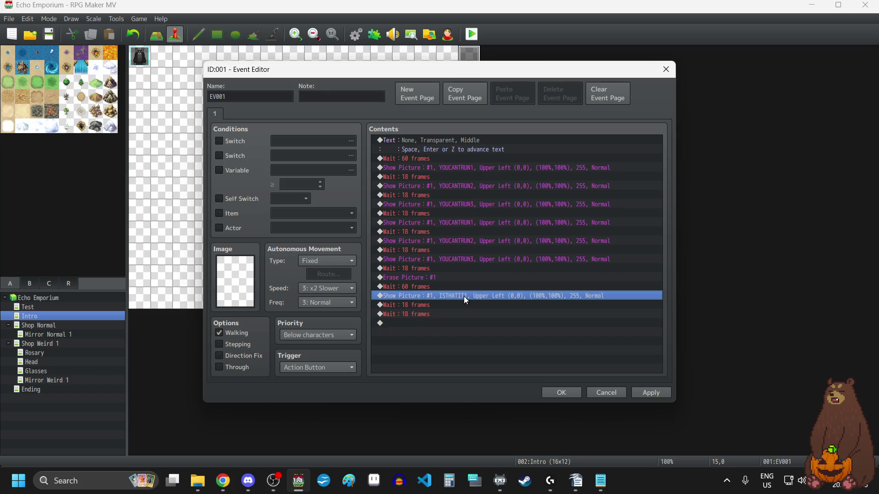
key("ctrl+c")
left_click(452, 336)
key("ctrl+v")
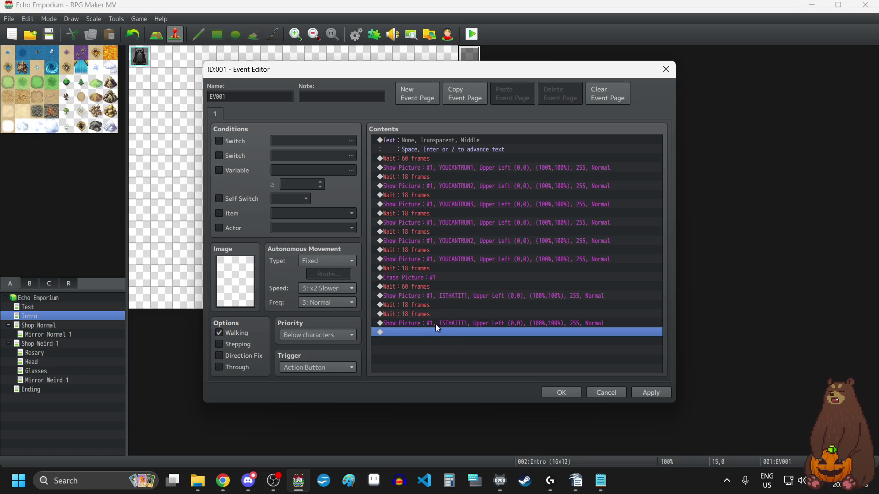
left_click(435, 325)
double_click(436, 323)
left_click(524, 194)
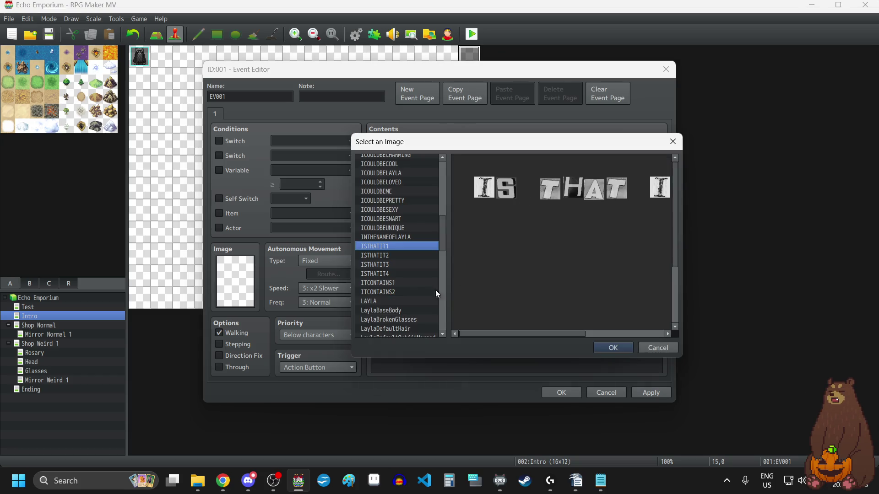
left_click(396, 256)
left_click(615, 347)
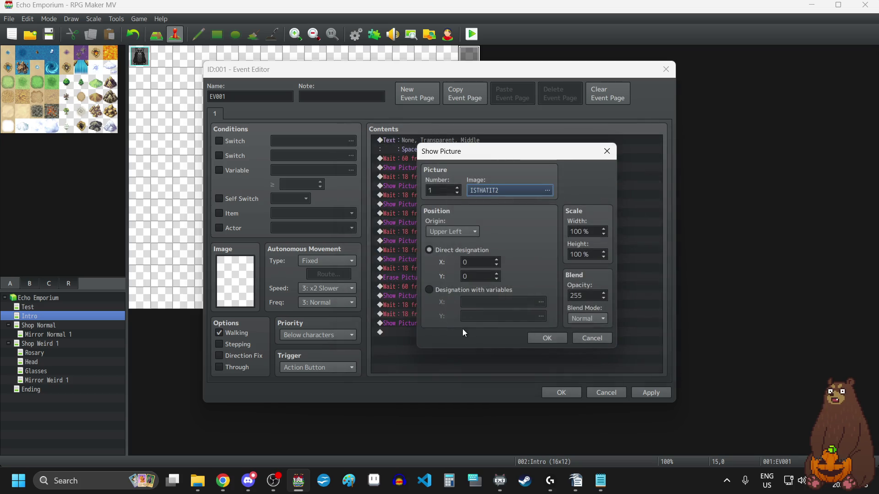
left_click(557, 338)
Copy the two 18-frame waits and paste them after ISTHATIT2.
left_click(431, 306)
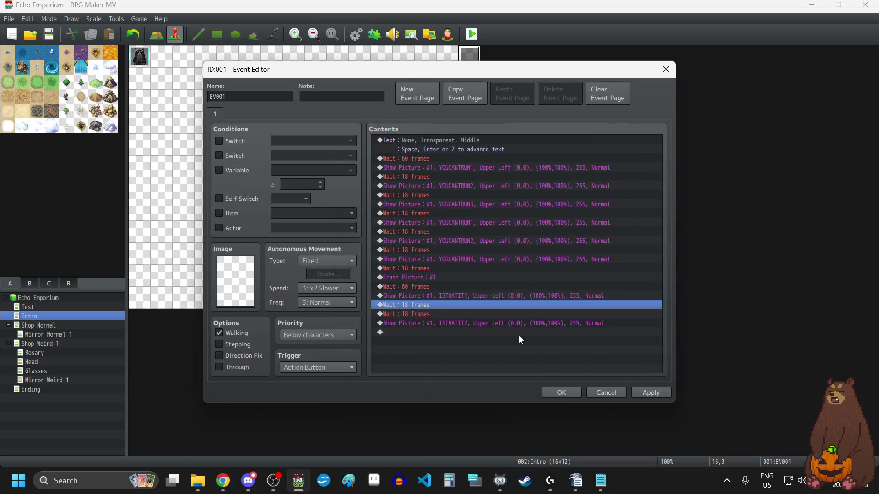
key("ctrl+c")
left_click(518, 342)
key("ctrl+v")
key("ctrl+v")
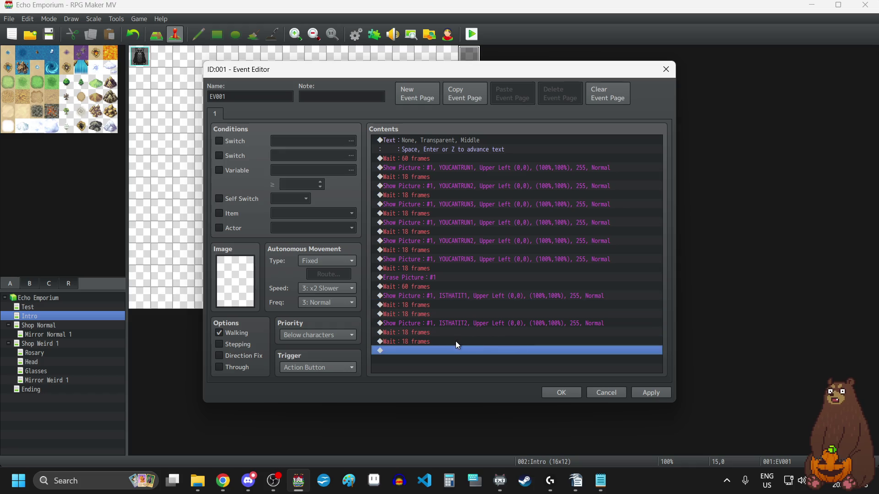
Duplicate the ISTHATIT2 command and retarget the copy to ISTHATIT3.
left_click(460, 323)
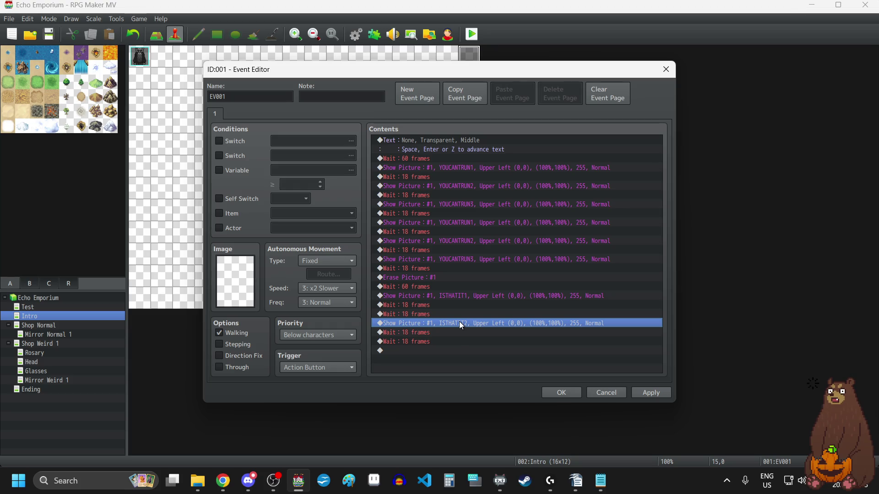
key("ctrl+c")
left_click(446, 352)
key("ctrl+v")
double_click(446, 351)
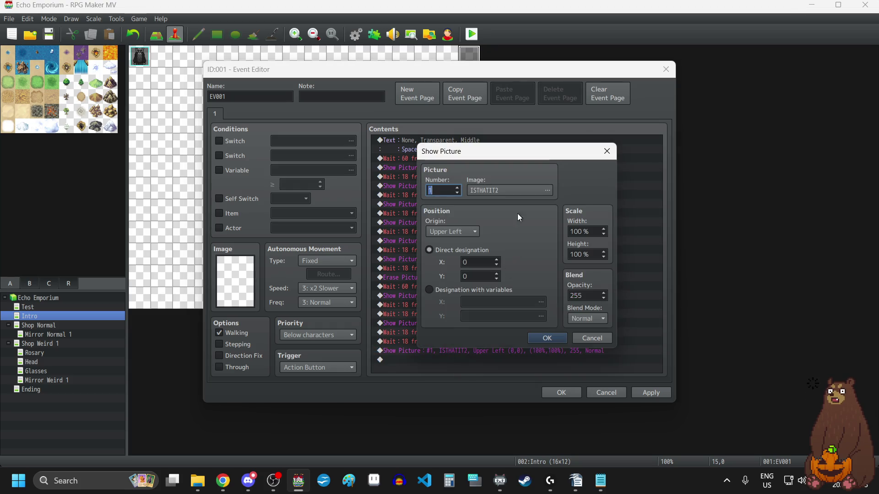
left_click(517, 189)
left_click(394, 255)
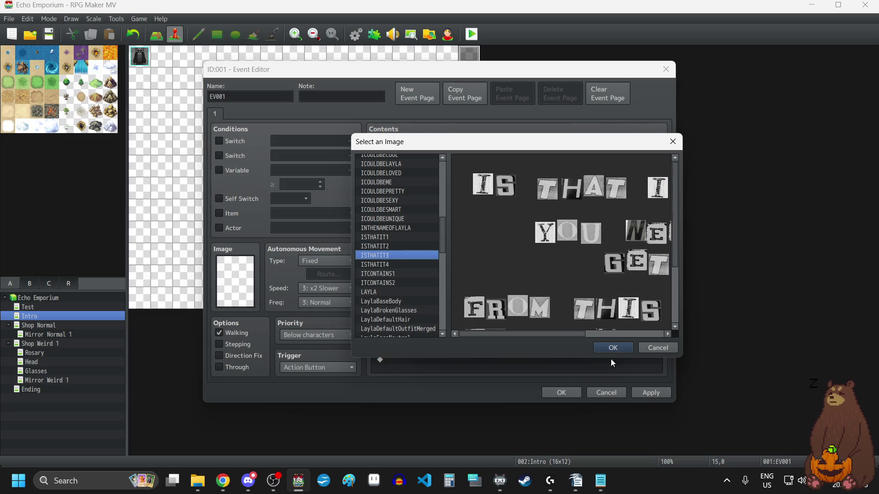
left_click(614, 351)
left_click(545, 337)
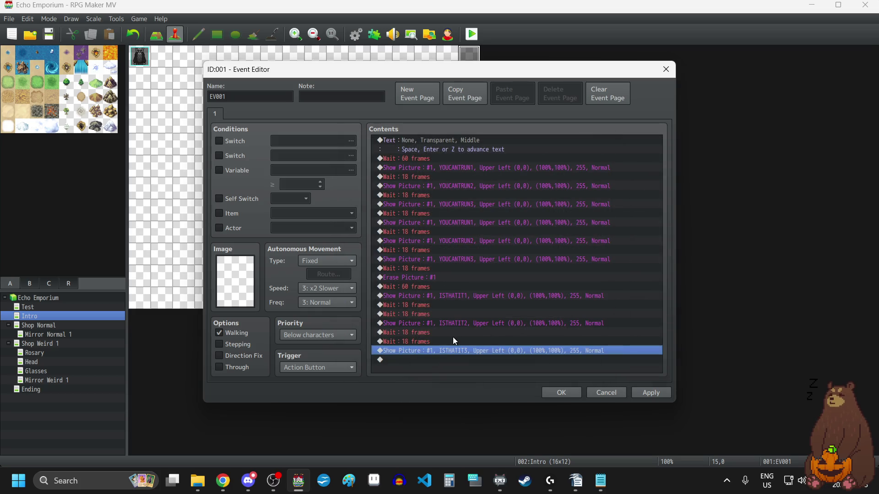
Paste two 18-frame waits after ISTHATIT3.
left_click(430, 332)
key("ctrl+c")
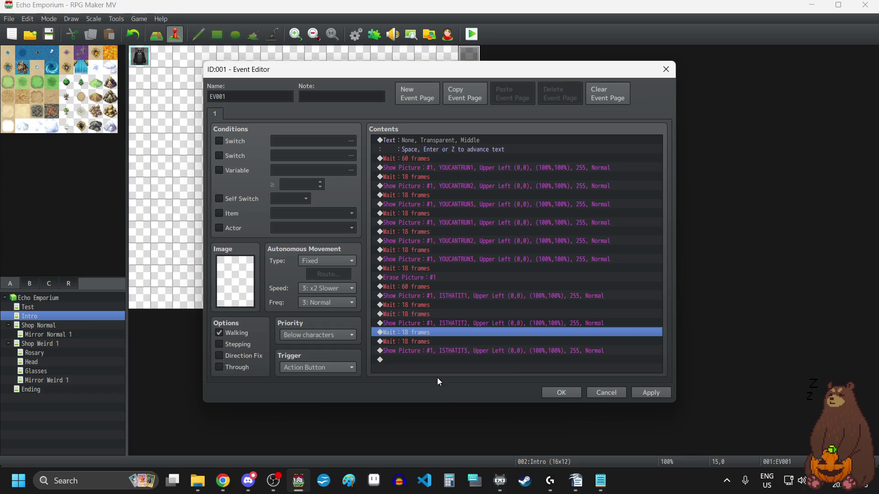
left_click(431, 360)
key("ctrl+v")
key("ctrl+v")
Duplicate the ISTHATIT3 command and retarget the copy to ISTHATIT4.
left_click(457, 341)
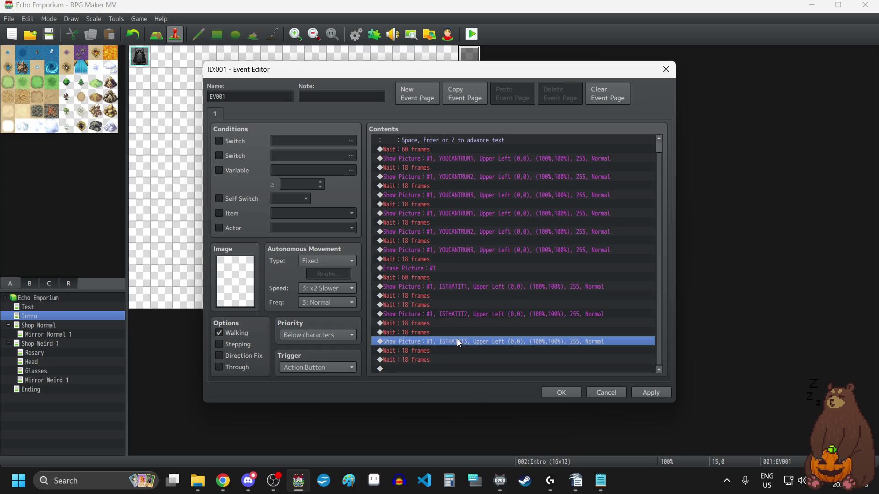
key("ctrl+c")
left_click(433, 369)
key("ctrl+v")
double_click(437, 360)
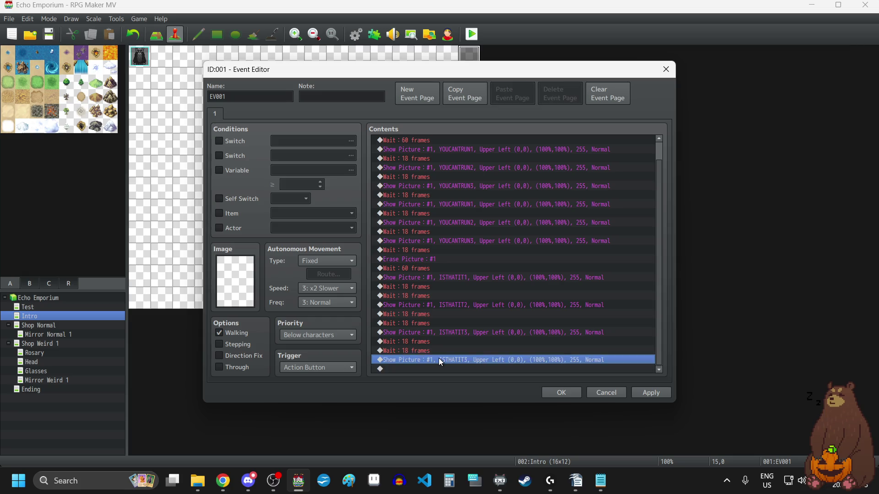
left_click(522, 190)
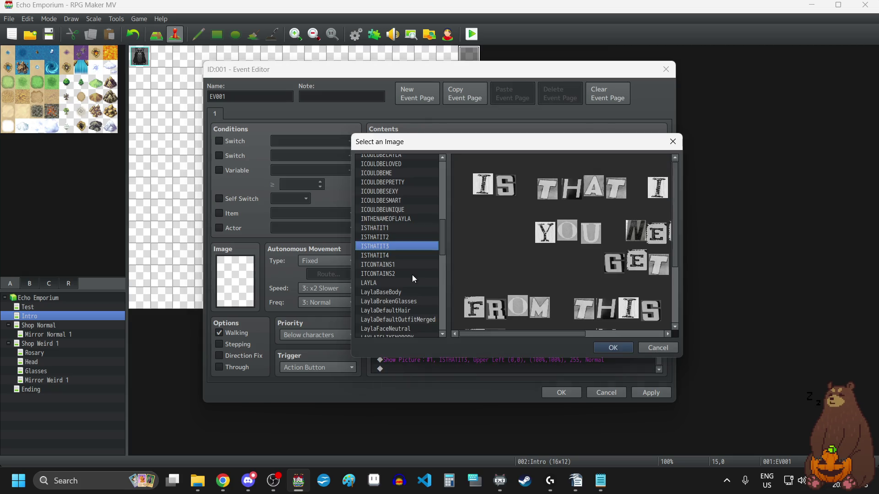
left_click(389, 256)
left_click(613, 348)
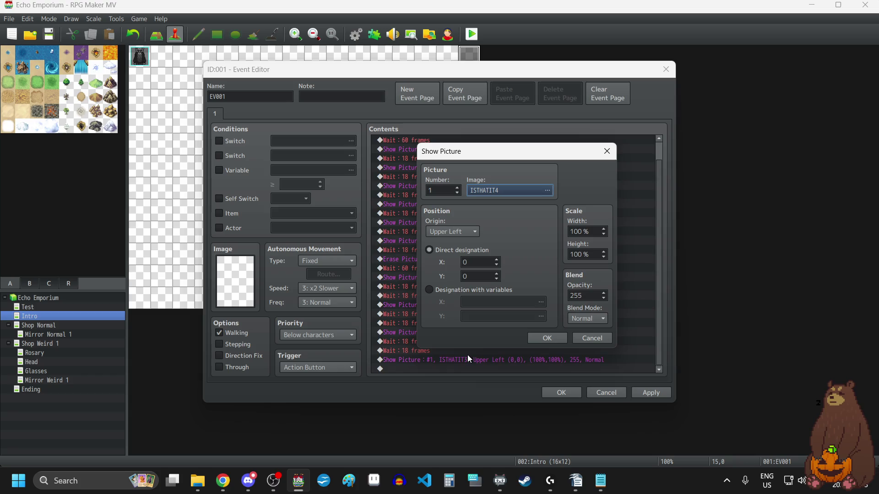
left_click(566, 336)
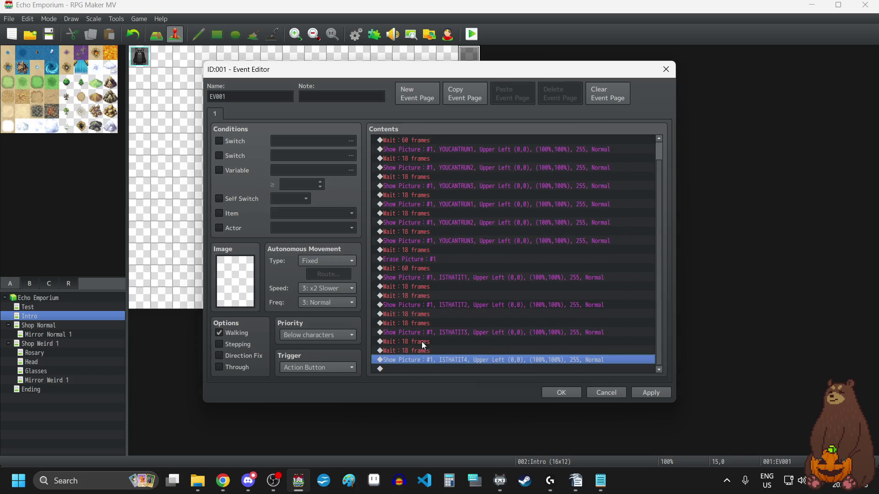
Copy the earlier 60-frame wait and paste it after ISTHATIT4.
left_click(421, 342)
scroll(439, 226, "up", 2)
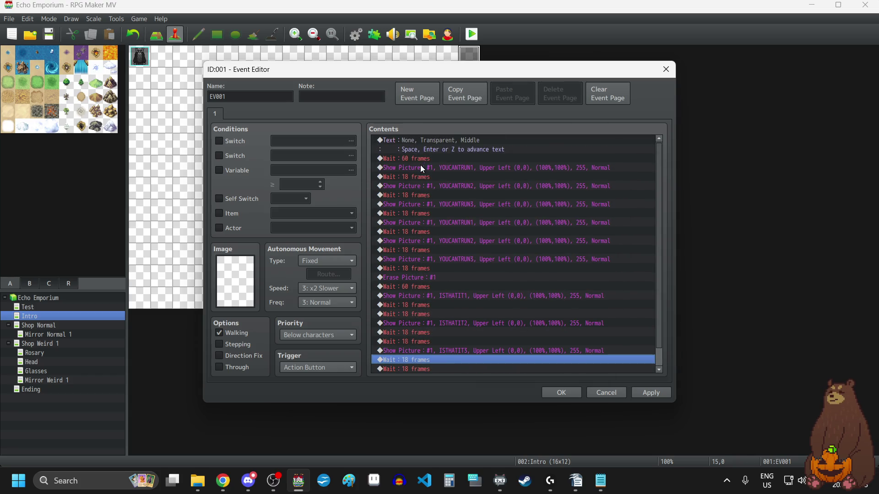
left_click(419, 159)
scroll(468, 339, "down", 2)
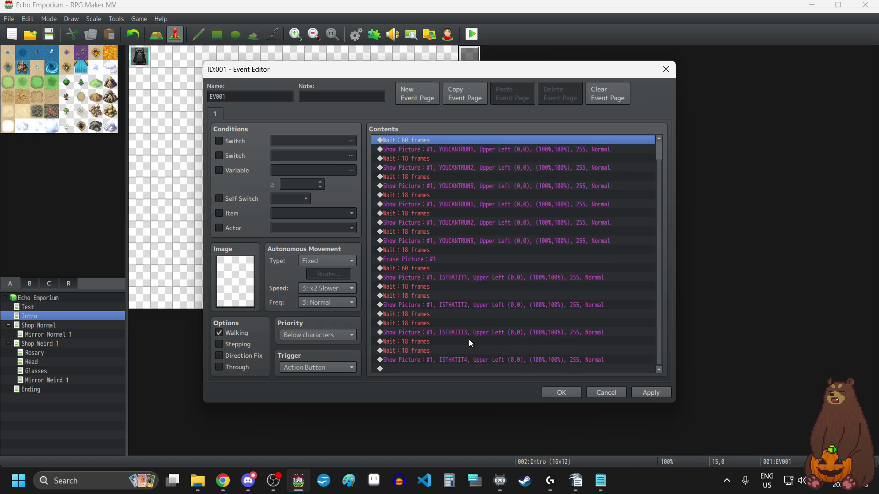
left_click(430, 367)
key("ctrl+v")
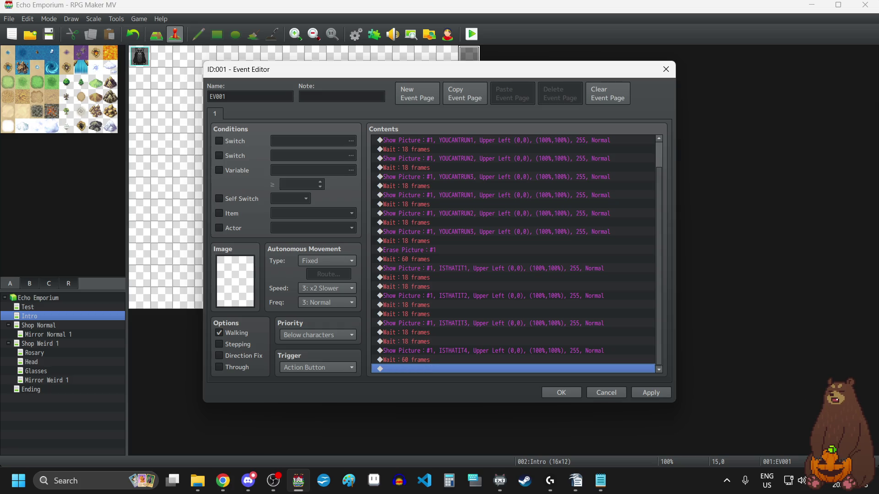
Return to the event editor and apply the event changes.
key("alt+Tab")
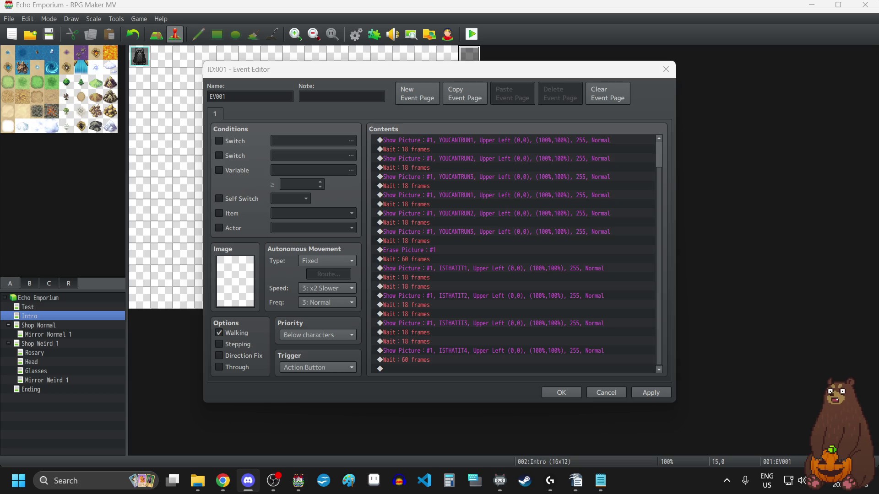
left_click(513, 369)
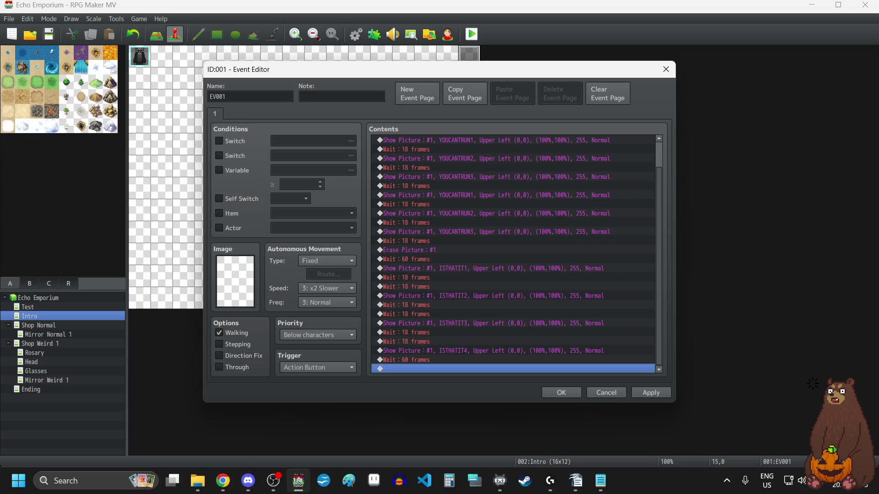
left_click(651, 394)
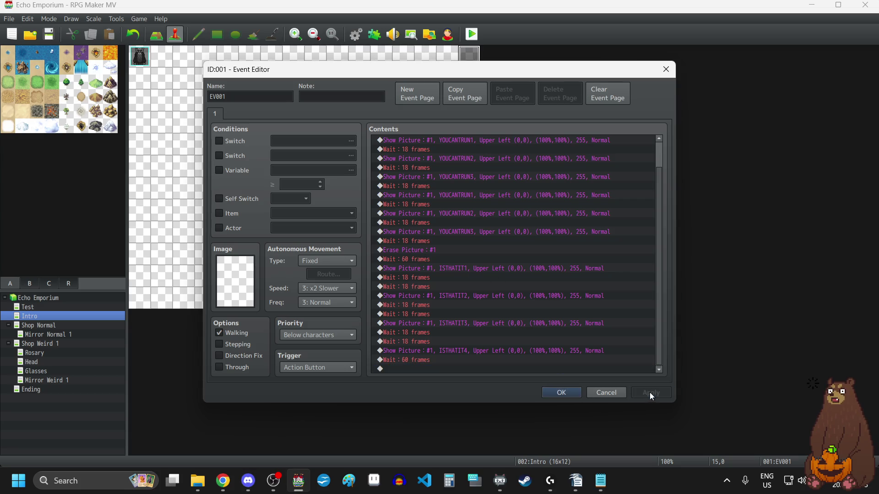
Paste the Erase Picture #1 and 60-frame wait pair at the end of the event.
scroll(509, 348, "up", 1)
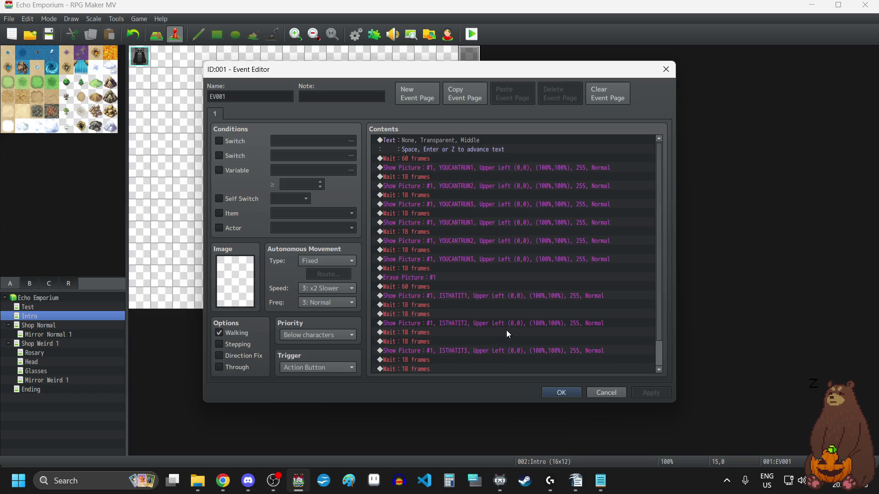
scroll(480, 194, "down", 1)
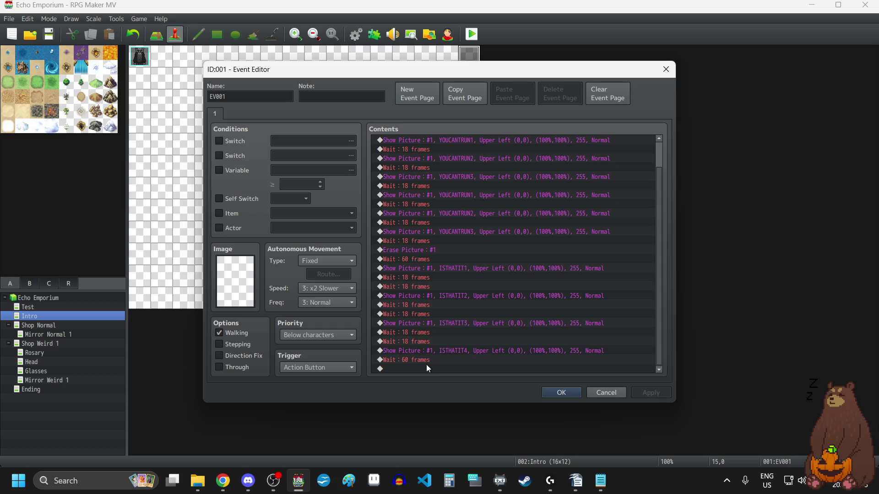
left_click(457, 250)
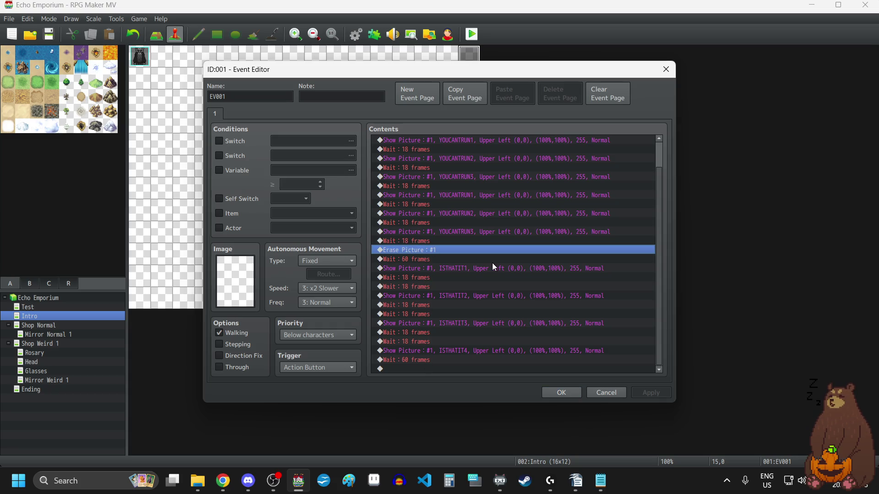
left_click(492, 263, "shift")
left_click(408, 369)
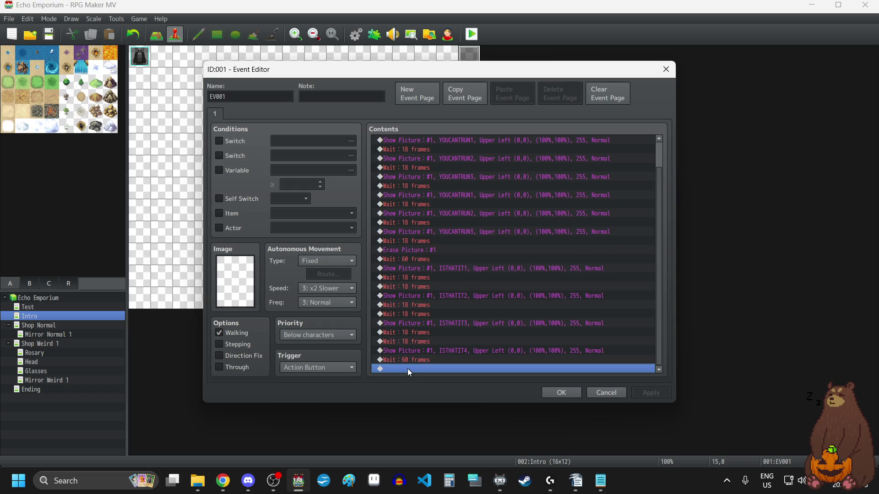
key("ctrl+v")
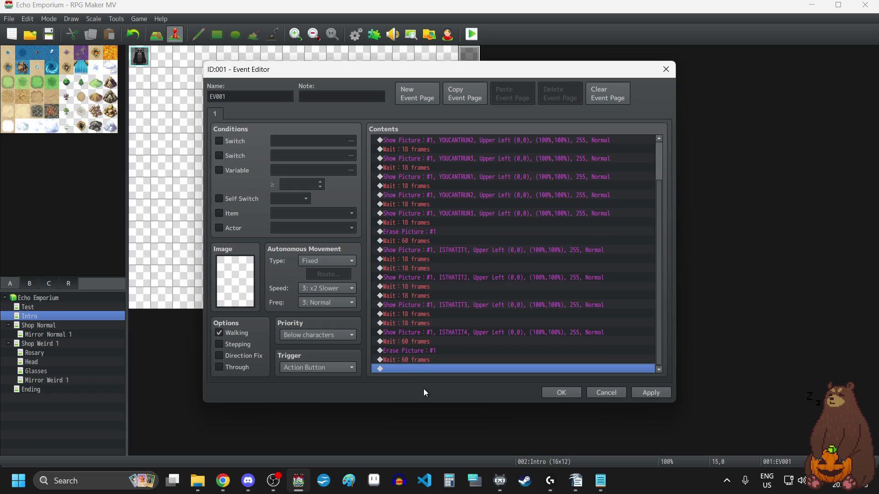
double_click(417, 369)
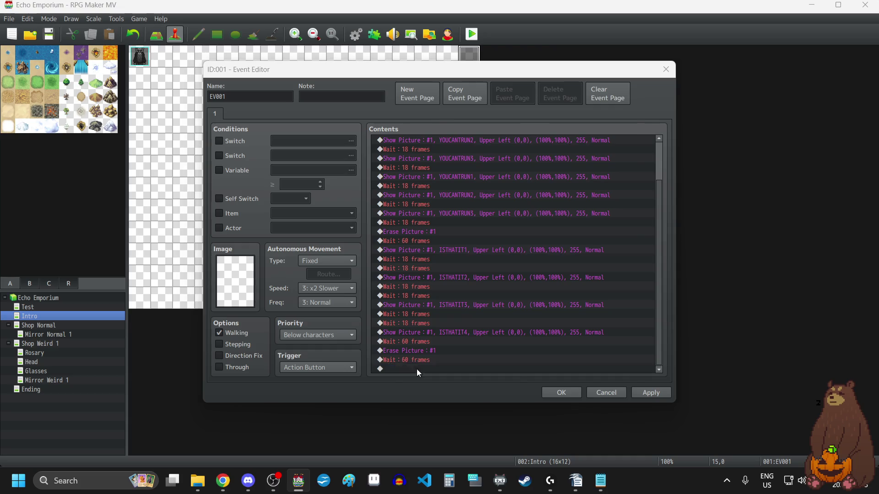
Add a Show Picture #1 command displaying GETBACKHERE1 at the end of the event.
left_click(472, 321)
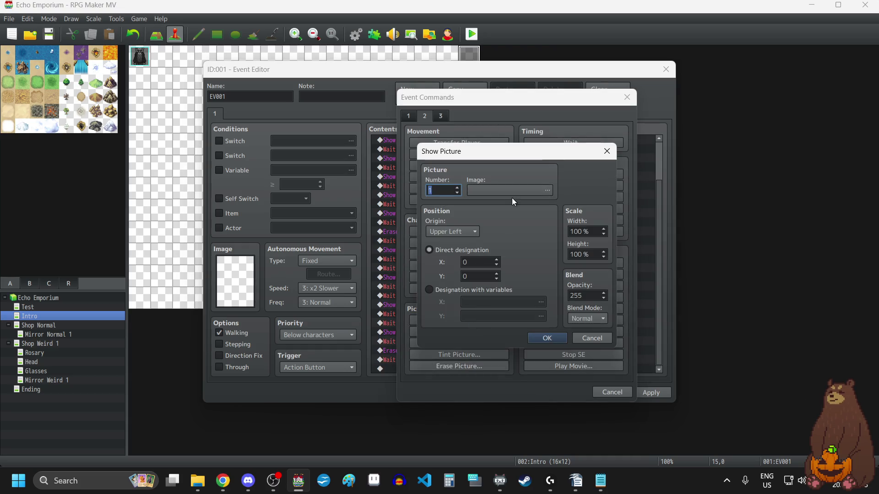
left_click(510, 193)
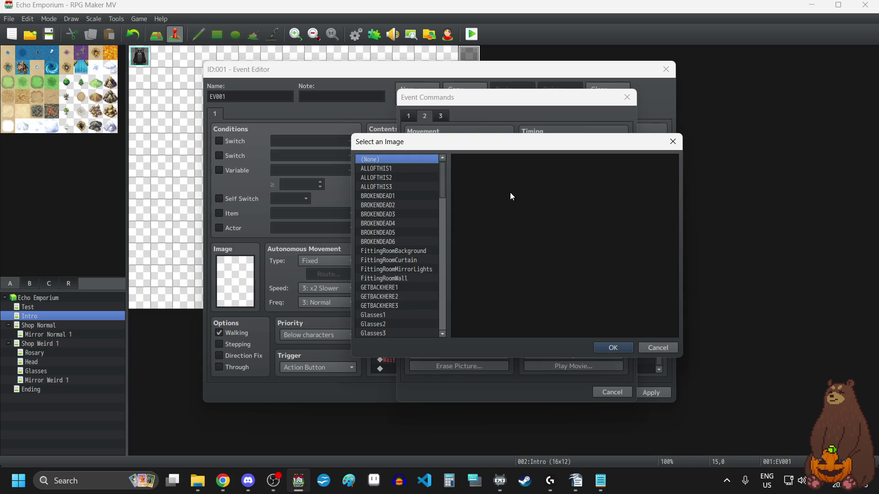
scroll(391, 264, "down", 10)
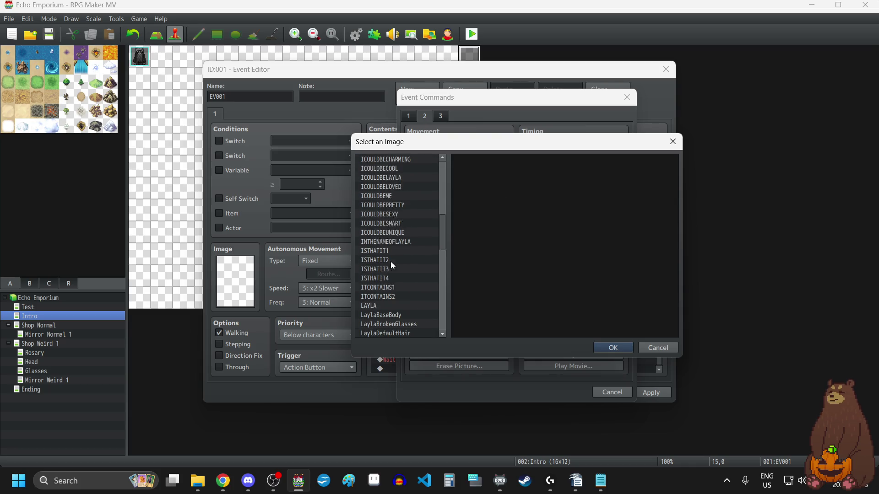
scroll(391, 262, "up", 7)
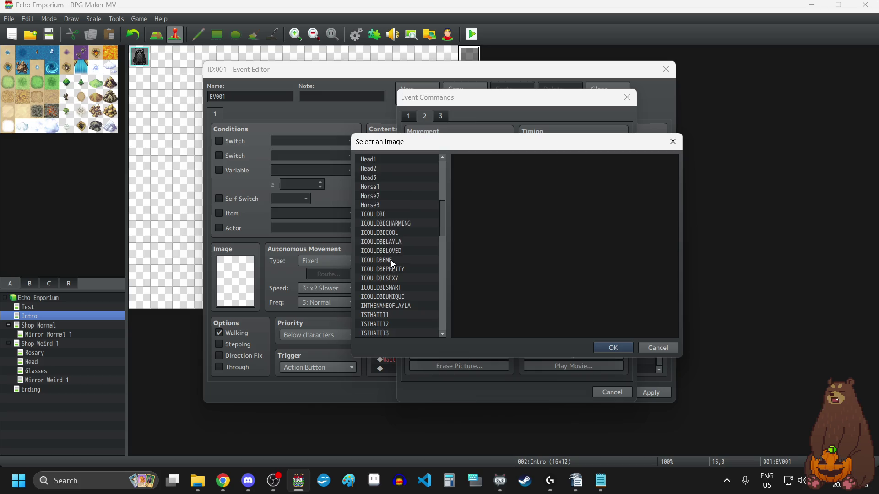
scroll(391, 260, "up", 4)
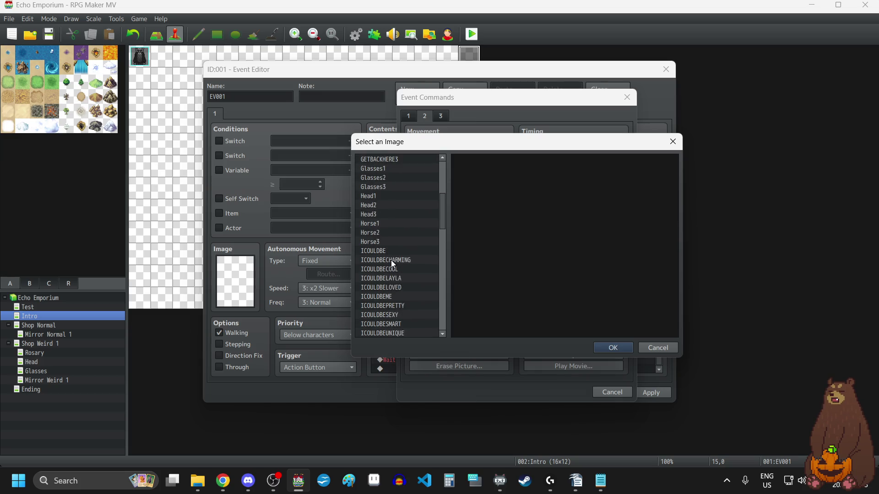
scroll(391, 260, "up", 6)
left_click(399, 195)
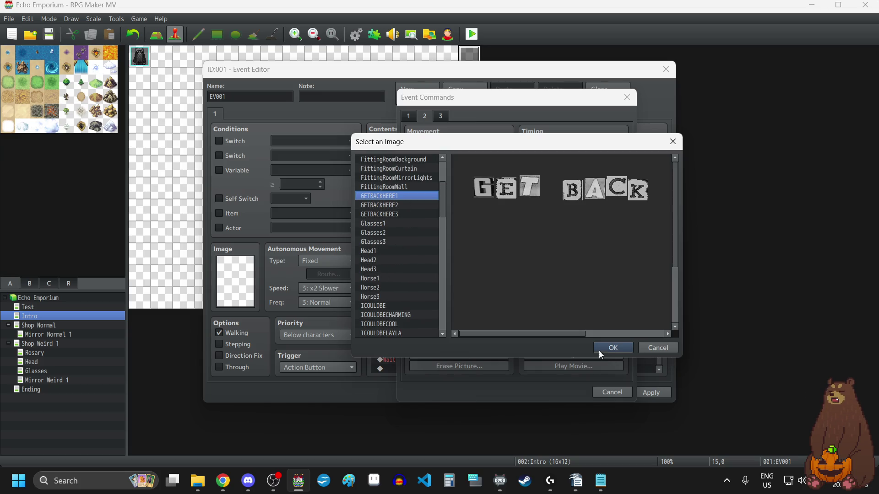
left_click(601, 347)
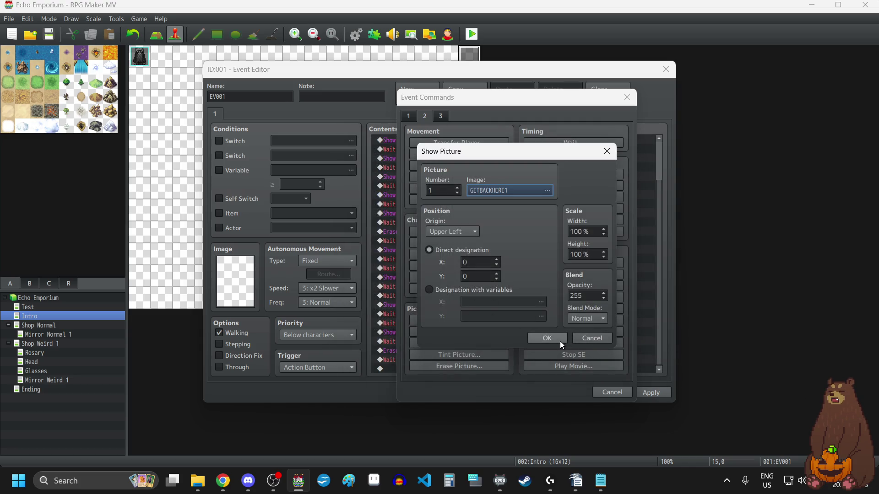
left_click(561, 344)
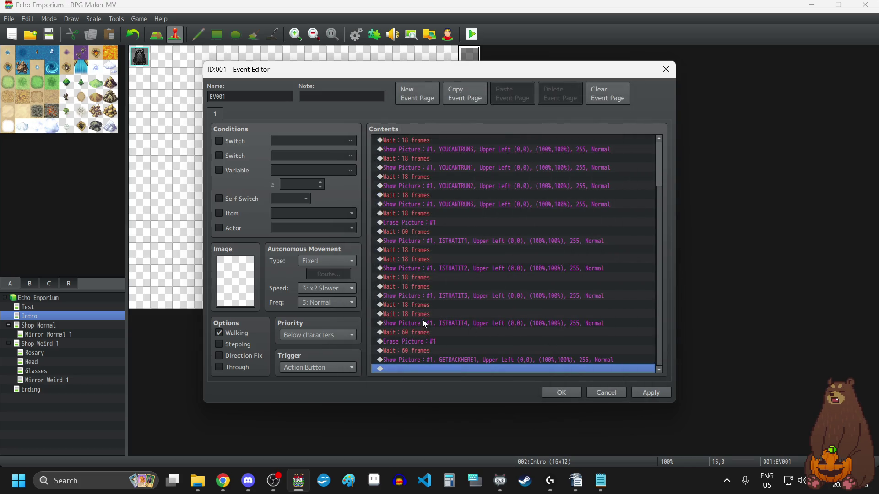
Copy two 18-frame waits and paste them after GETBACKHERE1.
left_click(421, 307)
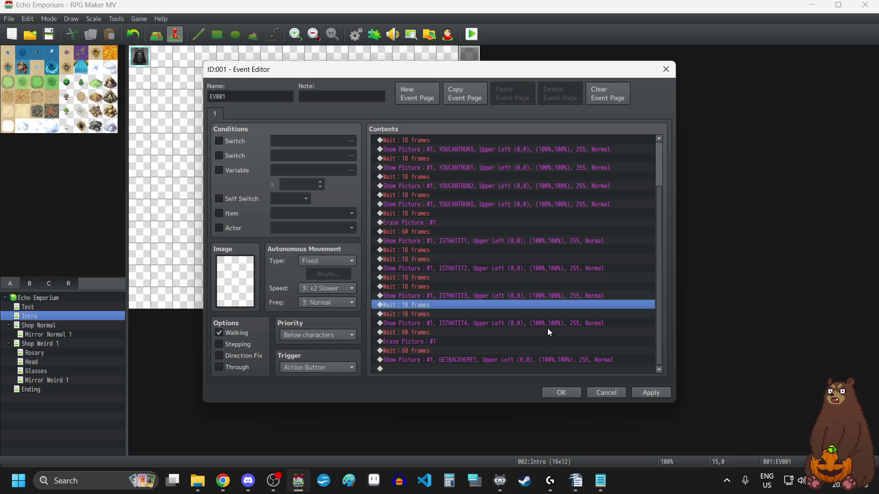
key("shift+Down")
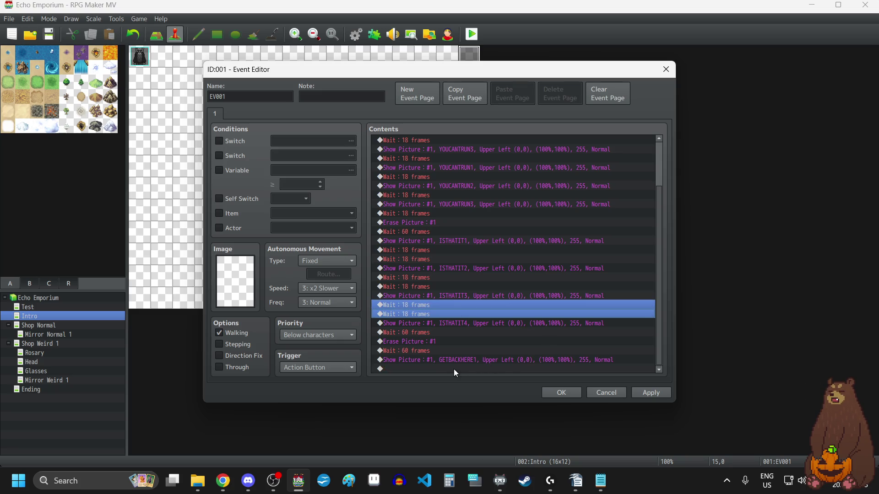
key("ctrl+c")
left_click(449, 368)
key("ctrl+v")
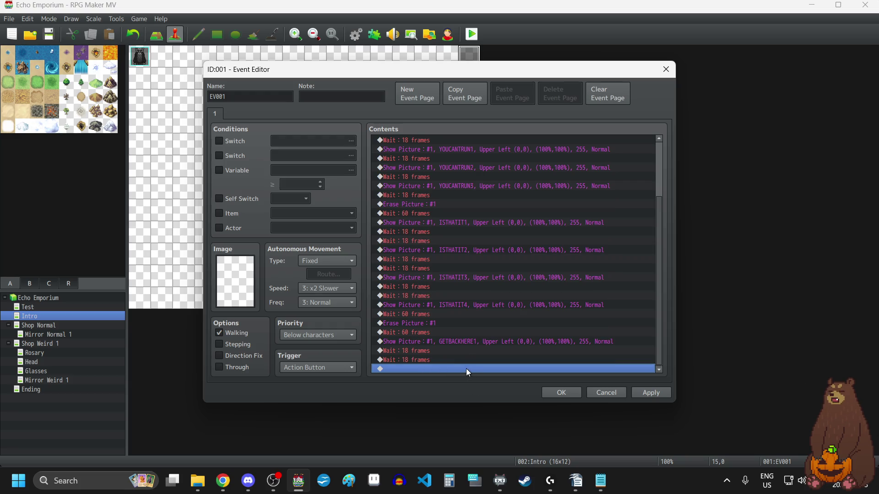
left_click(426, 341)
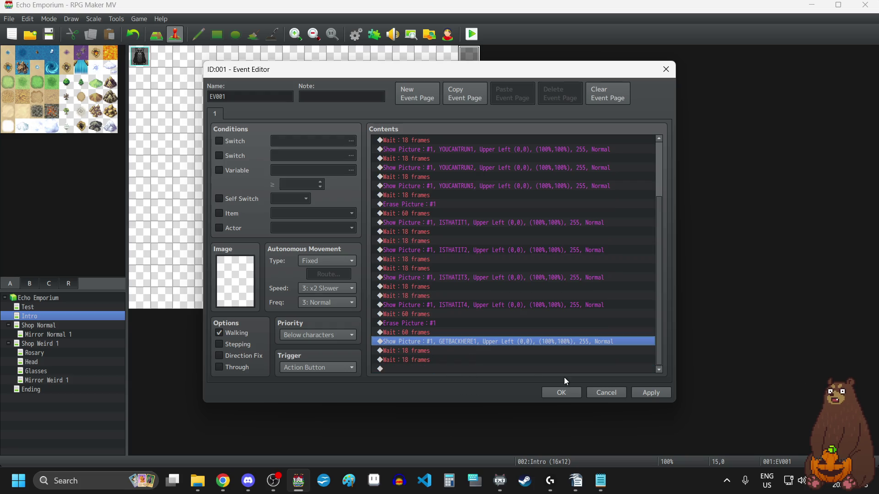
Paste a copy of the GETBACKHERE1 picture-and-waits block at the end and switch its image to GETBACKHERE2.
key("shift+Down")
key("shift+Down")
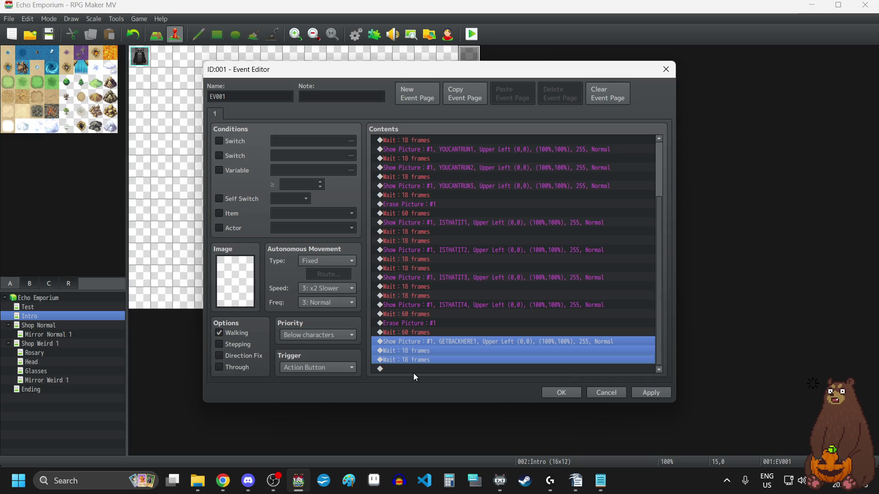
left_click(413, 369)
double_click(460, 341)
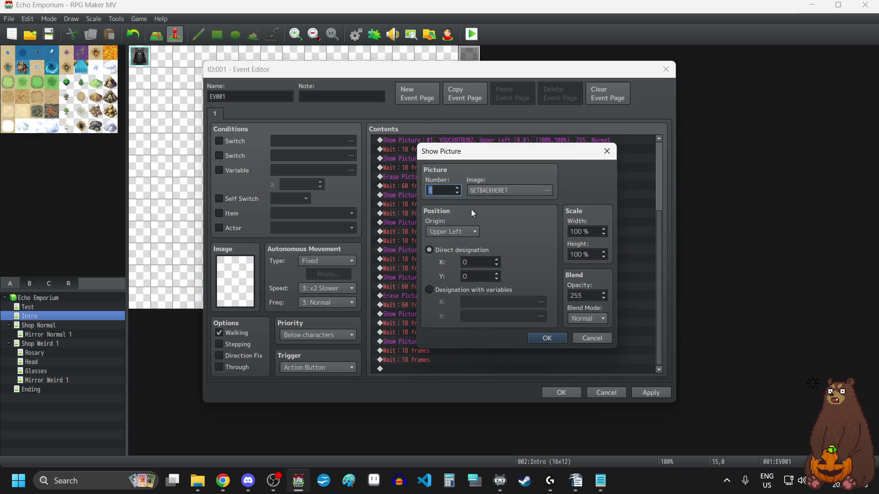
left_click(496, 194)
left_click(395, 264)
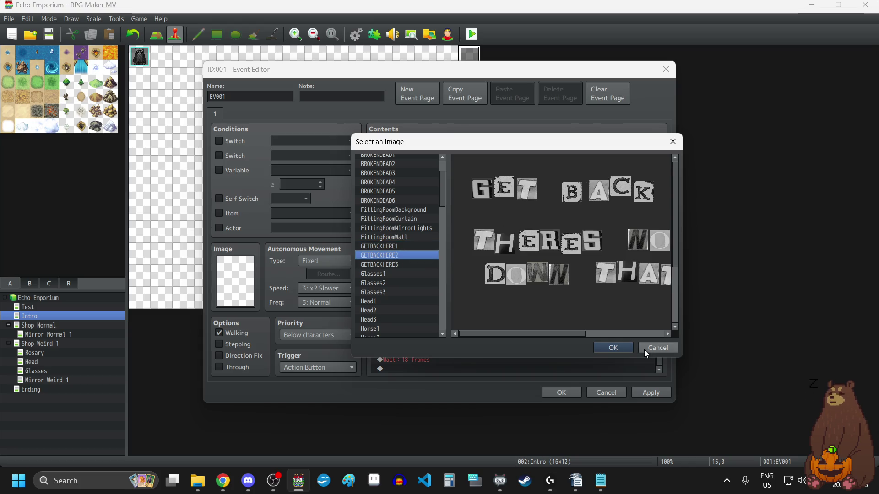
left_click(613, 348)
left_click(538, 337)
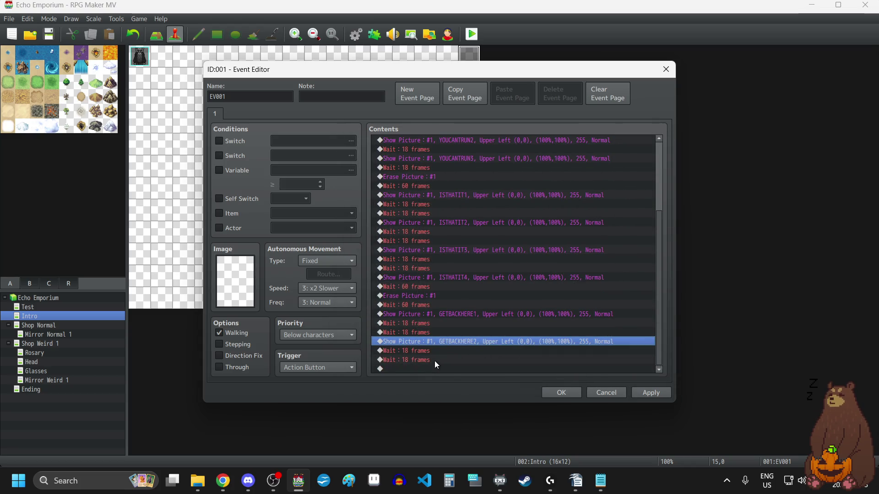
Paste another copy at the end and change its image to GETBACKHERE3.
left_click(434, 369)
key("ctrl+v")
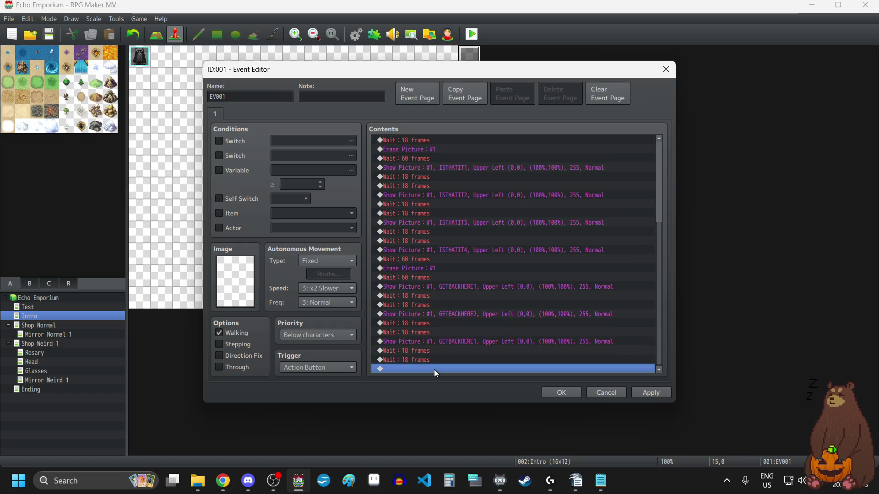
double_click(440, 341)
left_click(499, 191)
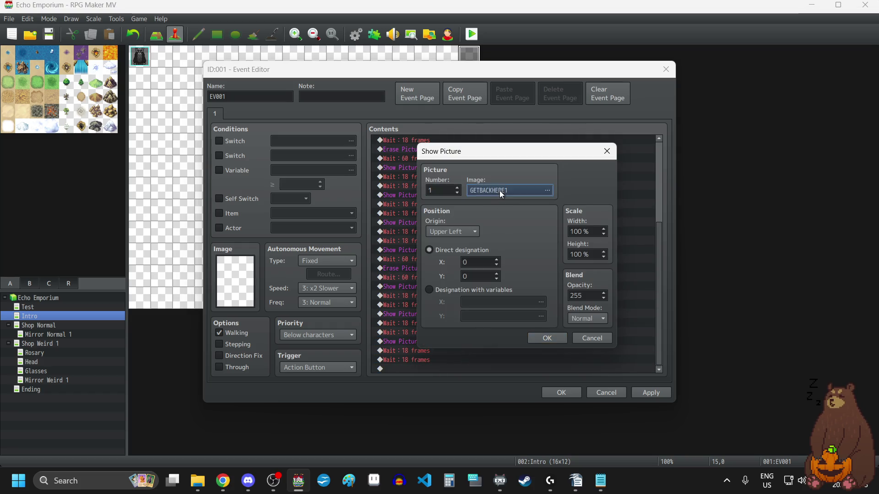
left_click(401, 264)
left_click(613, 347)
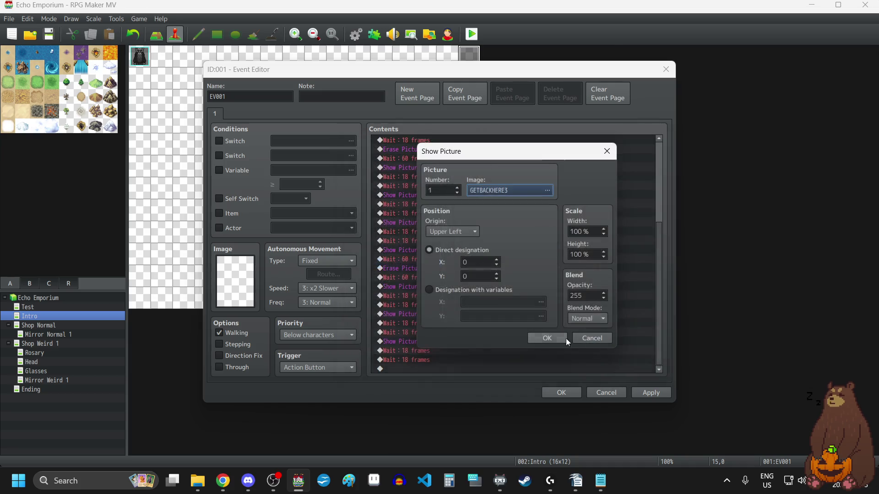
left_click(541, 339)
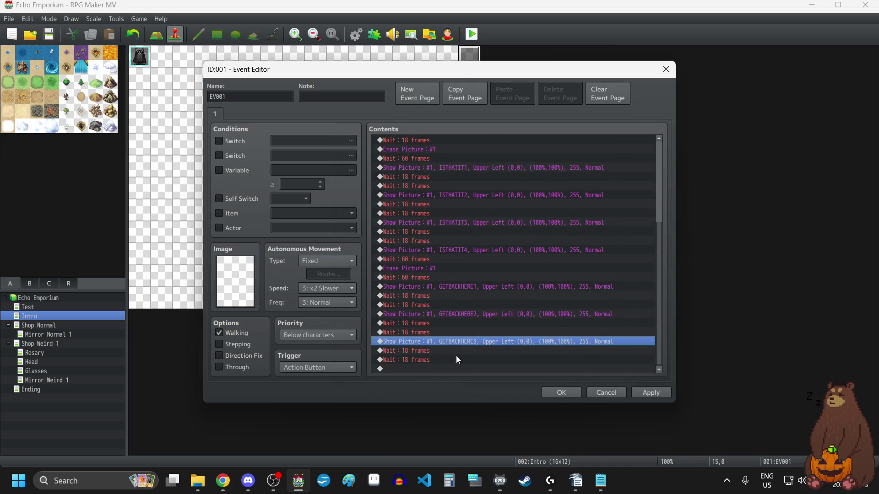
Delete the extra 18-frame wait after GETBACKHERE3.
left_click(437, 369)
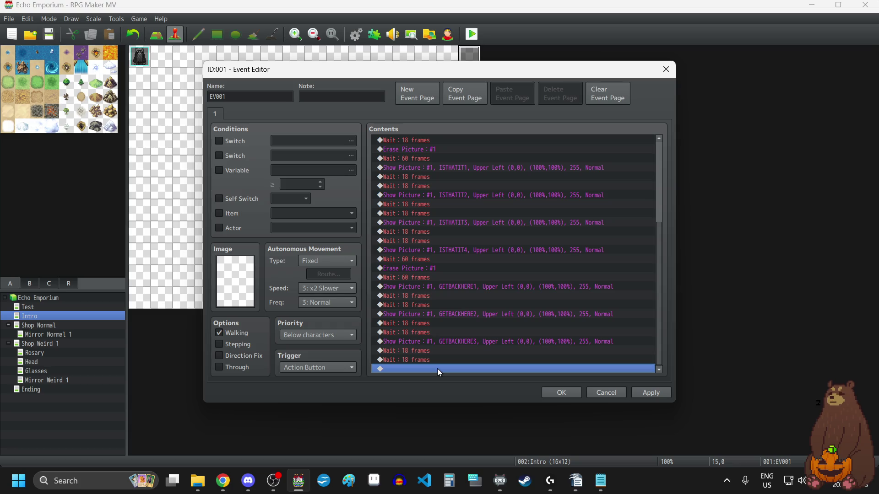
left_click(437, 353)
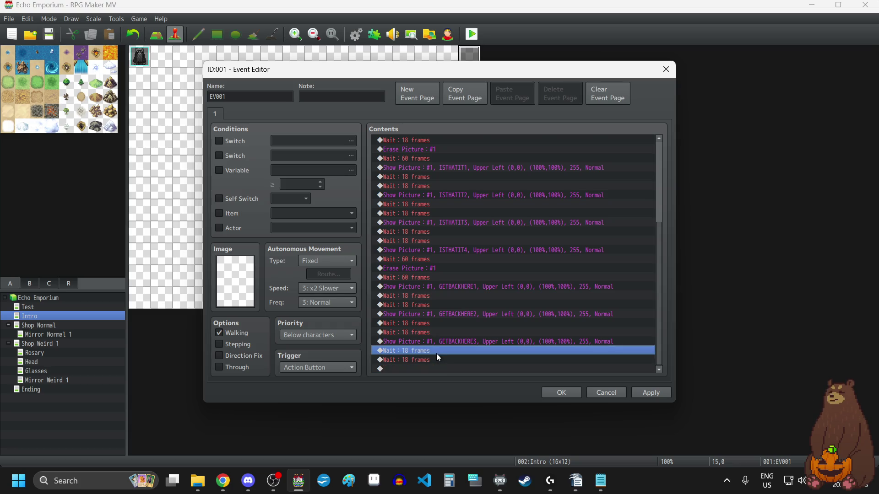
key("Delete")
key("Insert")
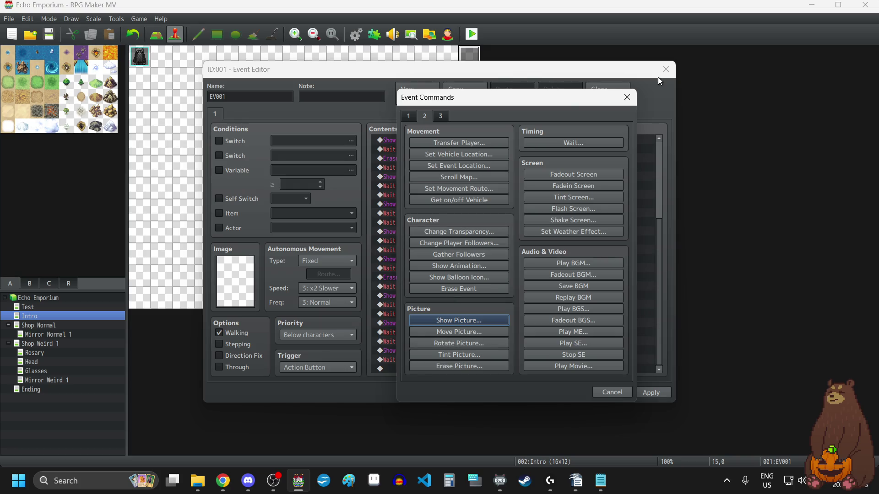
Change the last wait after GETBACKHERE3 to 60 frames and apply.
key("Escape")
key("Return")
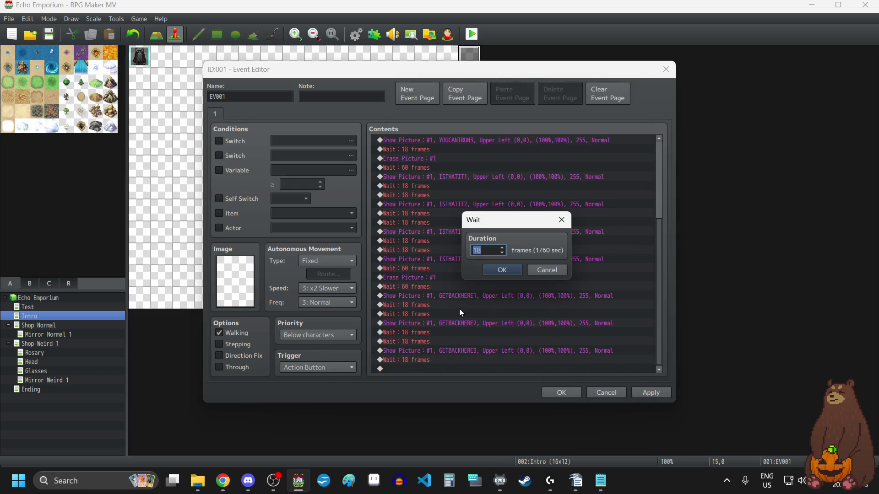
type("60")
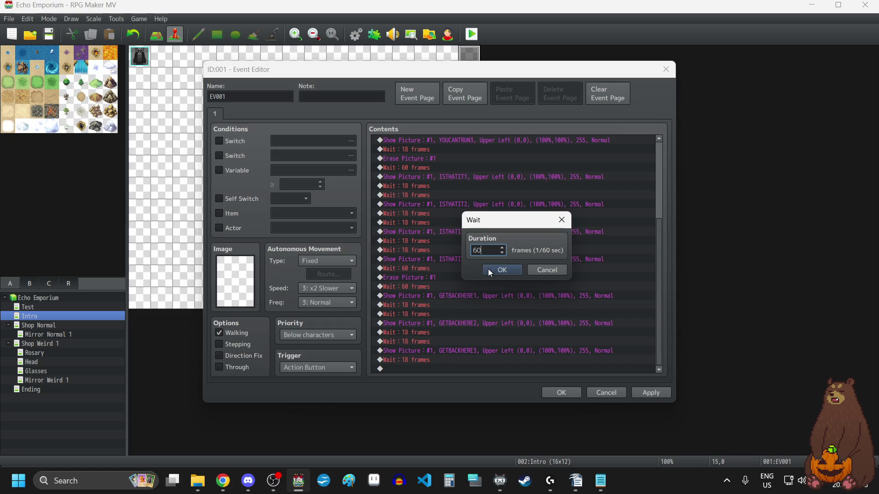
left_click(489, 269)
left_click(650, 393)
scroll(550, 316, "down", 1)
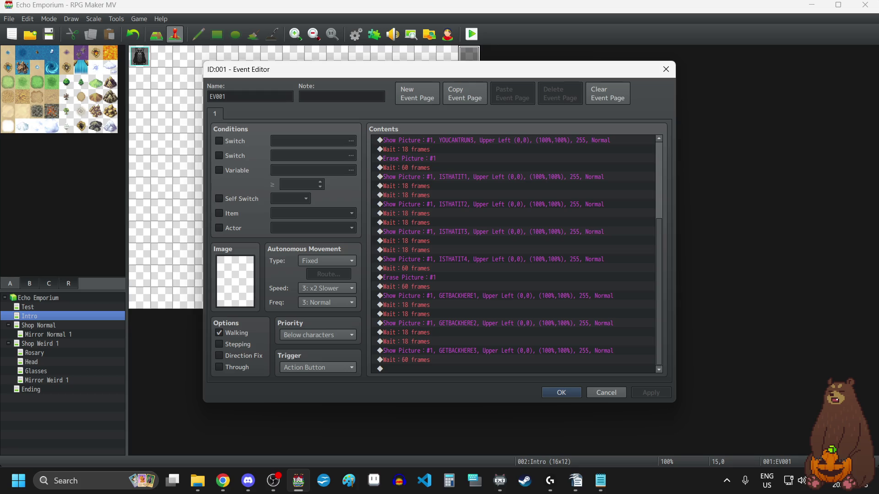
Copy the Erase Picture #1 and 60-frame wait pair and paste it at the end of the event.
key("alt+Tab")
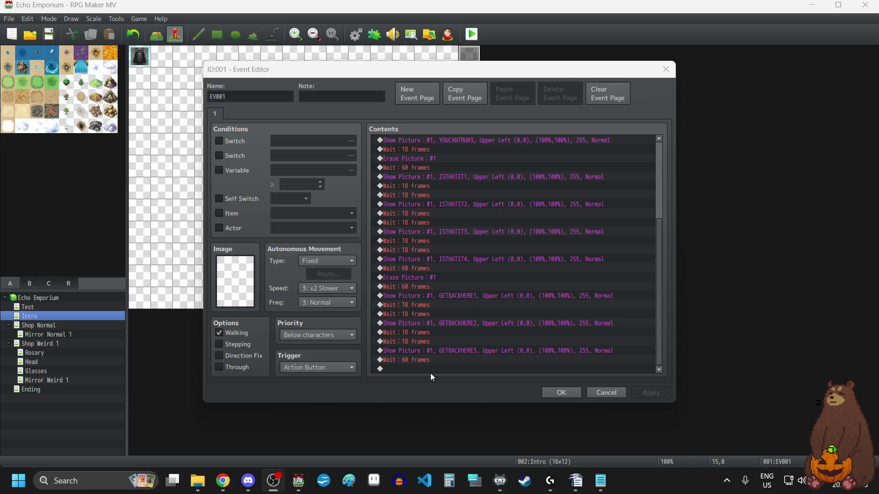
left_click(412, 279)
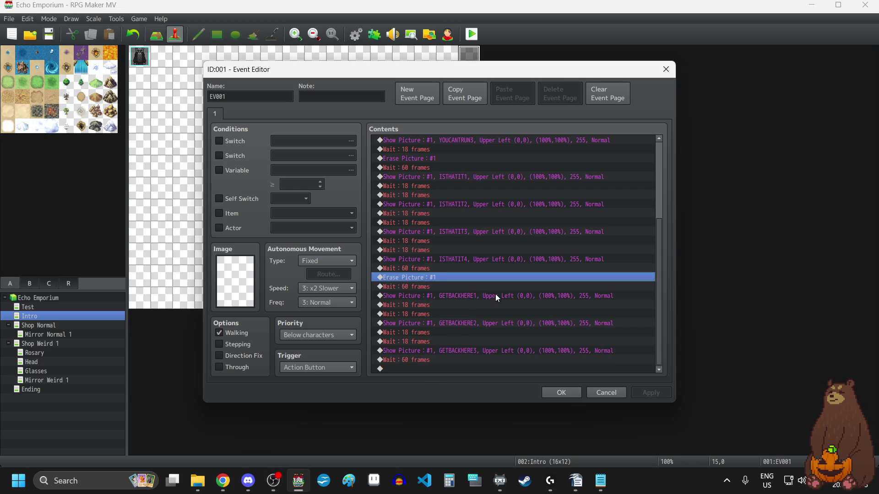
key("shift+Down")
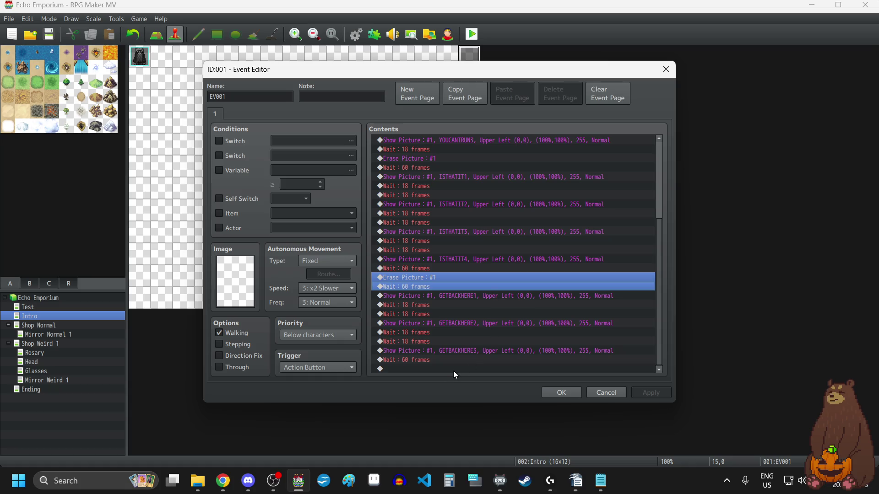
key("ctrl+c")
left_click(453, 369)
key("ctrl+v")
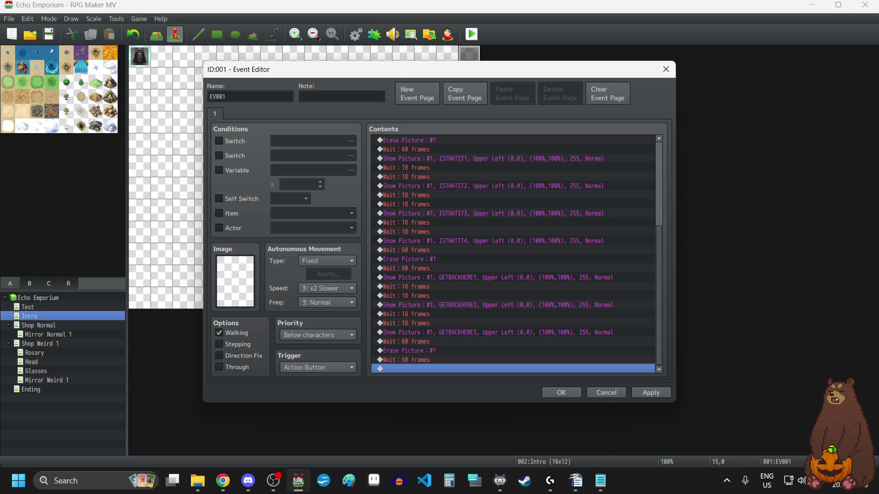
key("alt+Tab")
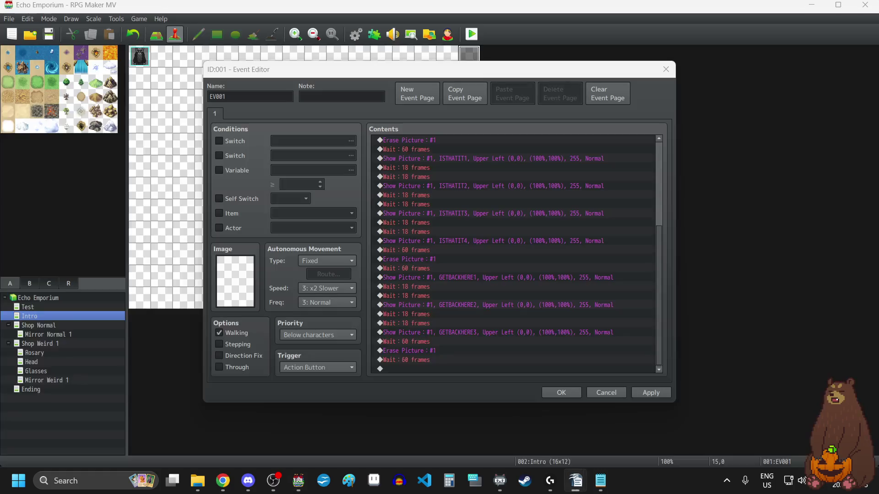
double_click(437, 368)
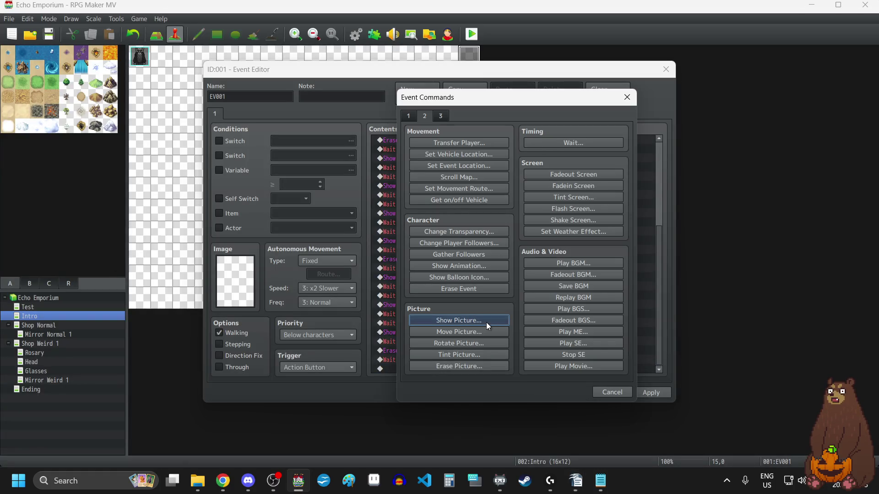
Add Show Picture #1 with THISISWHERE1, followed by a pasted 18-frame wait.
left_click(487, 322)
left_click(493, 183)
scroll(389, 248, "down", 10)
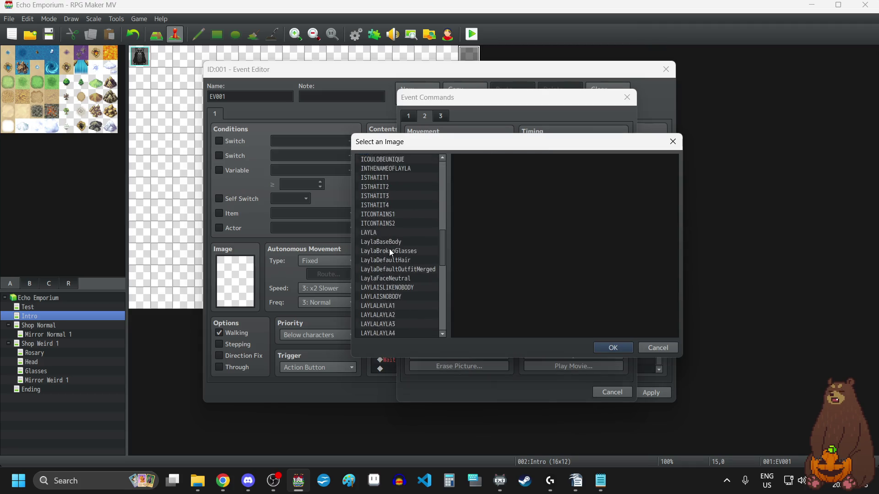
scroll(389, 251, "down", 10)
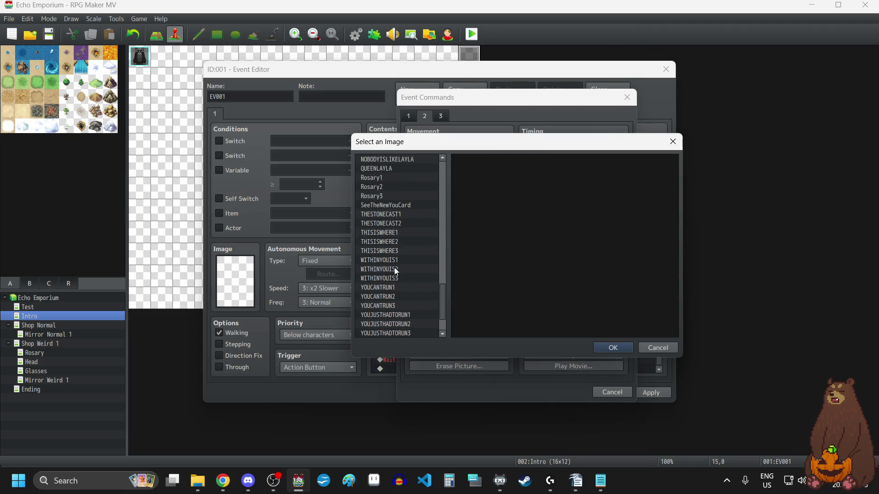
left_click(390, 234)
left_click(610, 349)
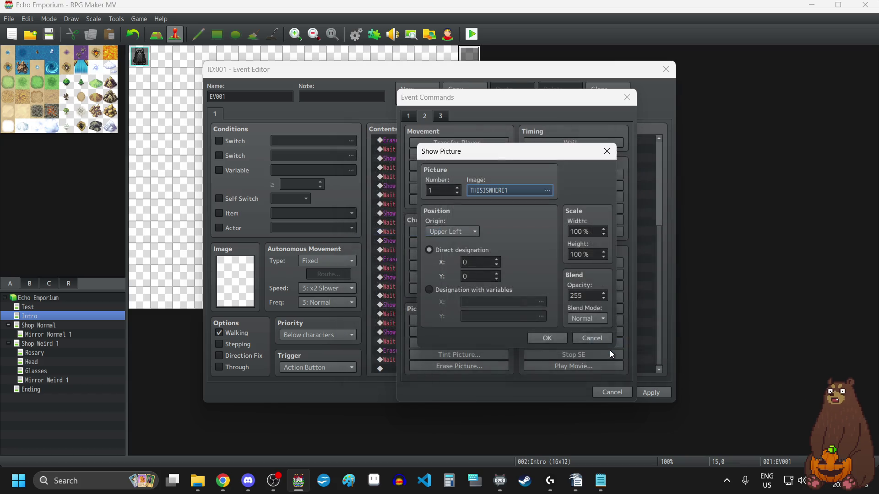
left_click(542, 339)
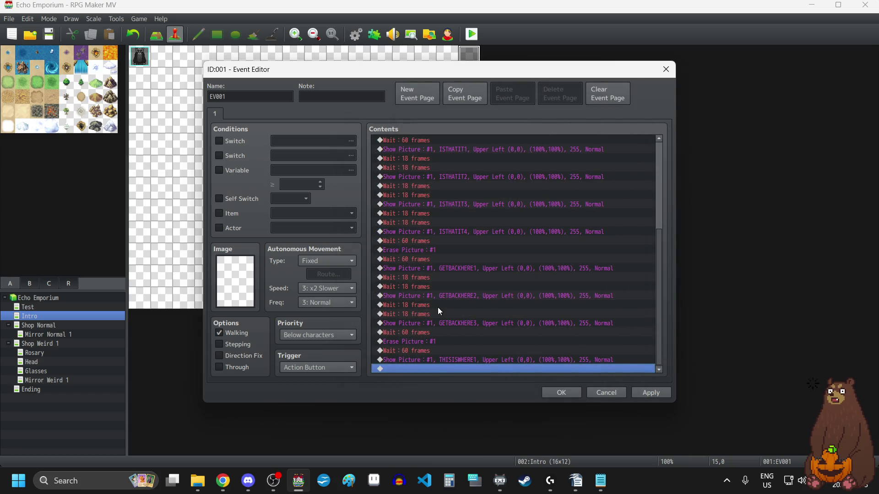
left_click(421, 280)
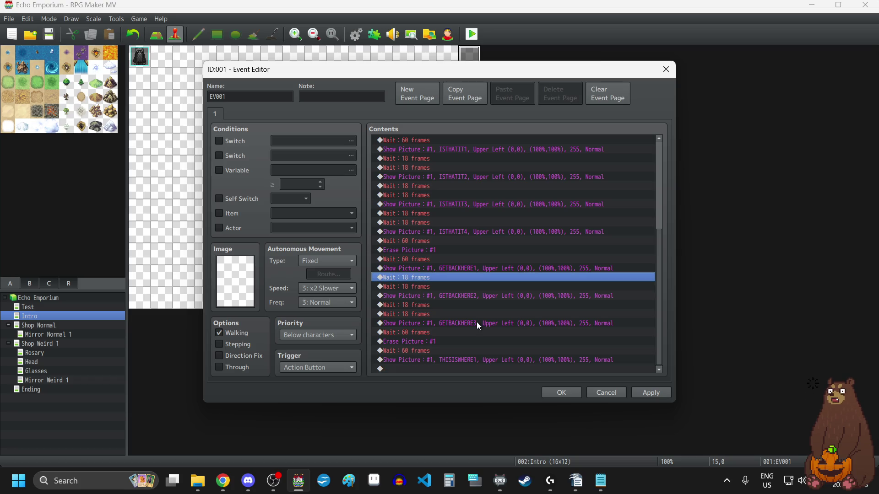
left_click(441, 368)
key("ctrl+v")
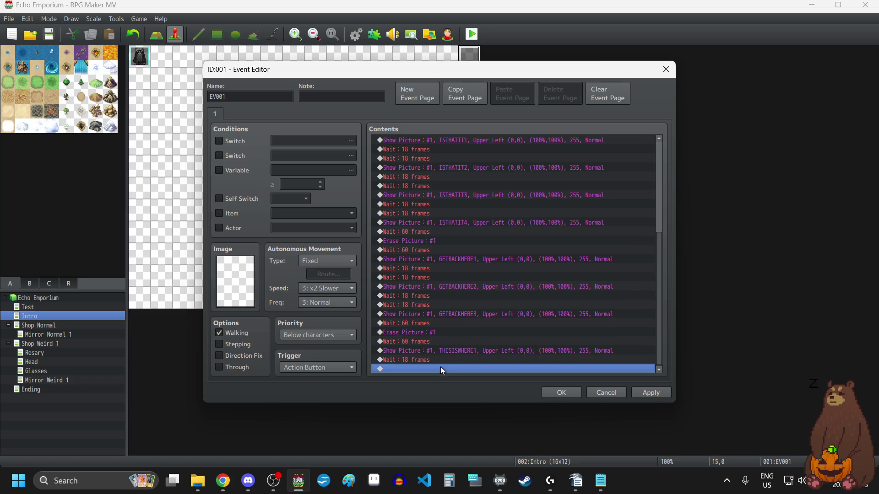
Paste the THISISWHERE1 picture-and-wait pair twice more and change the first copy to THISISWHERE2.
left_click(445, 351)
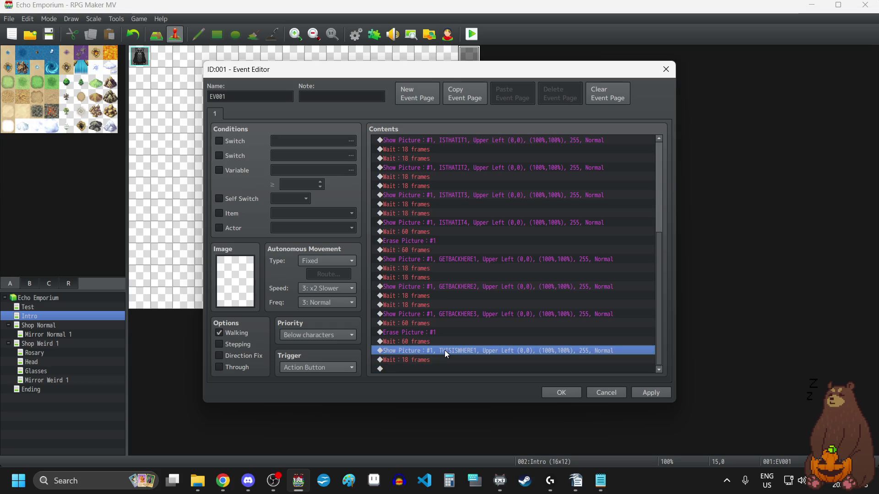
key("shift+Down")
key("ctrl+c")
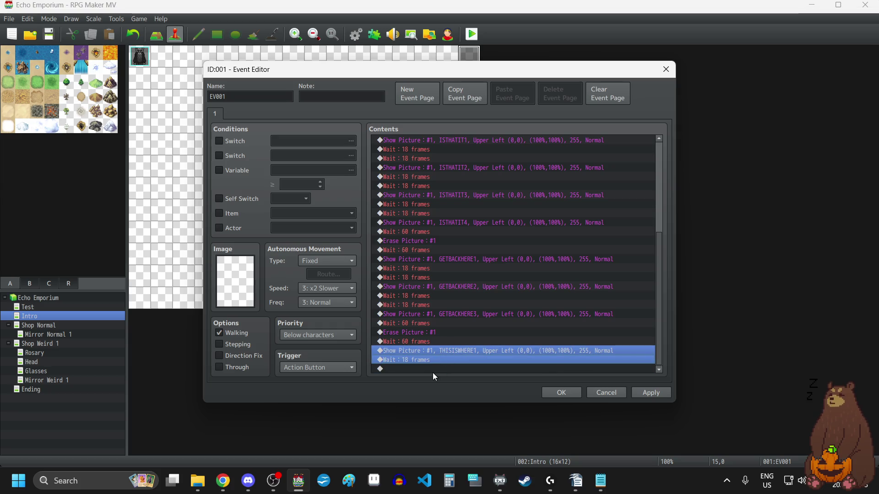
left_click(433, 369)
key("ctrl+v")
key("ctrl+v")
double_click(463, 329)
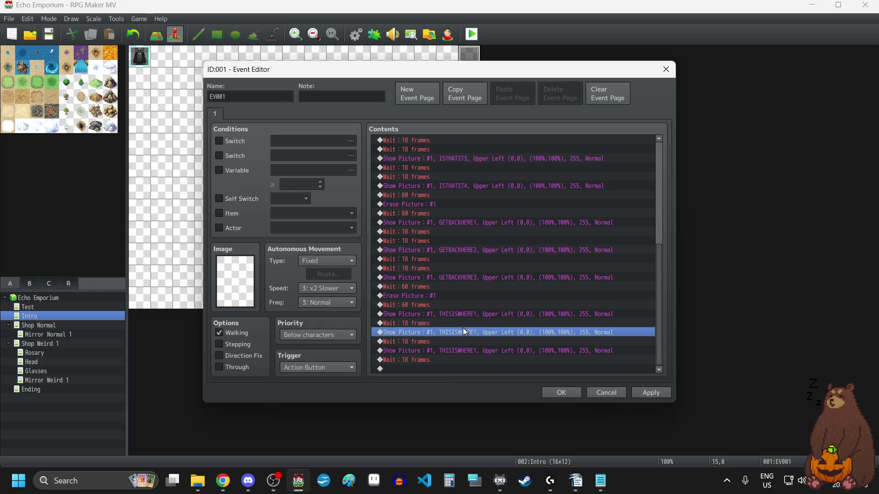
left_click(494, 188)
left_click(422, 256)
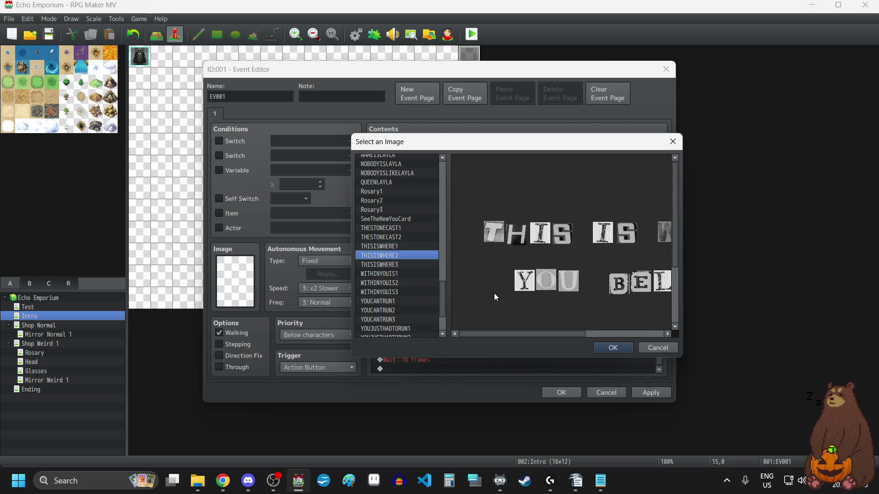
left_click(613, 348)
left_click(551, 337)
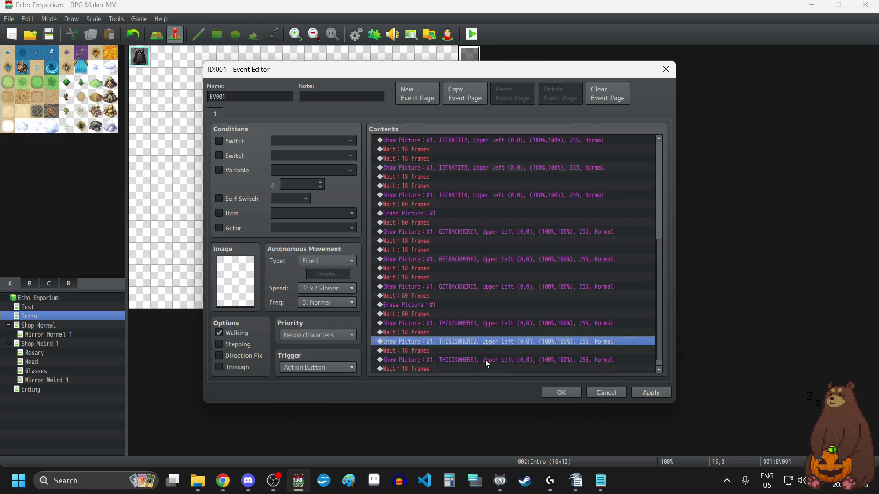
Change the last copy's image to THISISWHERE3 and select the finished THISISWHERE block.
double_click(485, 360)
left_click(502, 186)
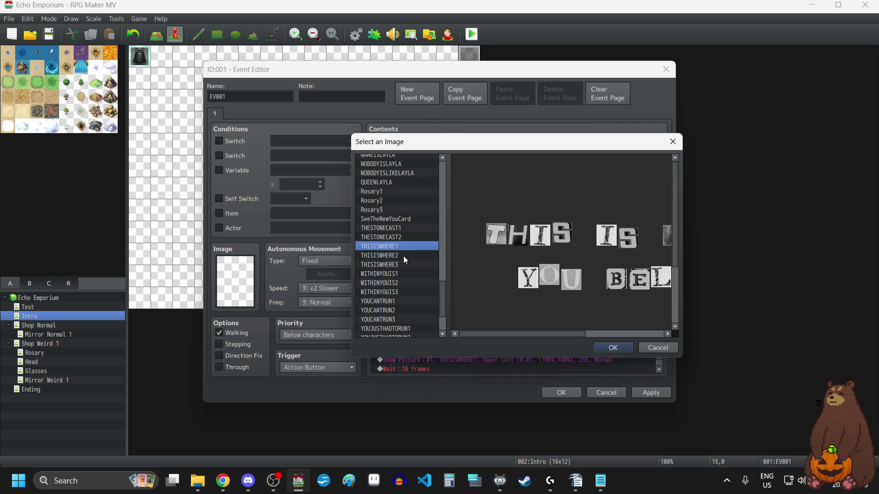
left_click(395, 264)
left_click(611, 348)
left_click(550, 338)
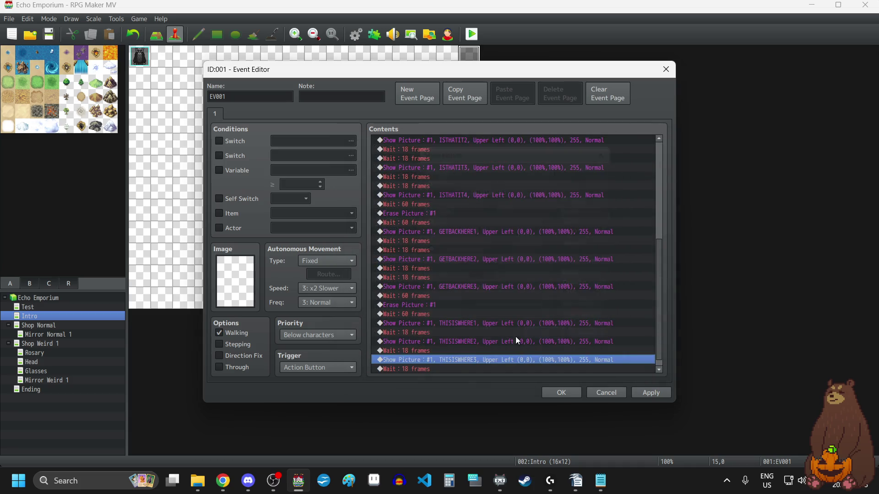
left_click(454, 313)
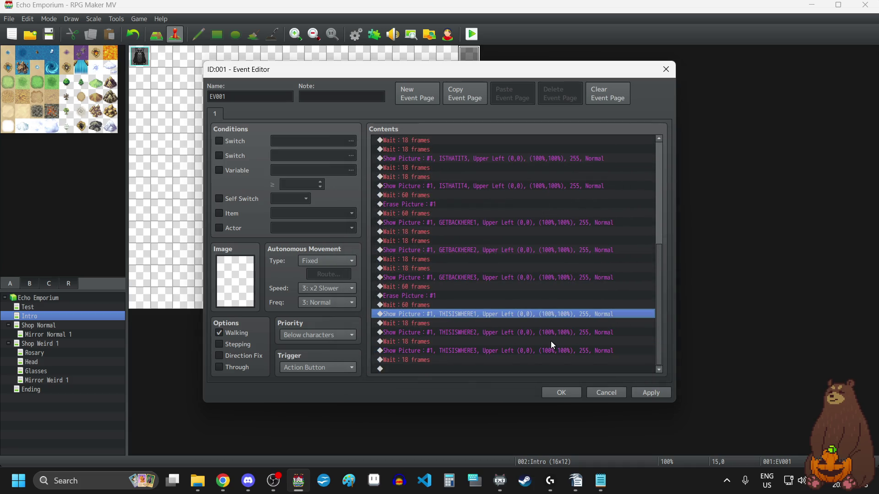
key("shift+Down")
key("shift+Down")
key("shift+Down")
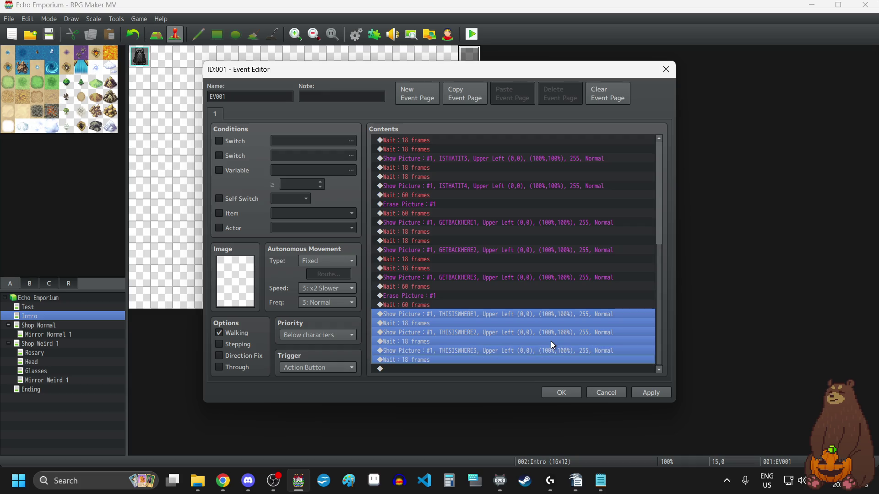
left_click(448, 368)
Paste another YOUCANTRUN1–3 picture sequence just before the Erase Picture command.
scroll(504, 326, "up", 4)
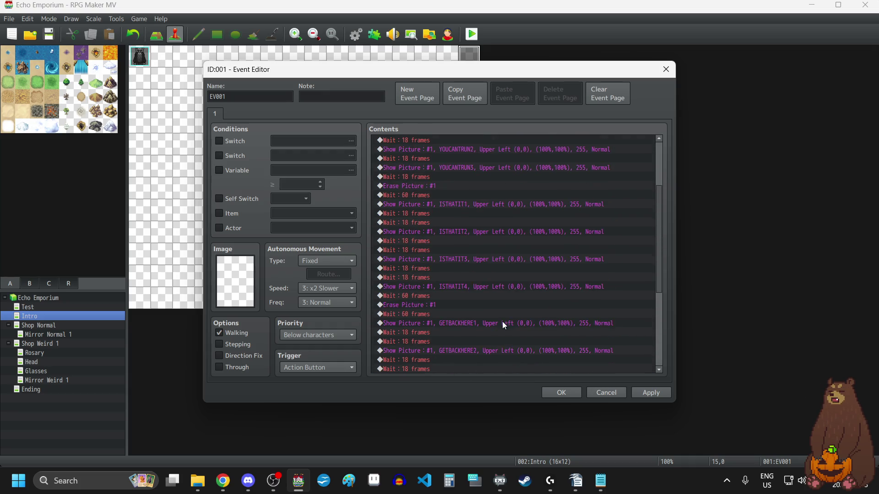
scroll(501, 321, "up", 3)
left_click(492, 168)
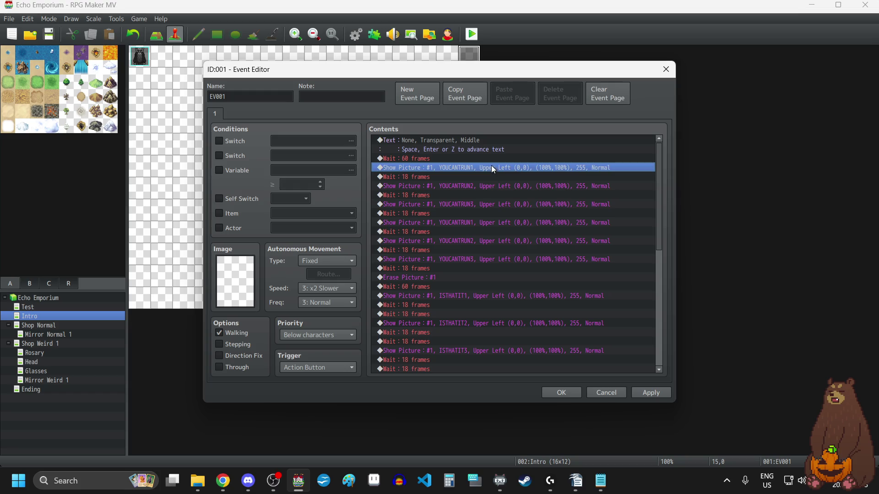
left_click(473, 223)
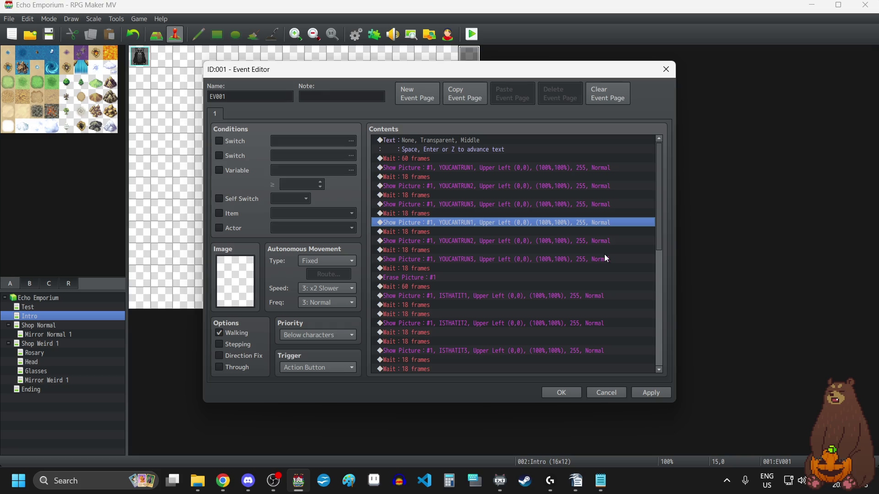
key("shift+Down")
key("shift+Down")
key("shift+Down")
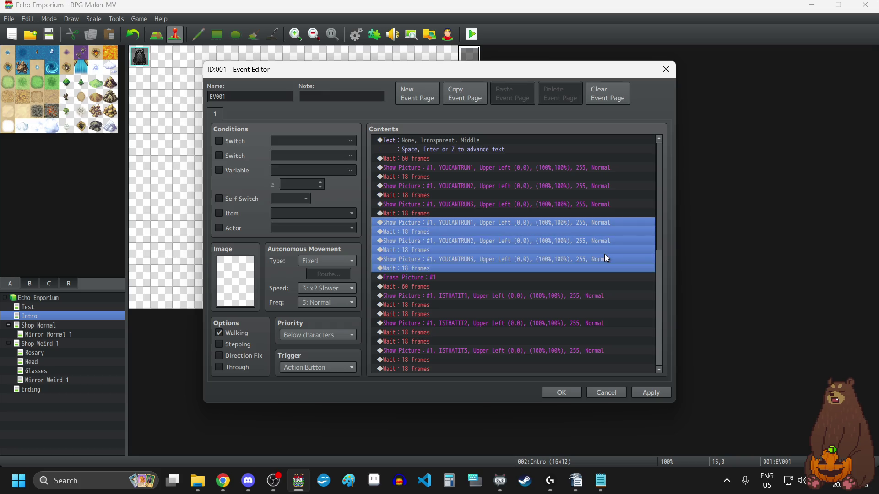
left_click(453, 280)
key("ctrl+v")
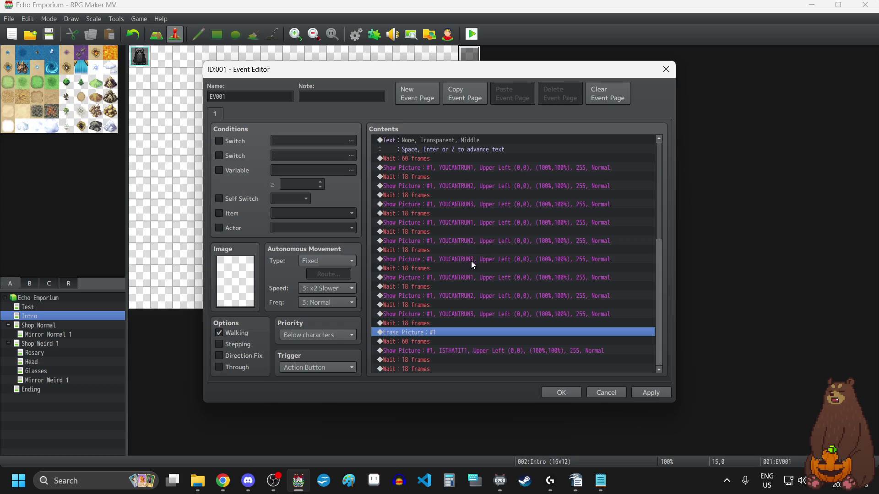
Copy the THISISWHERE1–3 sequence and paste it again at the end of the event.
scroll(476, 314, "down", 12)
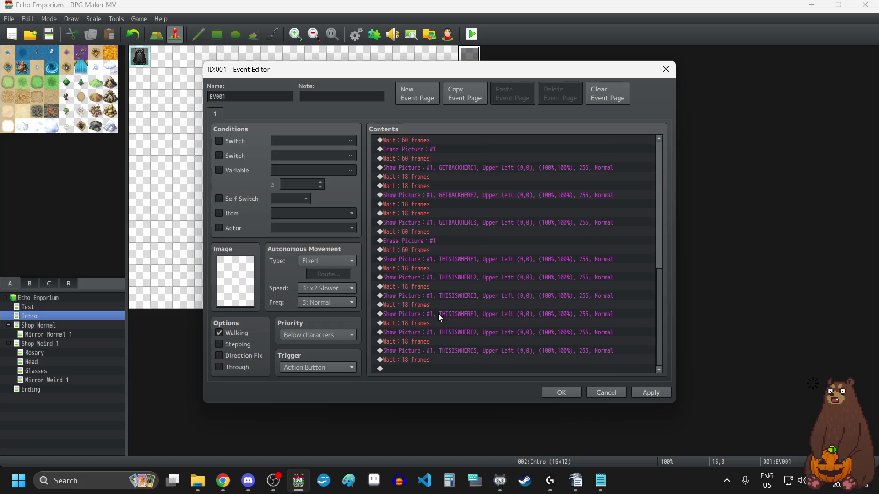
left_click(438, 314)
key("shift+Down")
key("shift+Down")
key("shift+Down")
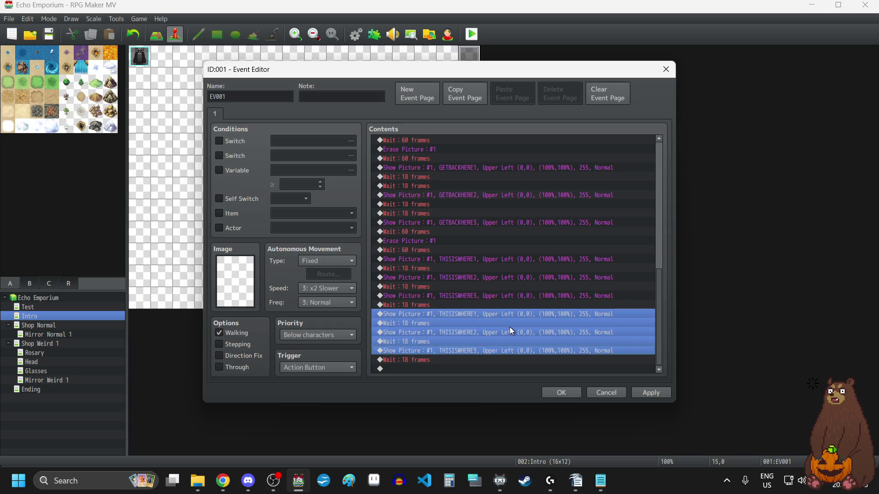
key("ctrl+c")
left_click(428, 369)
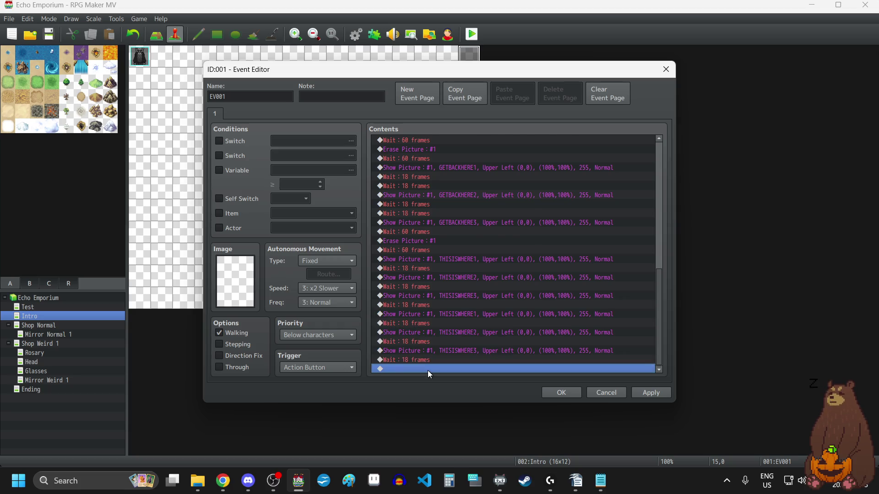
key("ctrl+v")
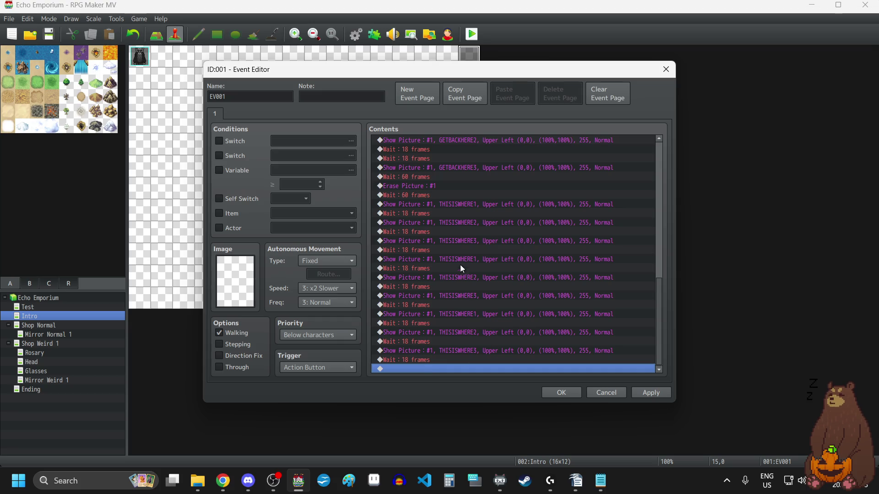
Copy the Erase Picture #1 and 60-frame wait pair and paste it at the end.
left_click(425, 186)
key("shift+Down")
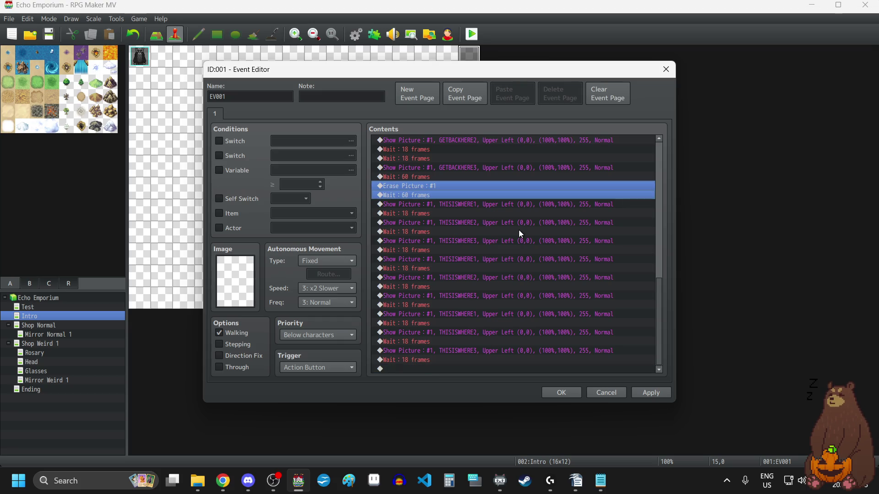
key("ctrl+c")
left_click(423, 369)
key("ctrl+v")
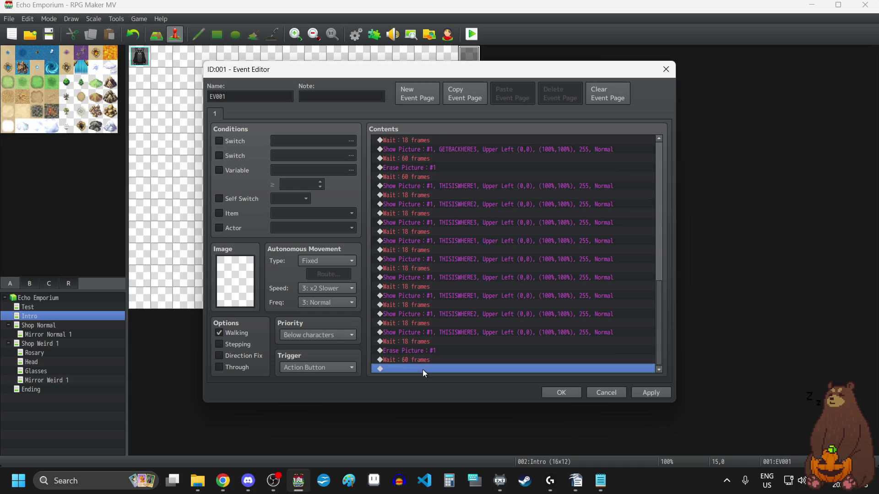
double_click(422, 369)
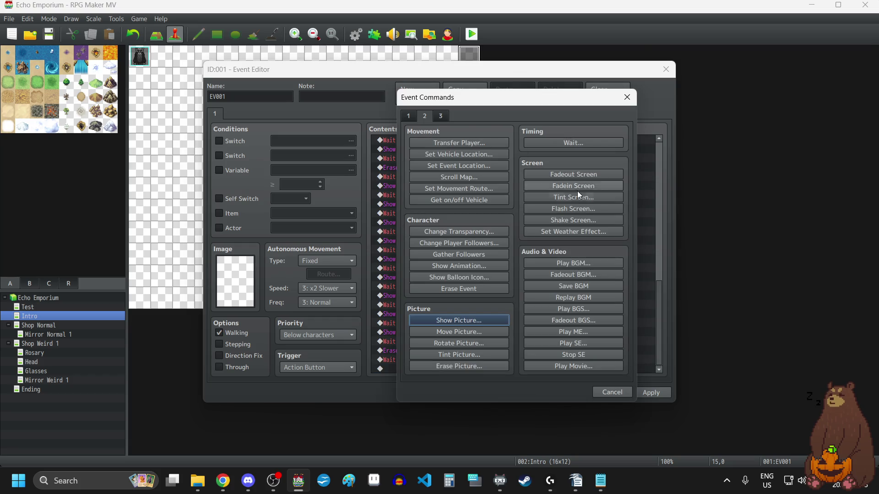
Add Show Picture #1 with ALLOFTHIS1 plus an 18-frame wait, and paste the pair twice more.
left_click(449, 321)
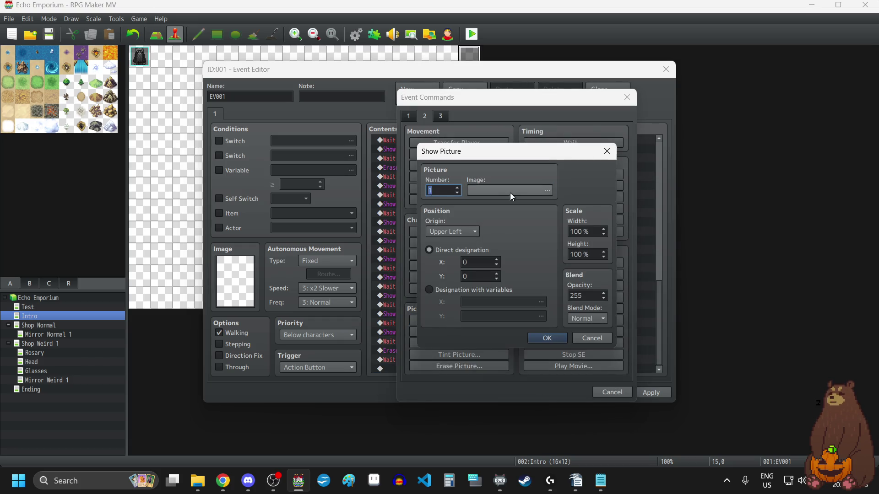
left_click(511, 196)
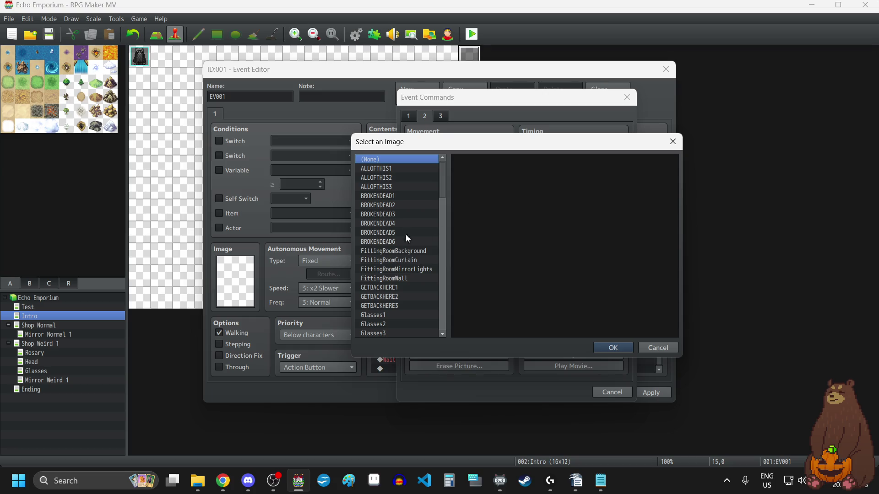
left_click(385, 170)
left_click(614, 351)
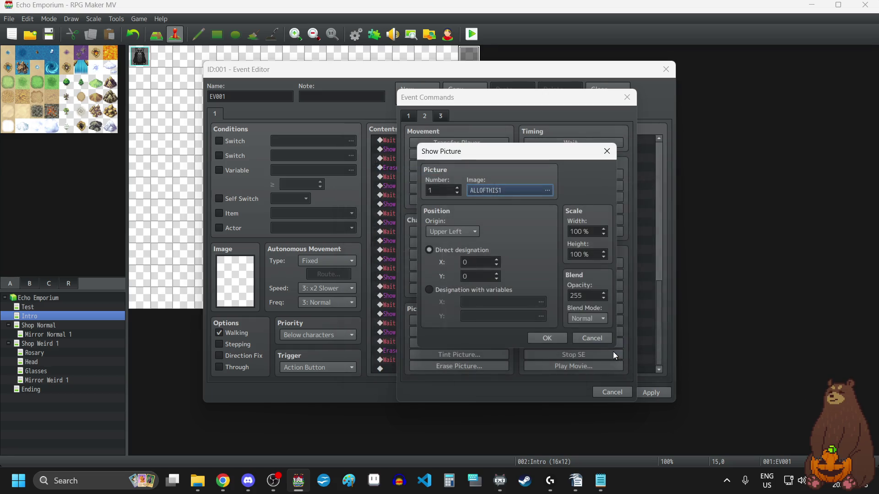
left_click(554, 338)
left_click(424, 333)
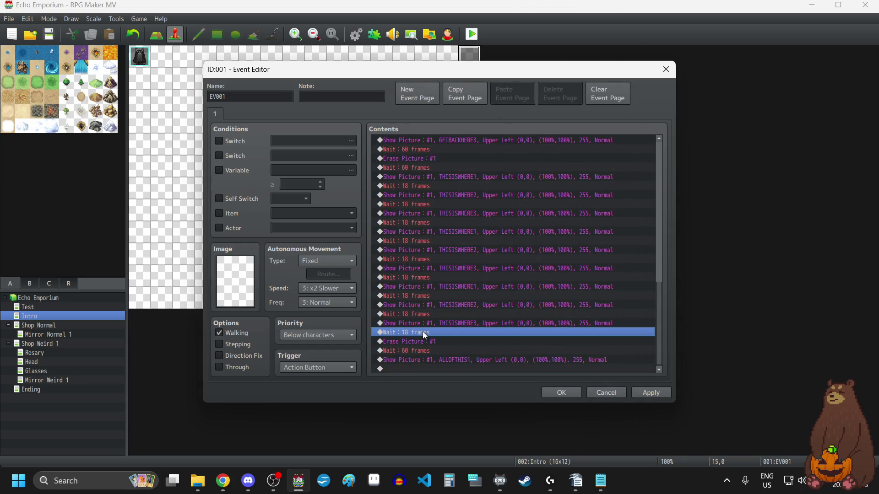
left_click(414, 368)
key("ctrl+v")
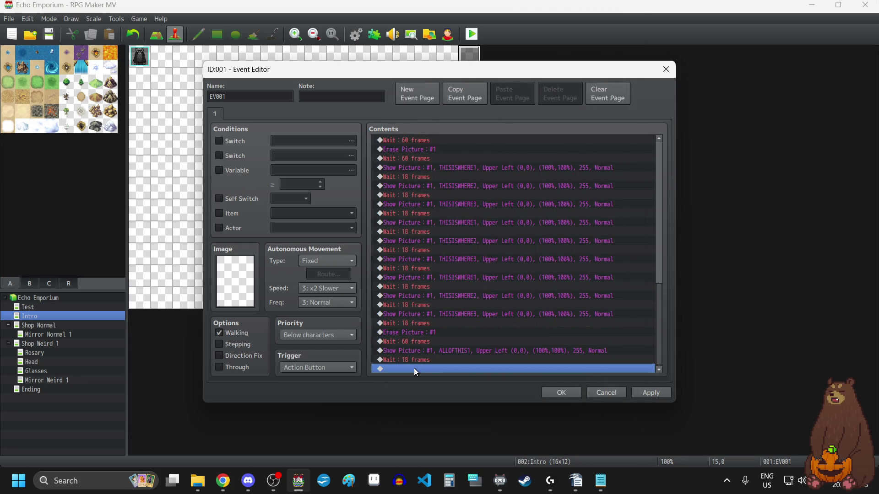
left_click(438, 349)
left_click(484, 359, "shift")
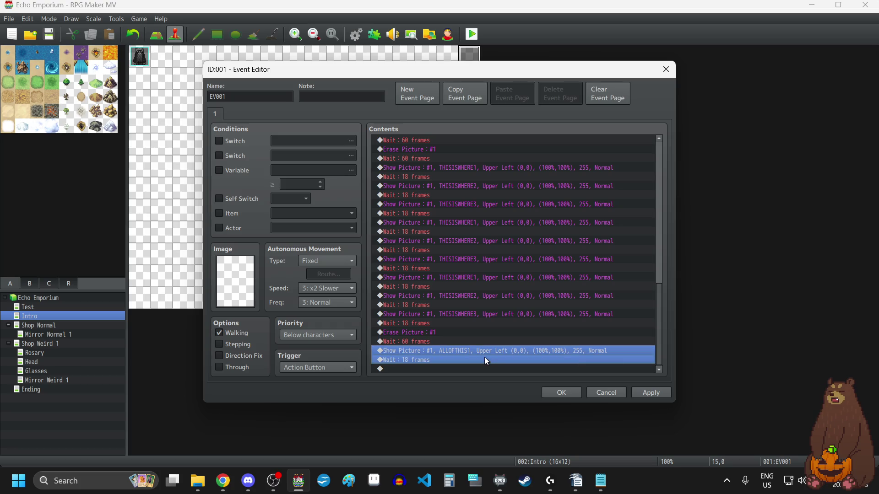
key("ctrl+c")
key("ctrl+v")
key("ctrl+v")
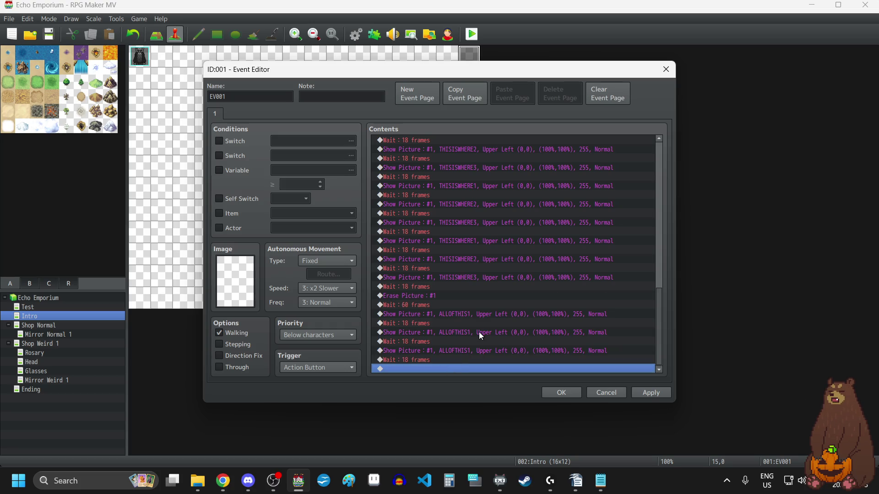
Change the pasted copies' images to ALLOFTHIS2 and ALLOFTHIS3.
double_click(479, 331)
left_click(518, 189)
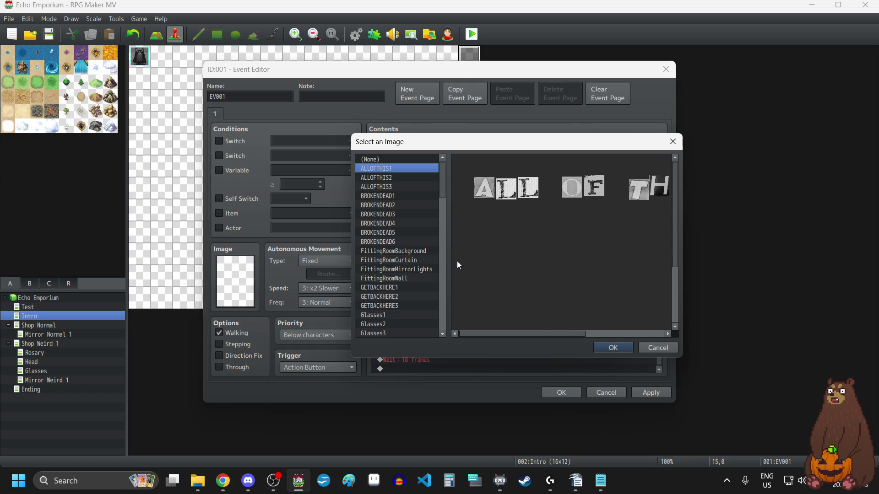
left_click(384, 178)
left_click(612, 347)
left_click(544, 333)
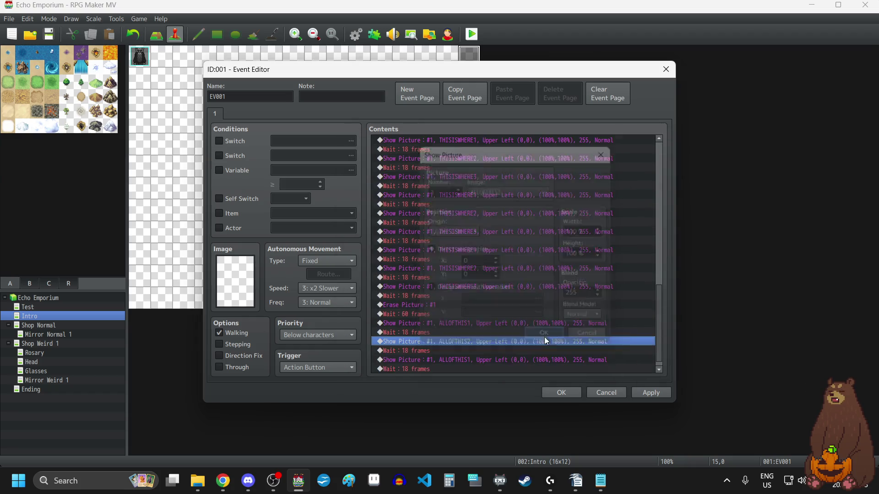
scroll(455, 339, "down", 1)
double_click(446, 352)
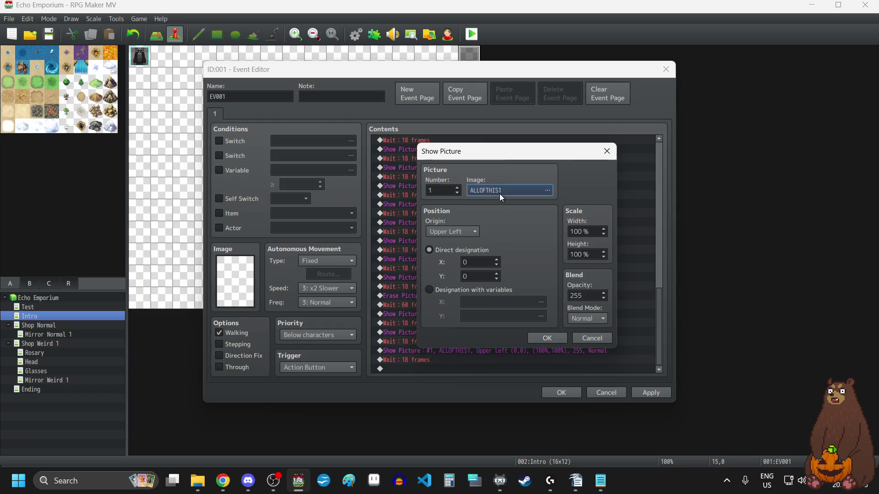
left_click(500, 196)
left_click(398, 188)
left_click(610, 348)
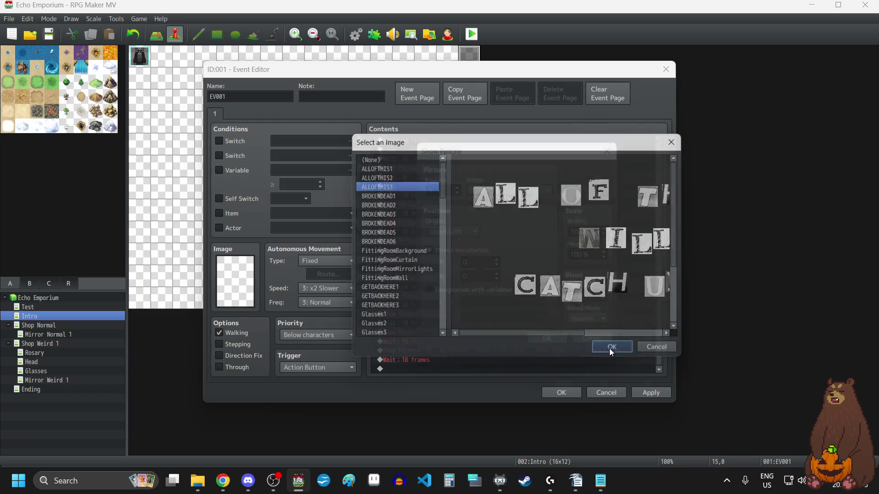
left_click(548, 338)
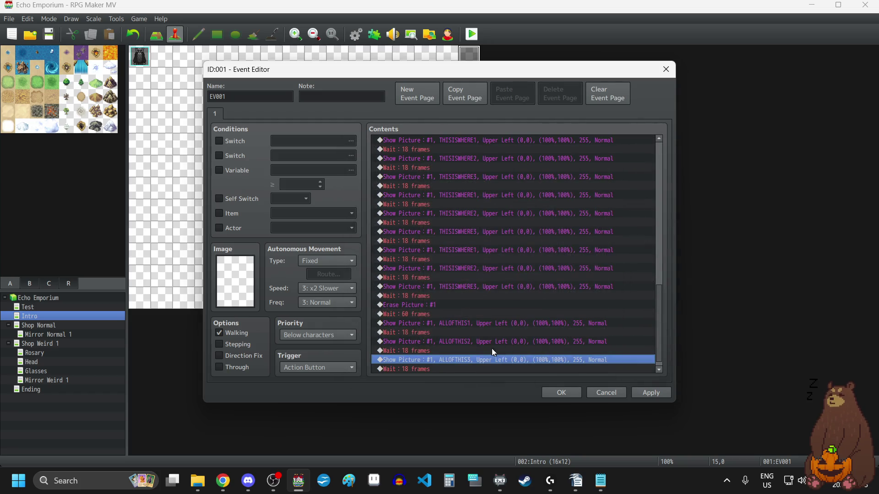
Copy the three ALLOFTHIS picture-wait pairs and paste the cycle again at the end.
left_click(456, 315)
key("shift+Down")
key("shift+Down")
key("shift+Down")
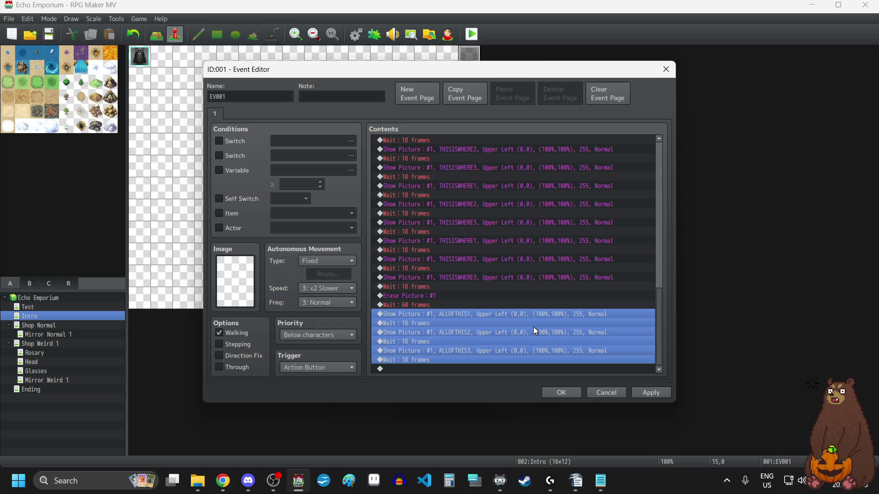
key("ctrl+c")
left_click(446, 370)
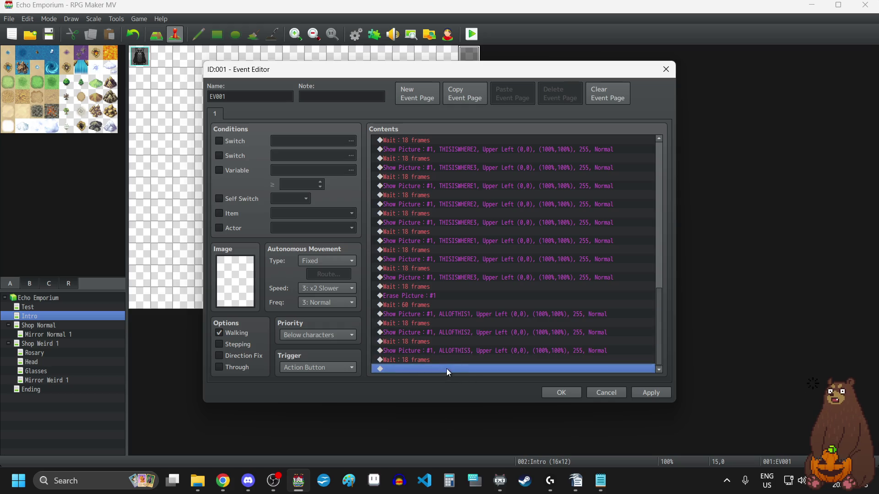
key("ctrl+v")
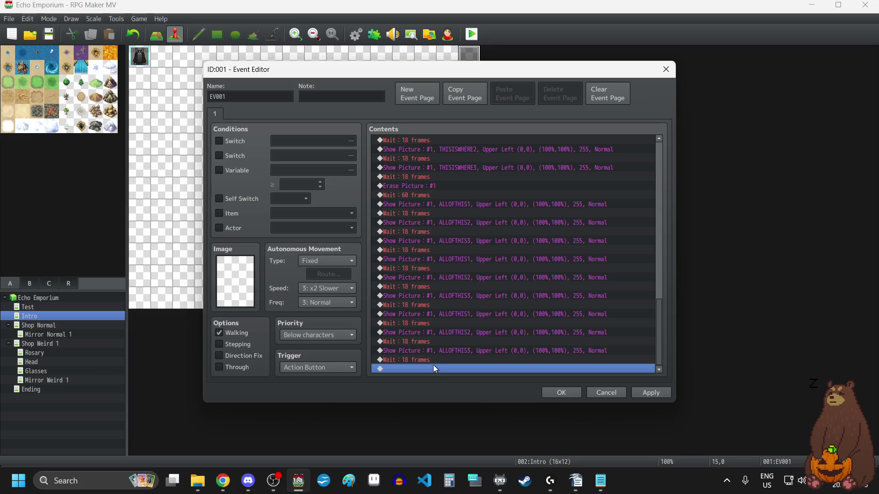
Paste an Erase Picture #1 after the ALLOFTHIS cycles and copy an 18-frame wait.
left_click(420, 184)
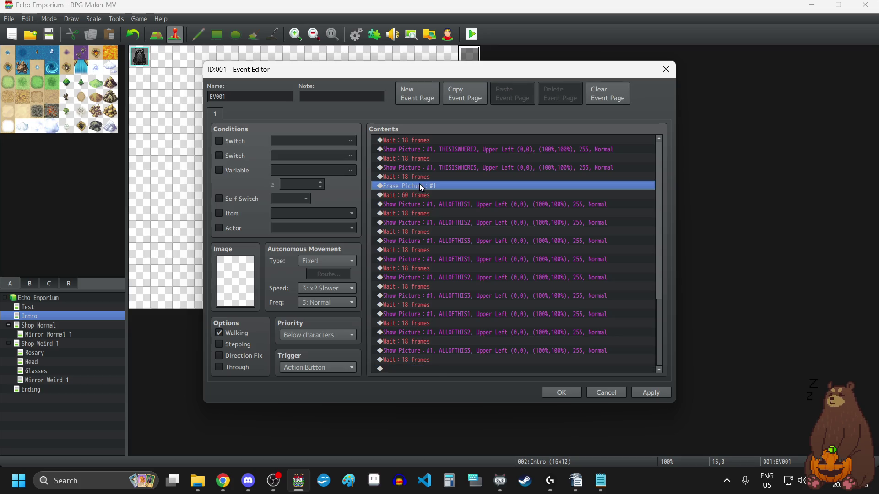
left_click(410, 368)
key("ctrl+v")
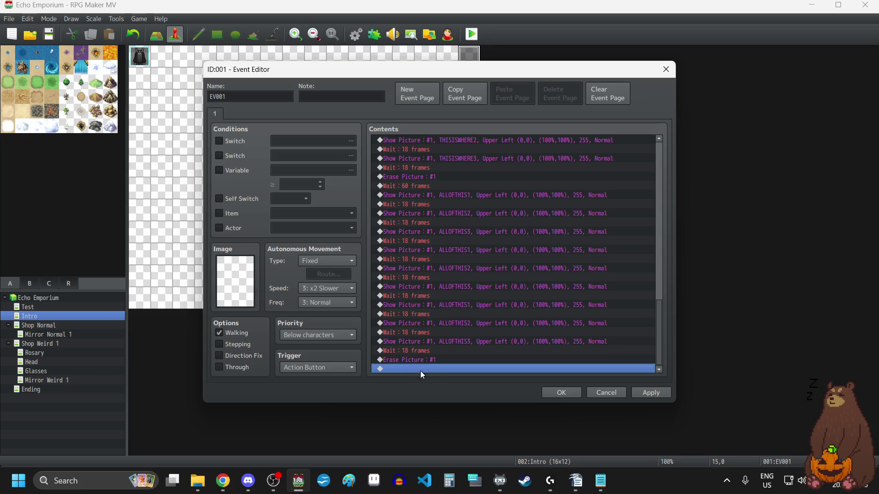
left_click(417, 351)
key("ctrl+c")
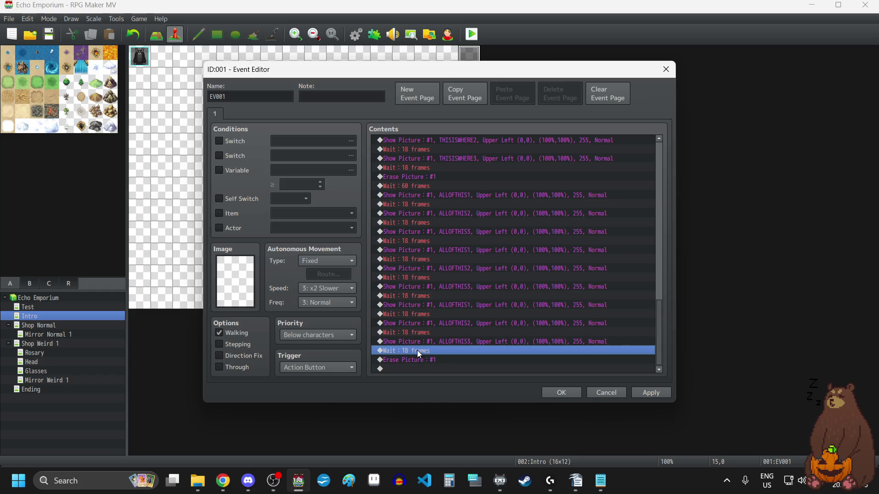
Paste an 18-frame wait after the erase and start a Show Text with Transparent background, Middle position.
left_click(415, 369)
key("ctrl+v")
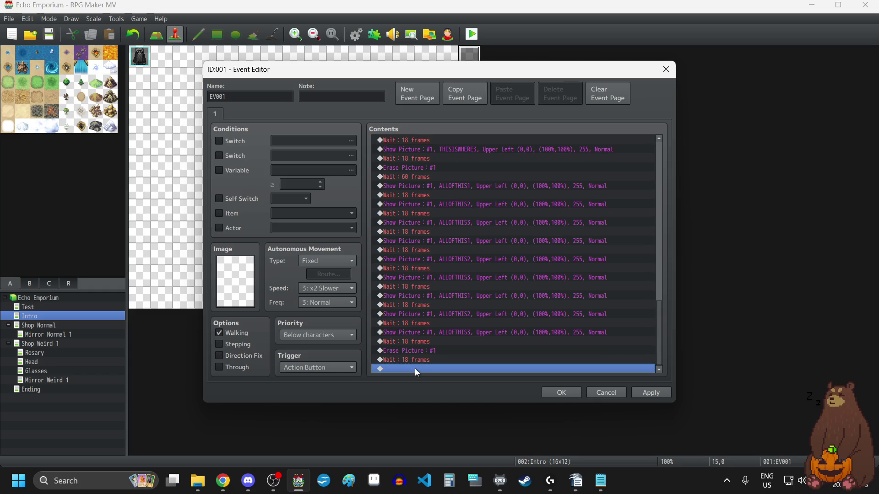
double_click(415, 369)
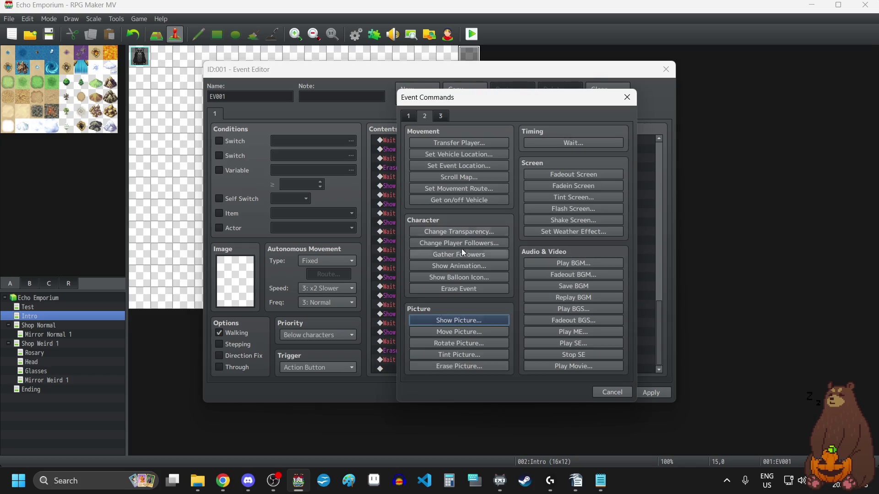
left_click(417, 117)
left_click(458, 145)
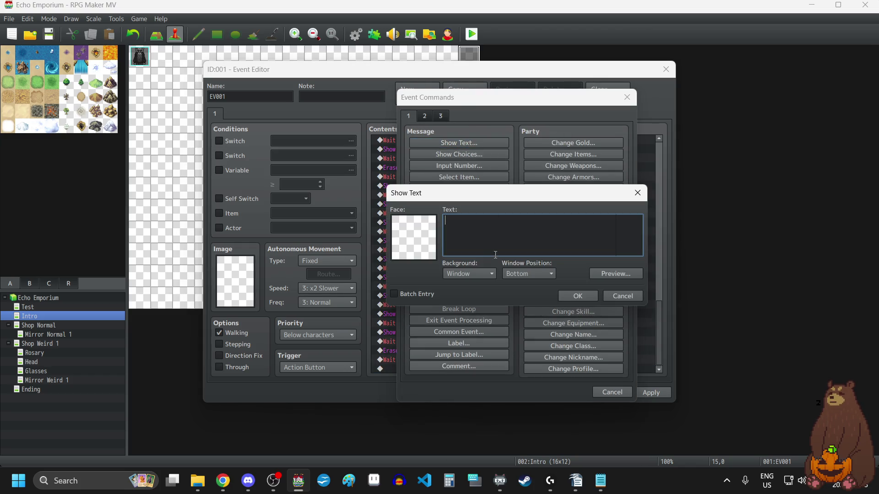
left_click(485, 273)
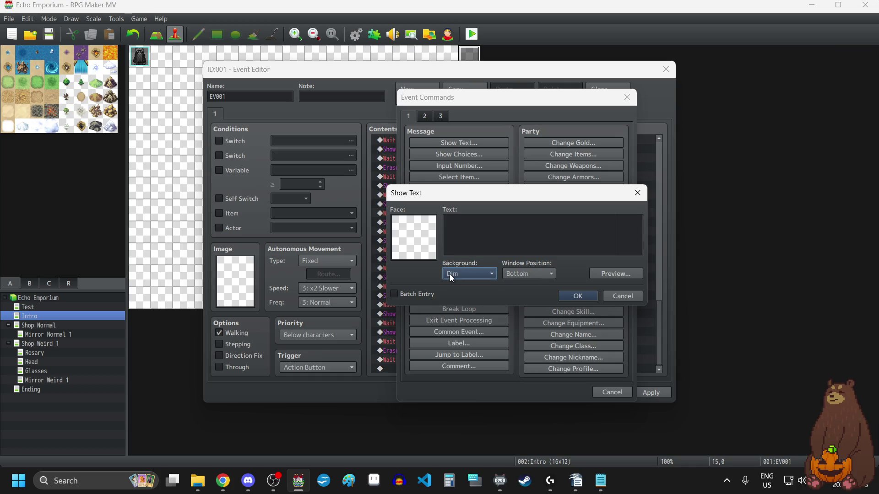
left_click(450, 274)
left_click(454, 306)
left_click(526, 274)
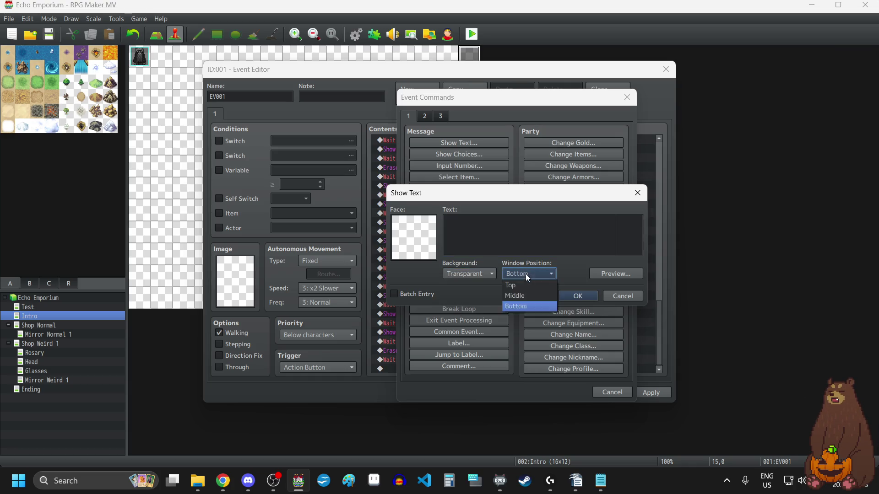
left_click(534, 298)
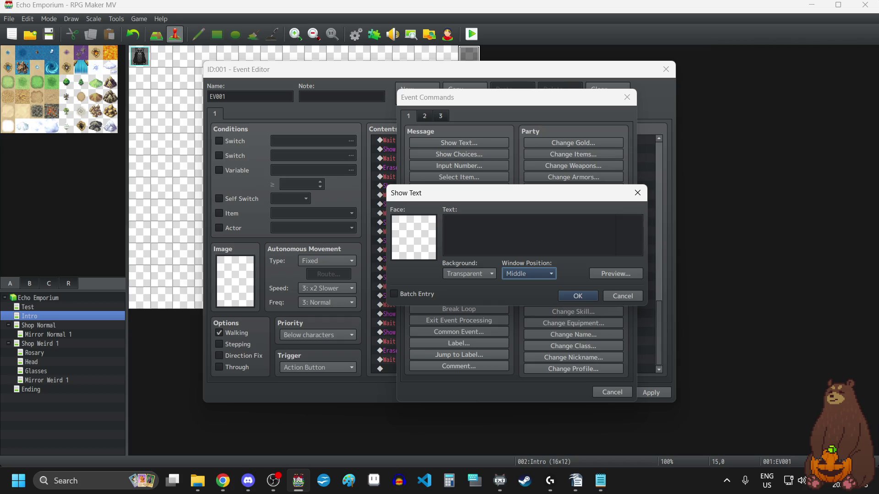
Paste the taunt “You can't run from me forever” as the message text and apply.
key("alt+Tab")
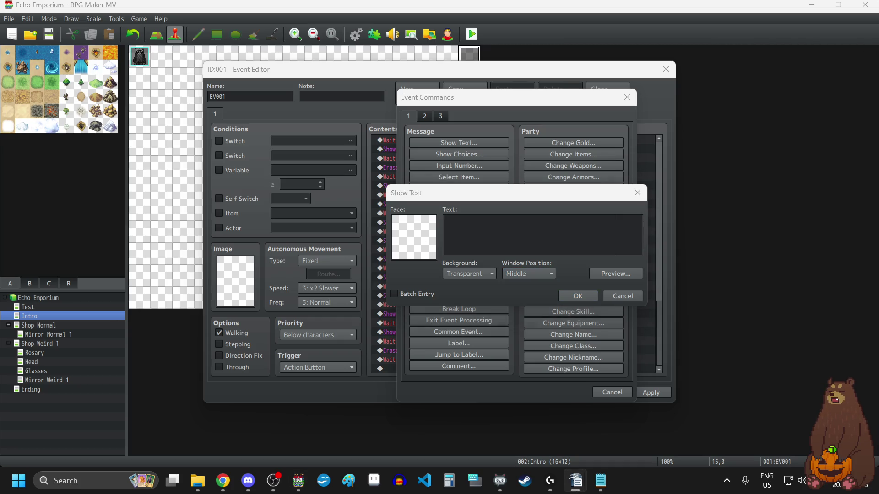
left_click(513, 239)
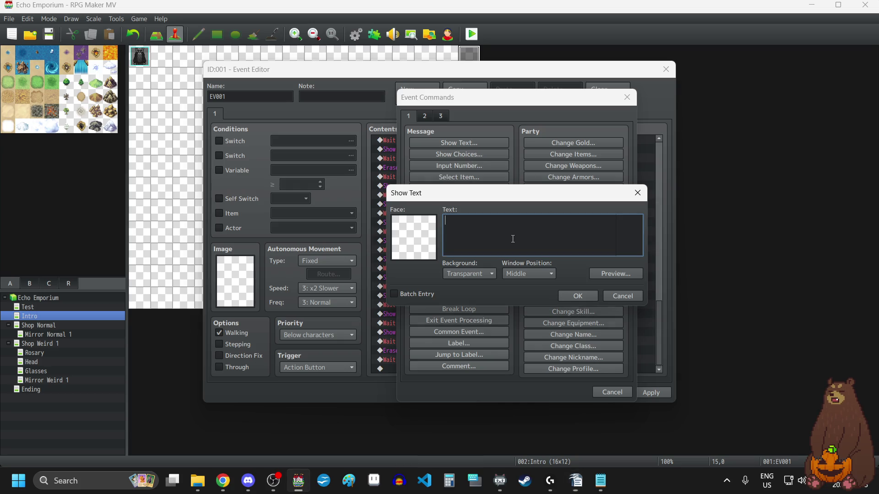
key("ctrl+v")
left_click(590, 297)
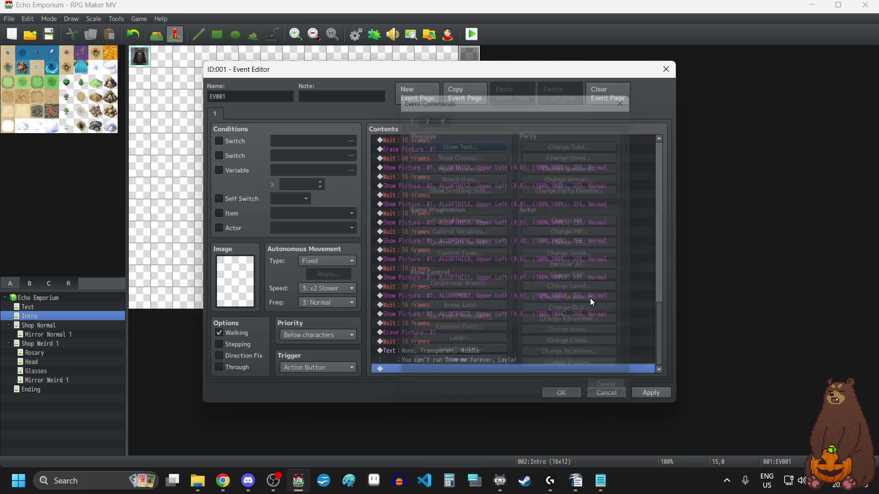
left_click(658, 396)
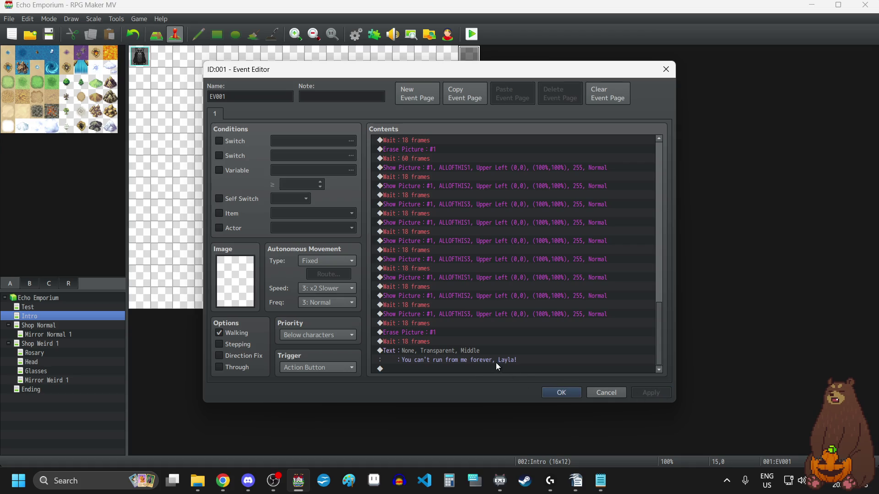
Add another 18-frame wait after the message, then apply and close the event with OK.
left_click(405, 342)
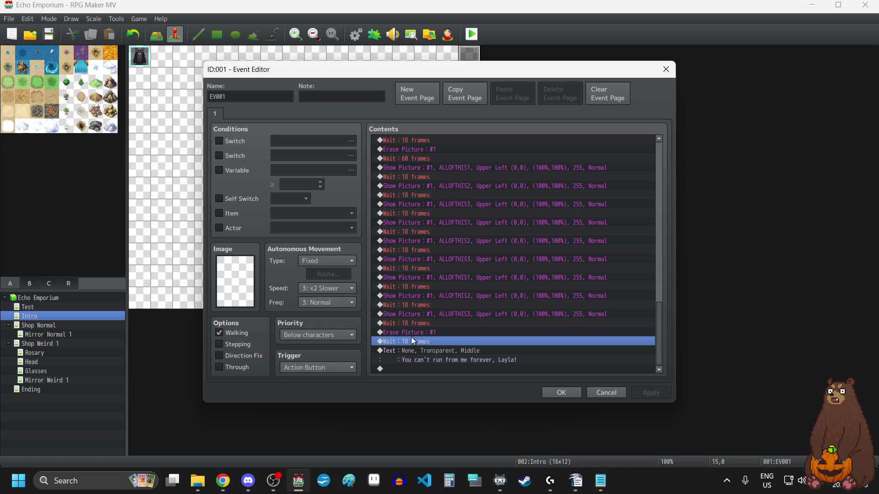
left_click(428, 369)
key("ctrl+v")
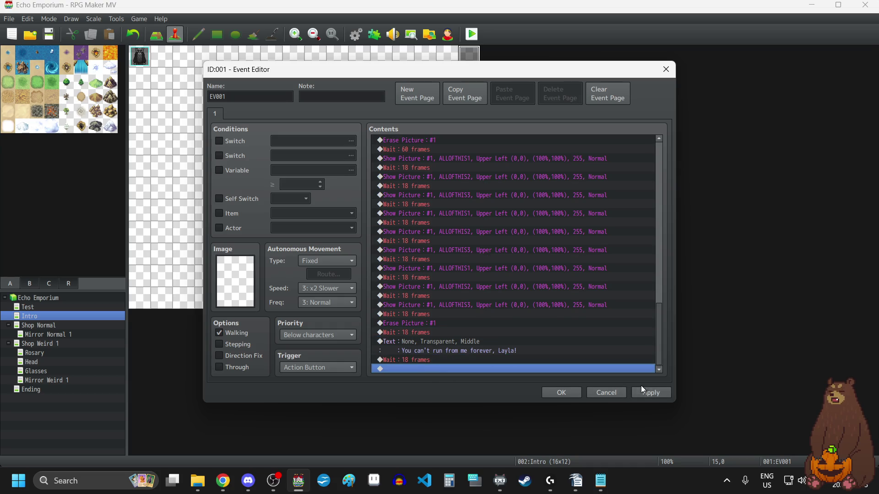
left_click(649, 392)
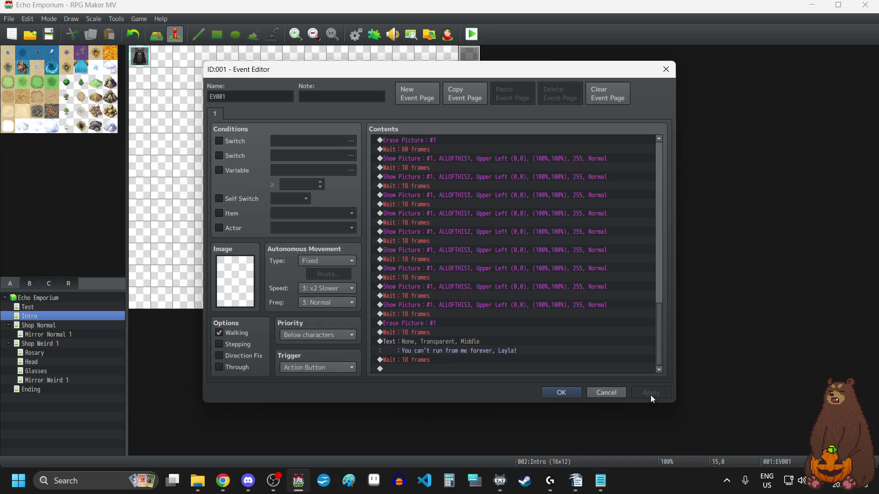
left_click(561, 393)
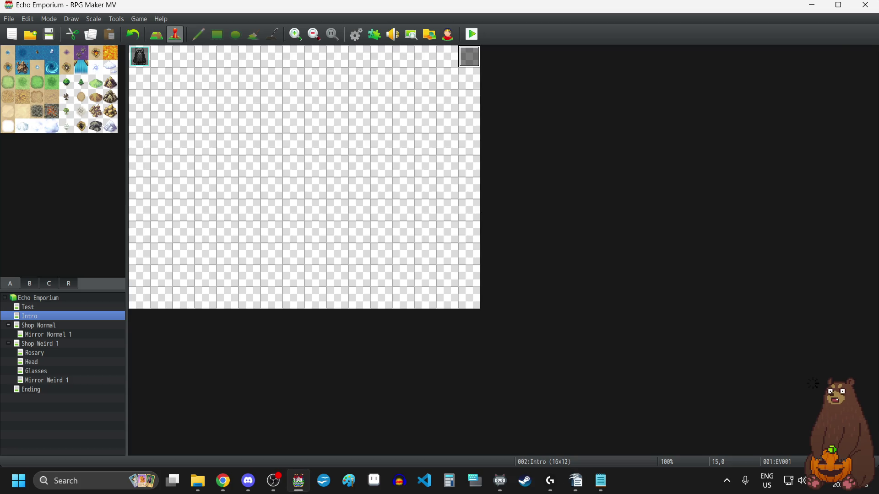
Reopen the Intro event and set its trigger to Autorun.
key("alt+Tab")
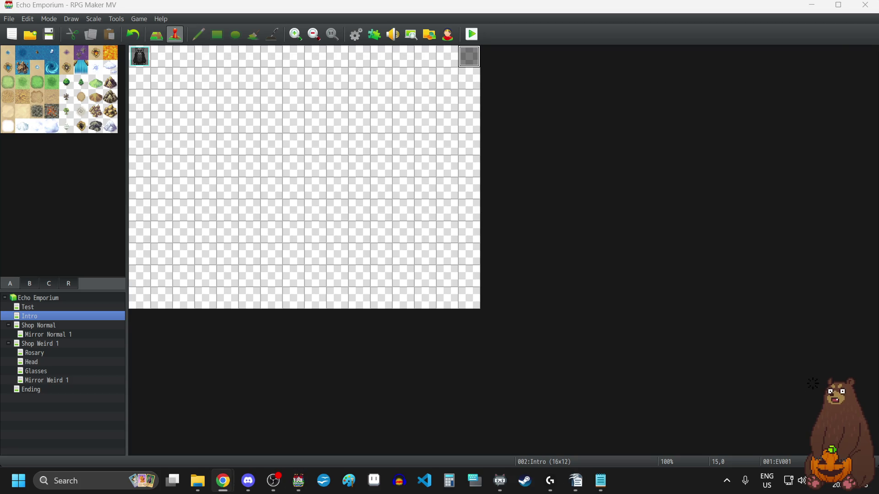
double_click(463, 60)
left_click(313, 368)
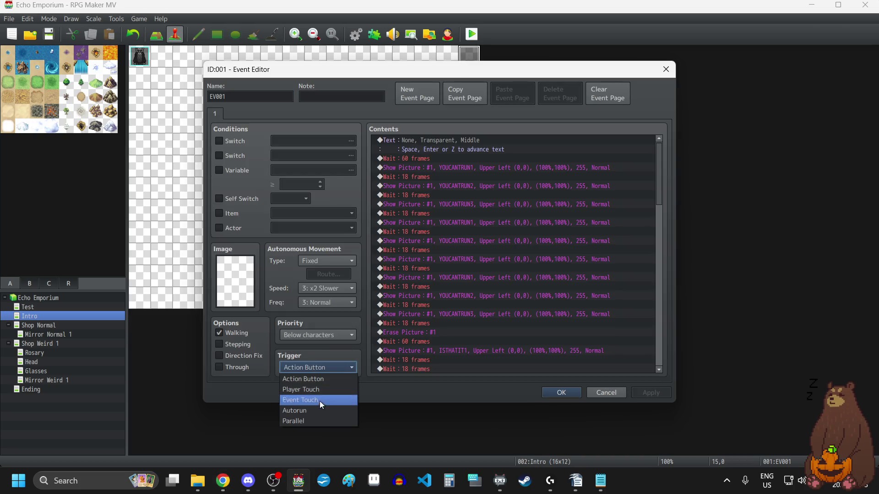
key("Escape")
left_click(312, 412)
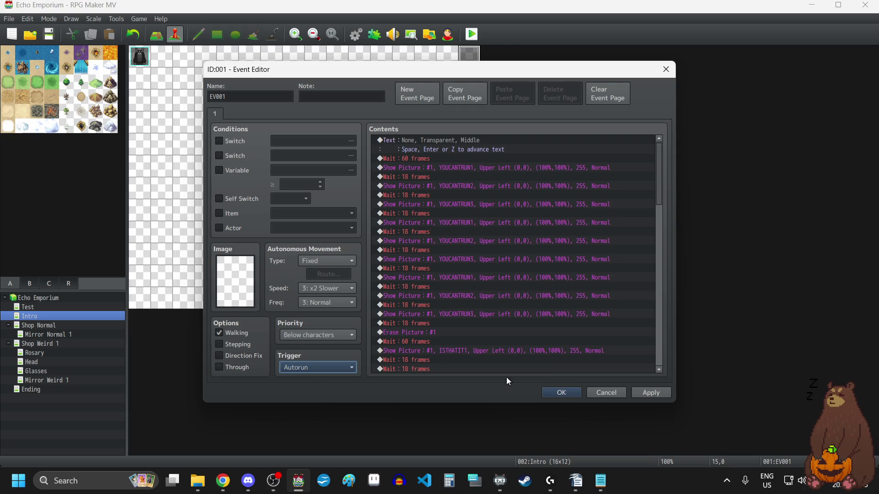
Add a Control Self Switch command turning self switch A ON at the event's end.
scroll(486, 364, "down", 2)
scroll(451, 371, "down", 5)
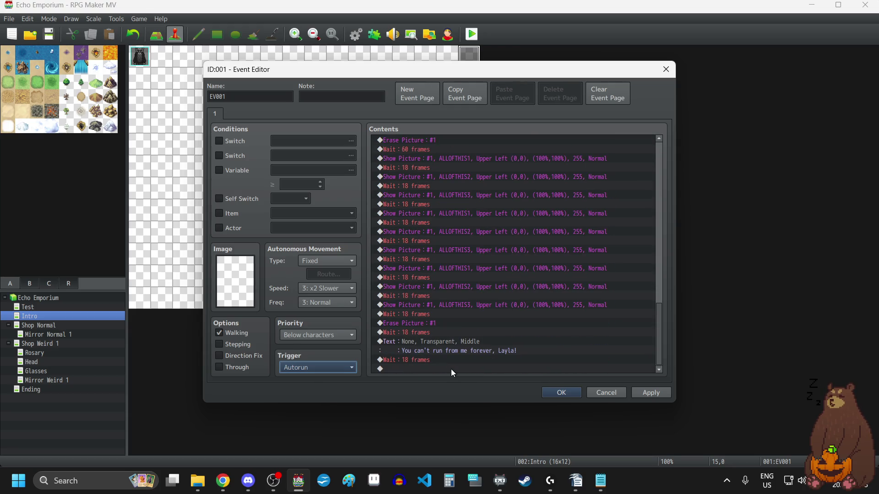
double_click(448, 369)
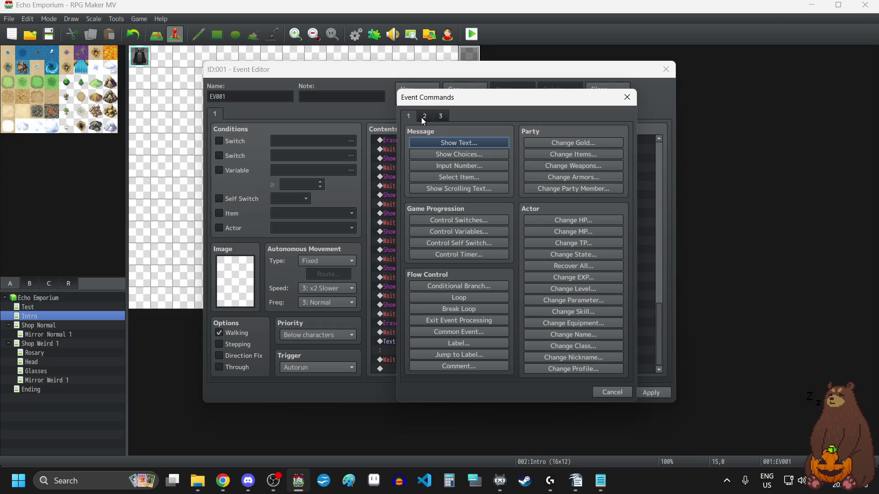
left_click(465, 243)
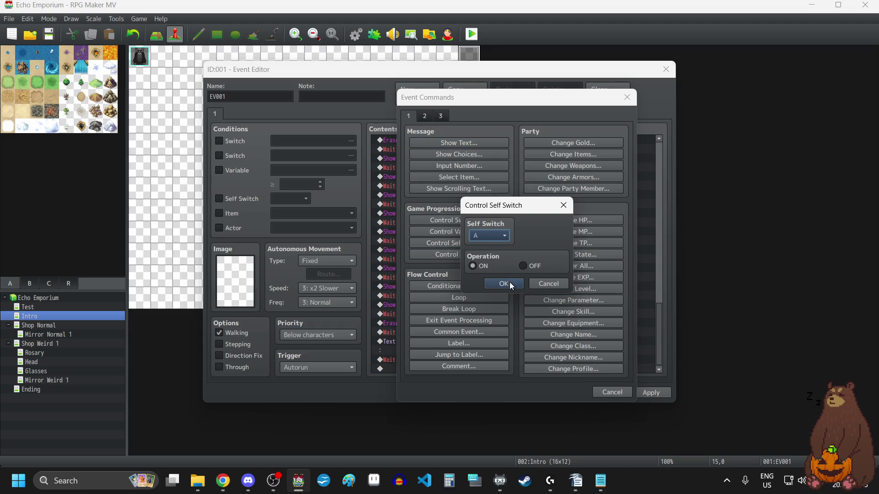
left_click(510, 283)
Add a blank second event page, save the event, and launch a playtest.
left_click(399, 97)
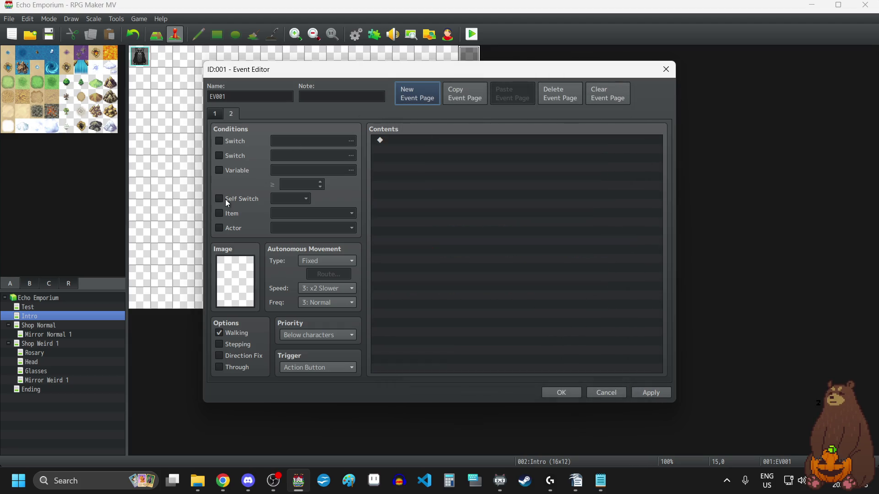
left_click(215, 113)
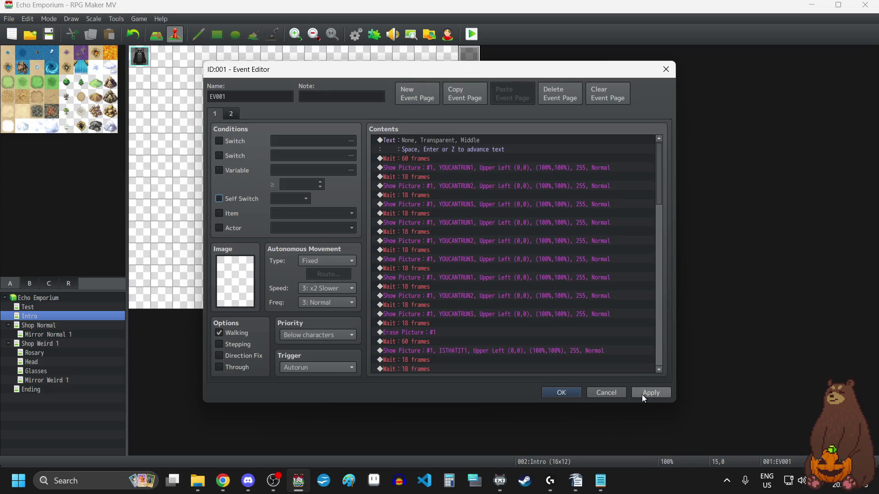
left_click(562, 394)
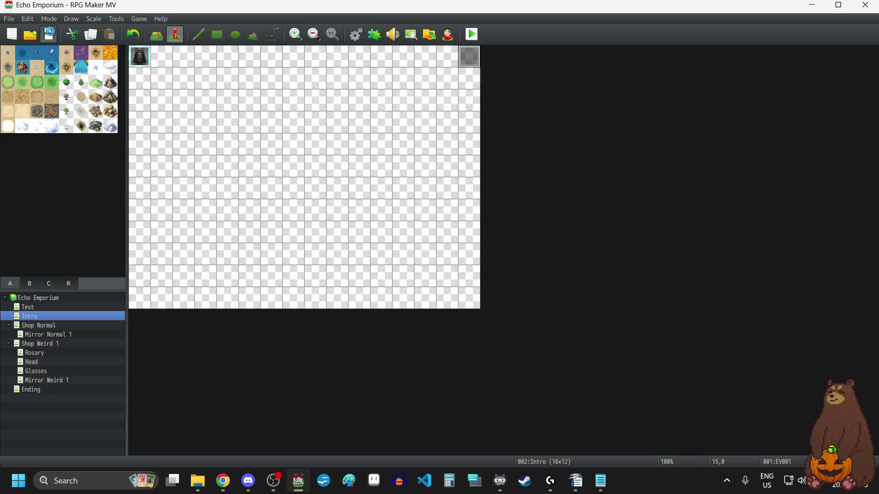
left_click(471, 34)
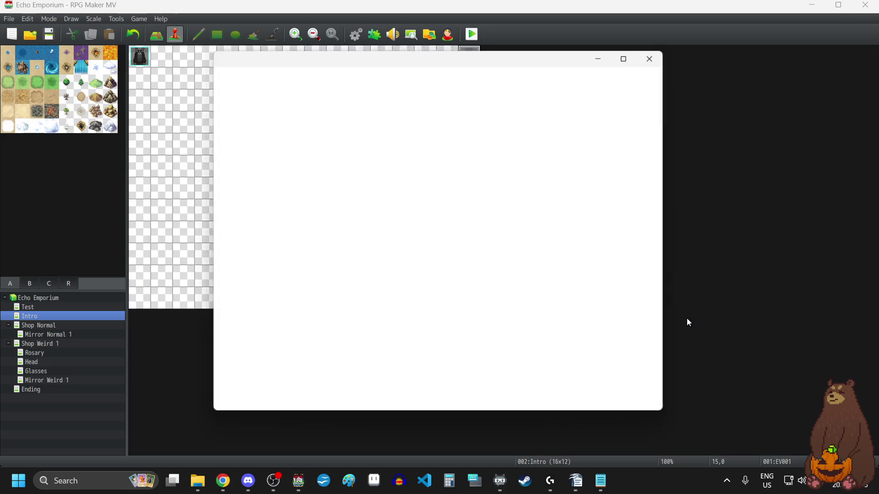
Start a New Game in fullscreen and watch the intro through to 'You can't run from me forever'.
key("F4")
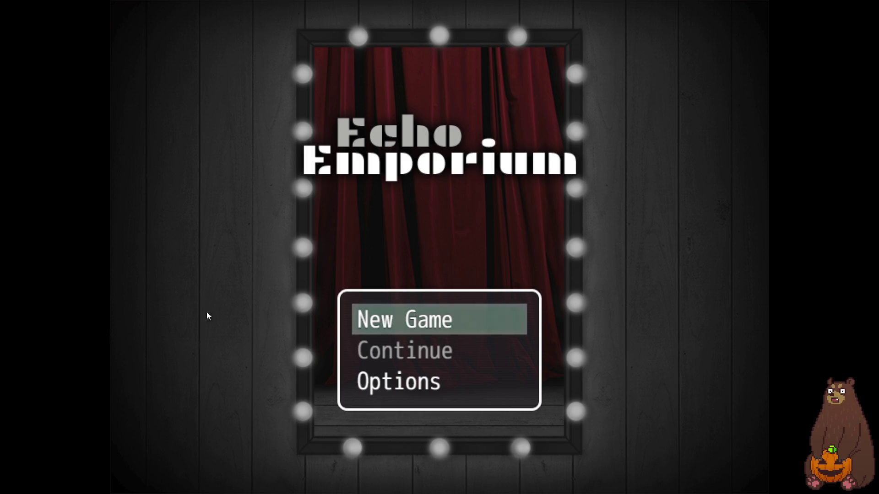
left_click(504, 323)
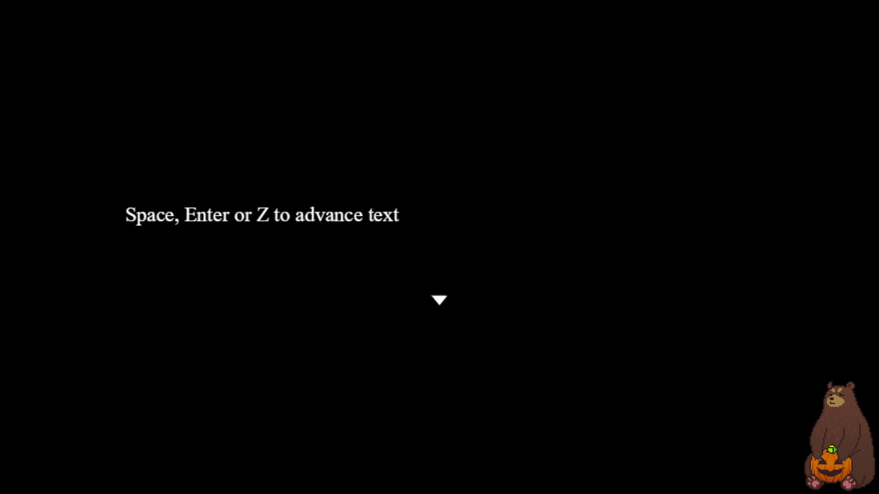
key("Return")
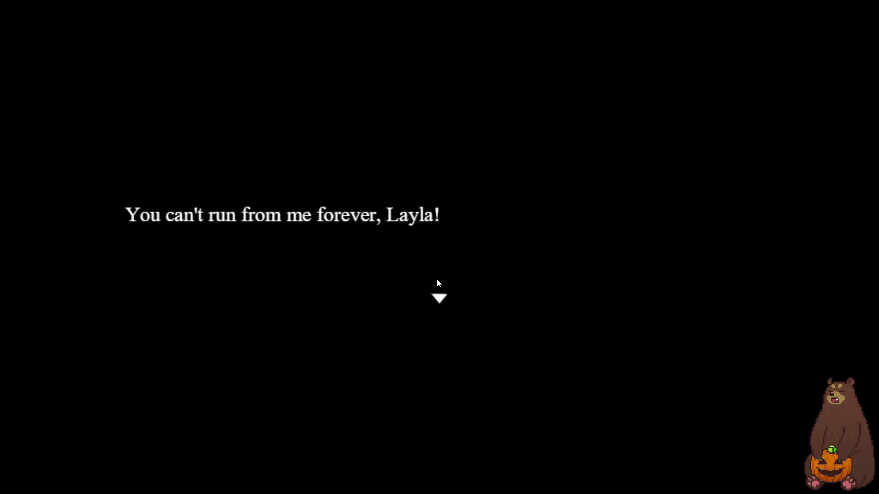
key("F4")
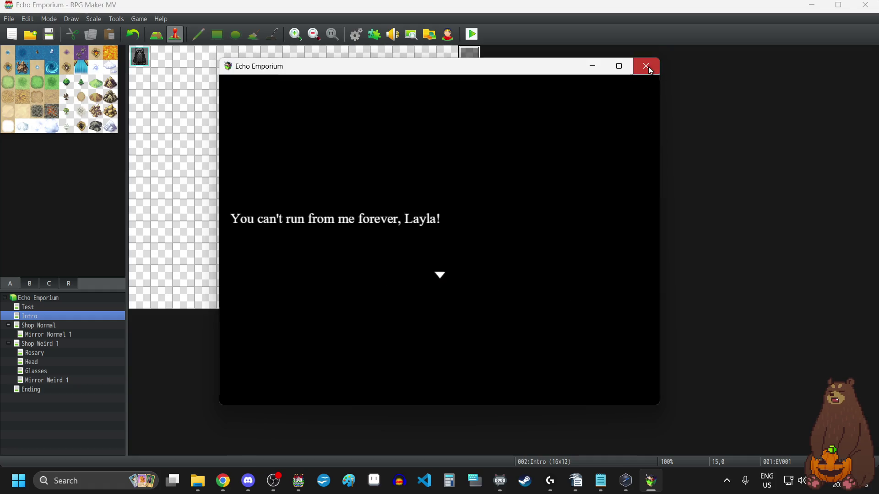
left_click(646, 66)
Reopen the Intro event and set the wait after the first YOUCANTRUN1 to 30 frames.
double_click(469, 53)
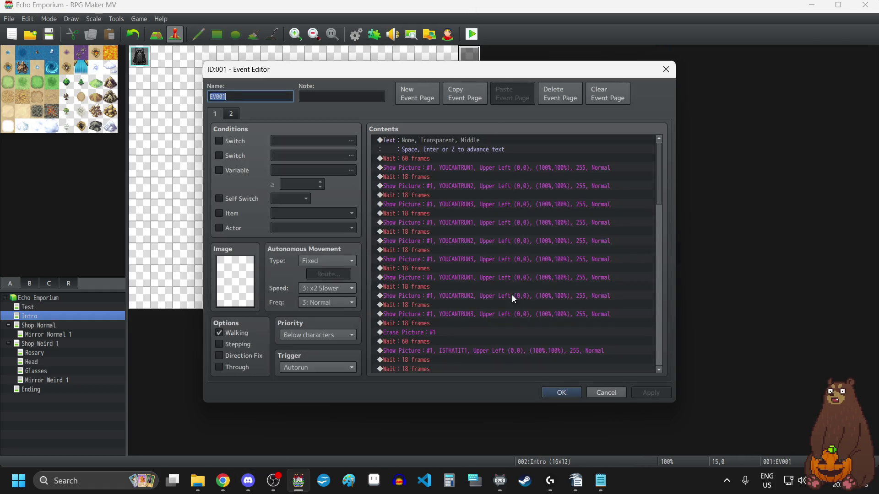
scroll(511, 294, "down", 7)
scroll(513, 314, "up", 10)
key("alt+Tab")
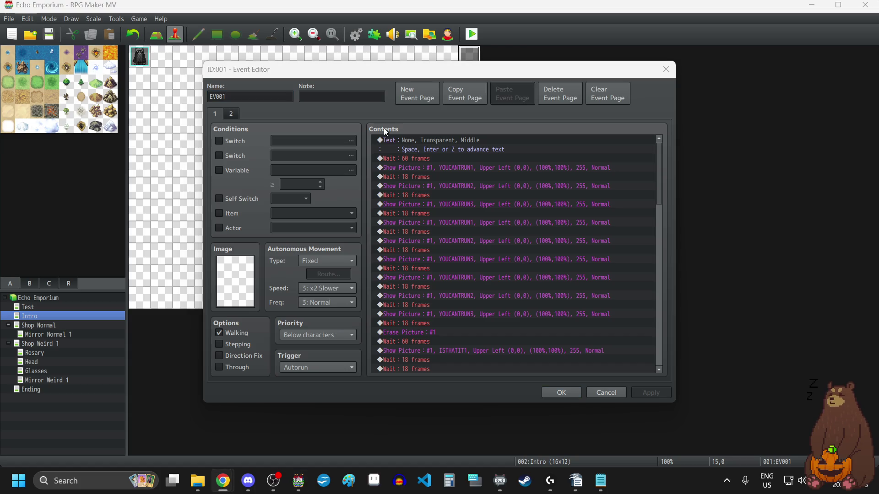
double_click(433, 177)
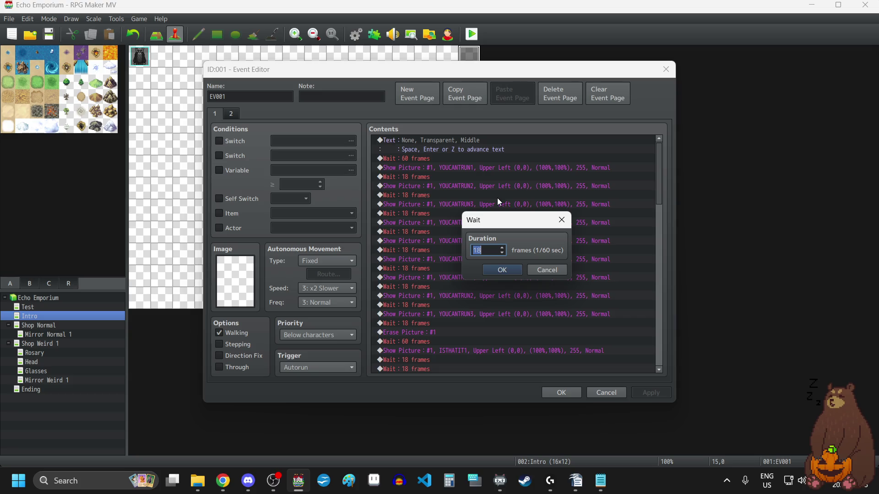
type("30")
left_click(503, 270)
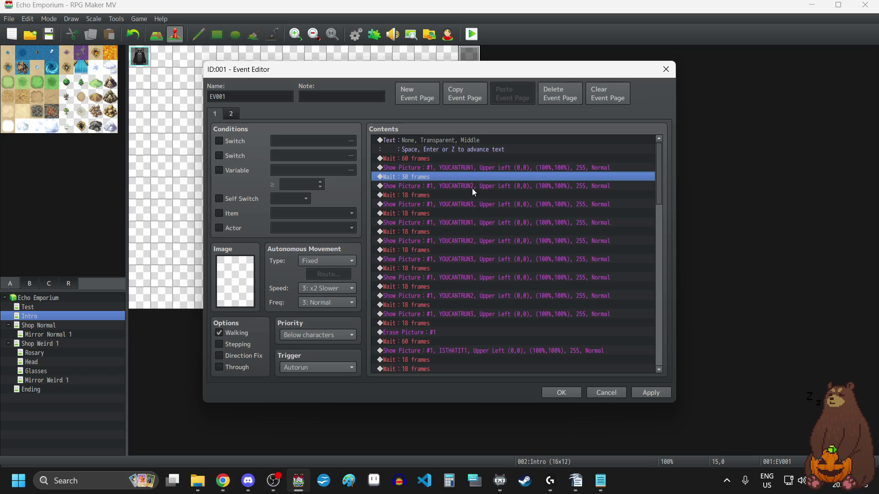
Replace the waits after YOUCANTRUN2, YOUCANTRUN3 and the second YOUCANTRUN1–3 round with 30-frame waits.
left_click(443, 195)
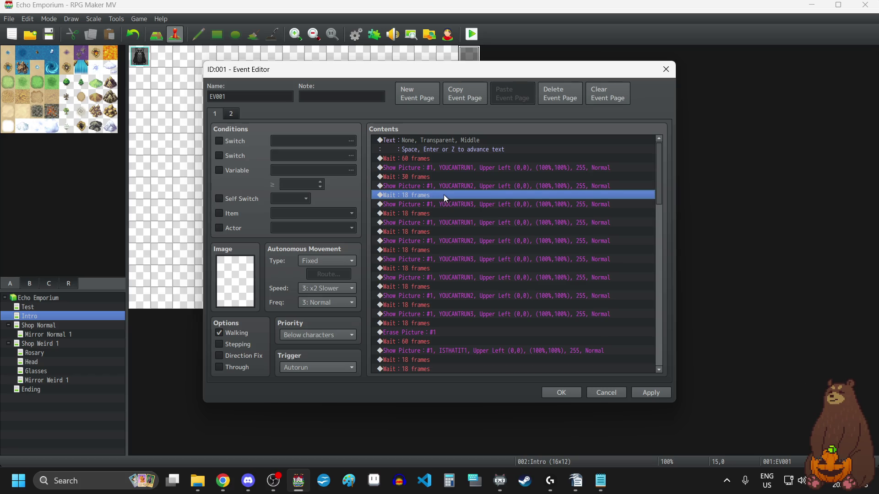
key("Delete")
key("ctrl+v")
left_click(441, 214)
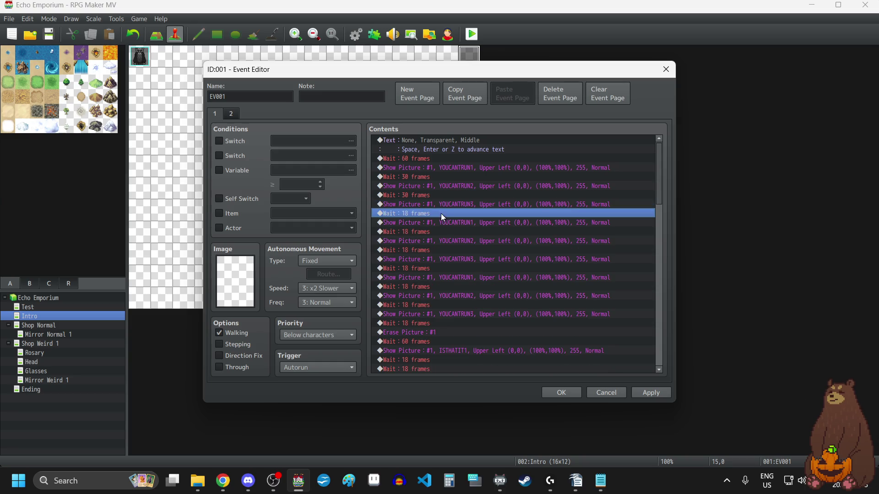
key("Delete")
key("ctrl+v")
left_click(429, 232)
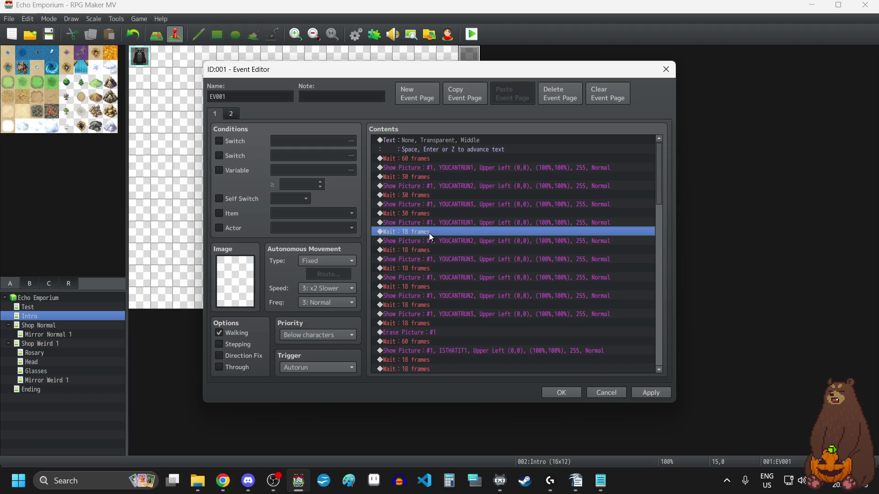
key("Delete")
key("ctrl+v")
left_click(429, 250)
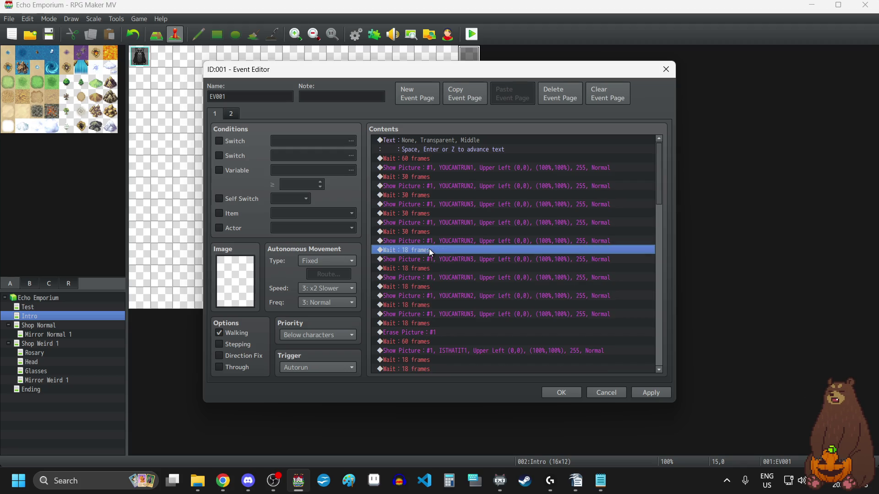
key("Delete")
key("ctrl+v")
left_click(427, 269)
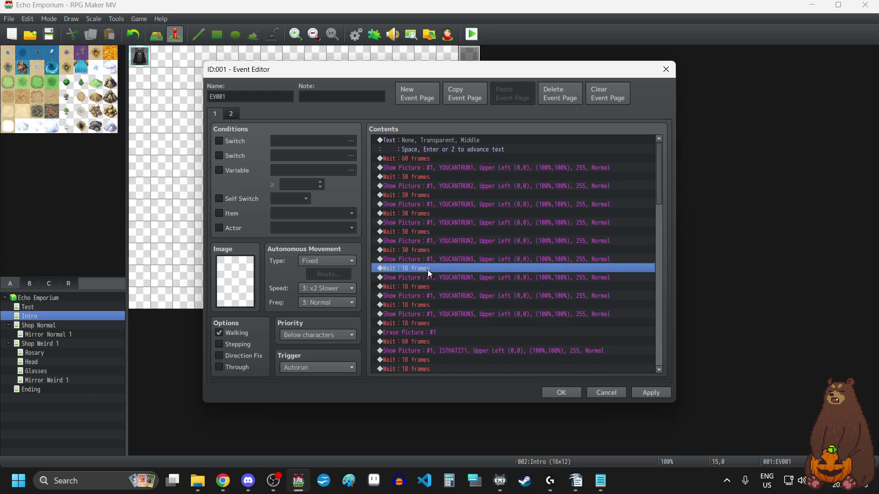
key("Delete")
key("ctrl+v")
Replace the waits after the last YOUCANTRUN1–3 and the post-erase 60-frame wait with 30-frame waits.
left_click(422, 289)
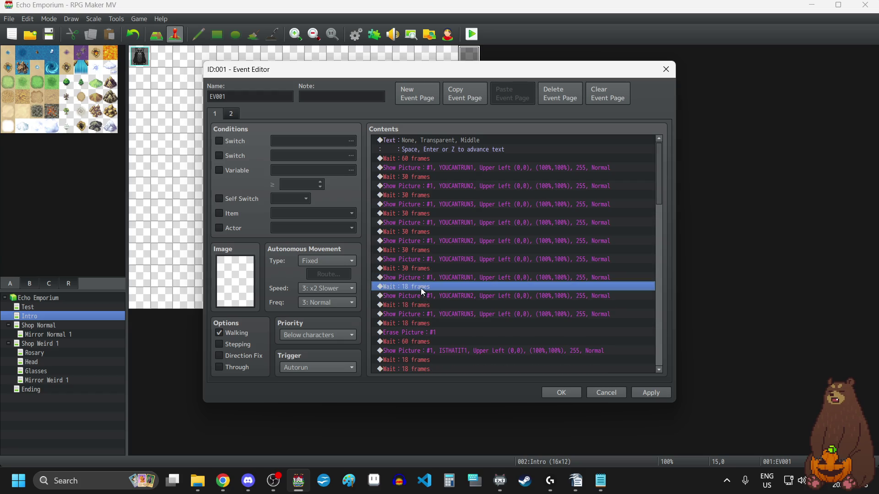
key("Delete")
key("ctrl+v")
left_click(427, 307)
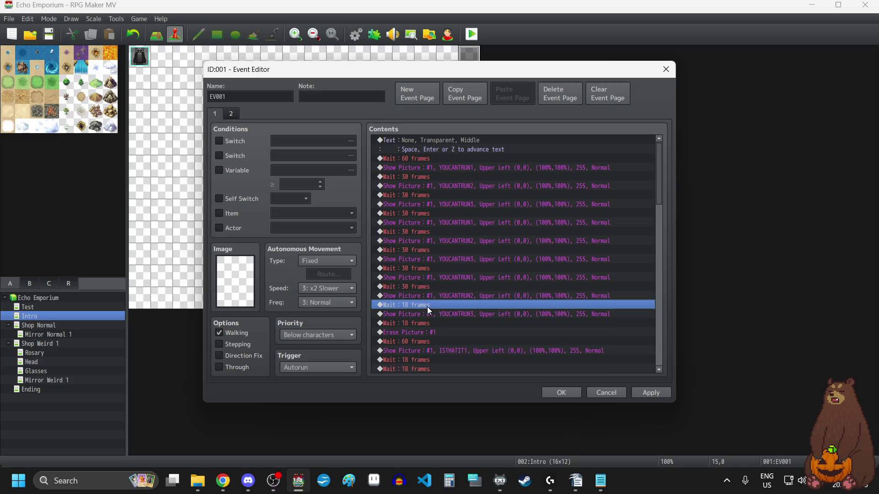
key("Delete")
key("ctrl+v")
scroll(430, 309, "down", 1)
left_click(447, 296)
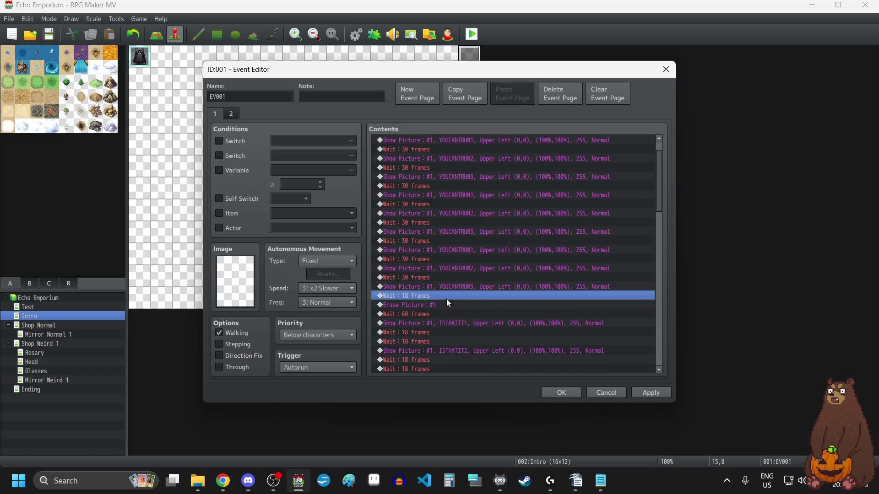
key("Delete")
key("ctrl+v")
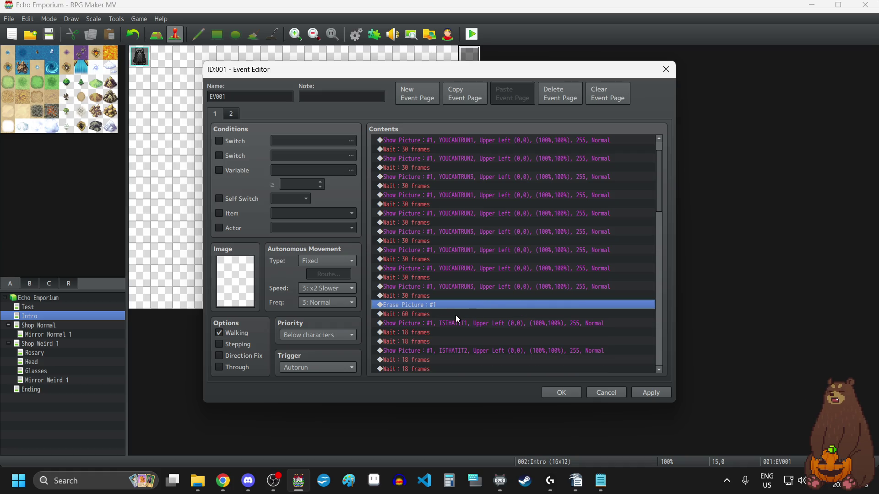
left_click(442, 315)
key("Delete")
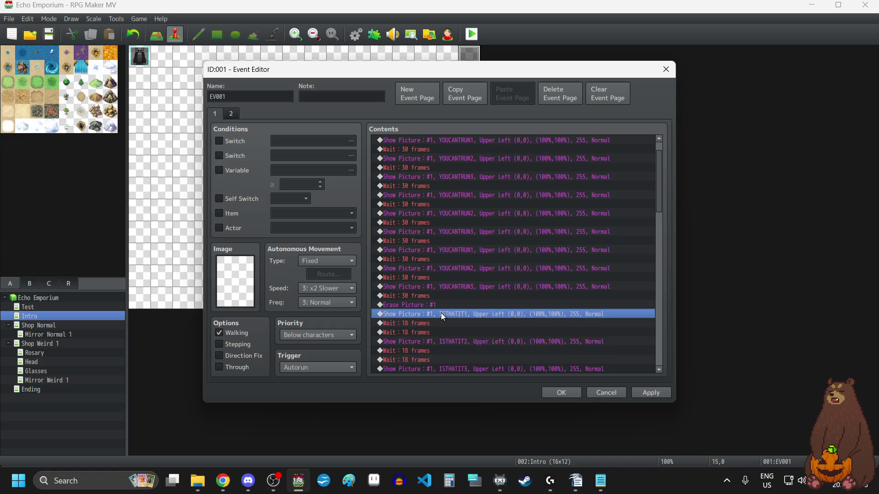
key("ctrl+v")
Swap the 18-frame waits after ISTHATIT1, ISTHATIT2 and ISTHATIT3 for 30-frame waits.
scroll(442, 316, "down", 1)
left_click(435, 306)
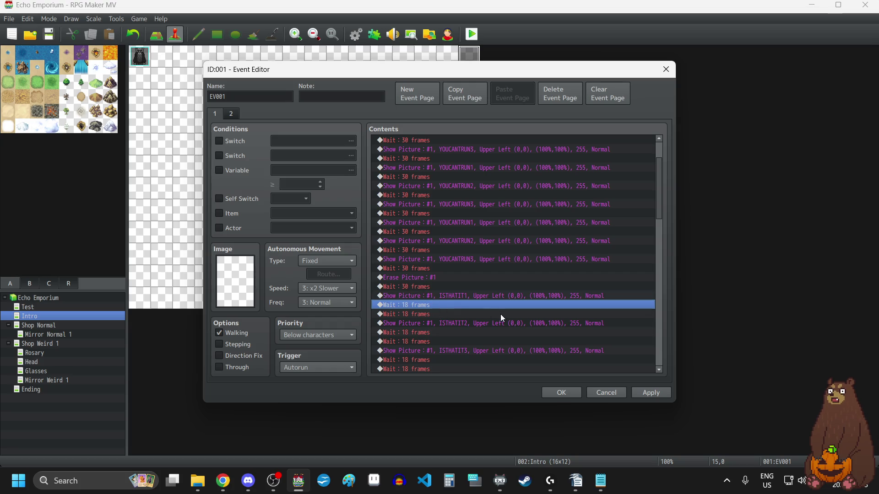
key("Delete")
key("Delete")
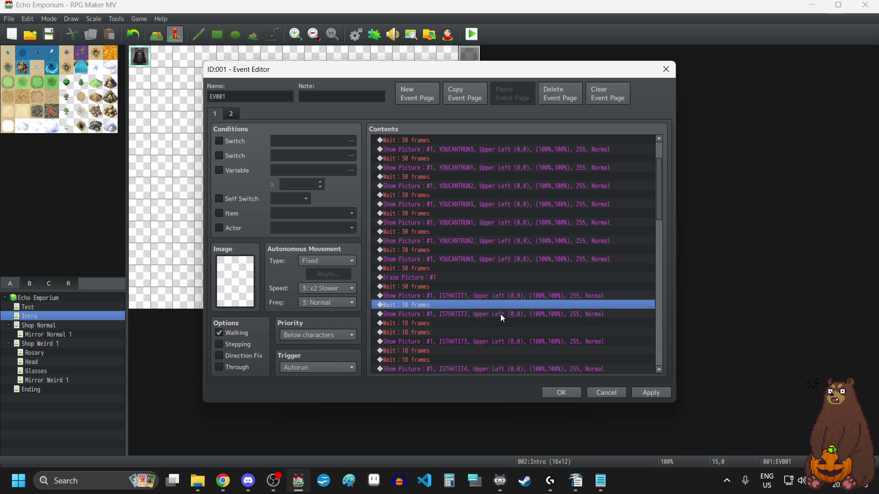
key("ctrl+v")
key("ctrl+v")
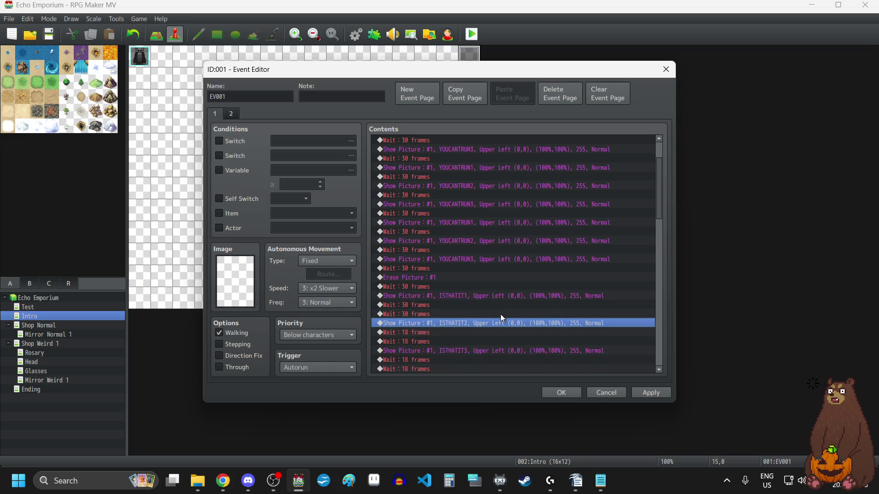
scroll(492, 309, "down", 1)
left_click(418, 308)
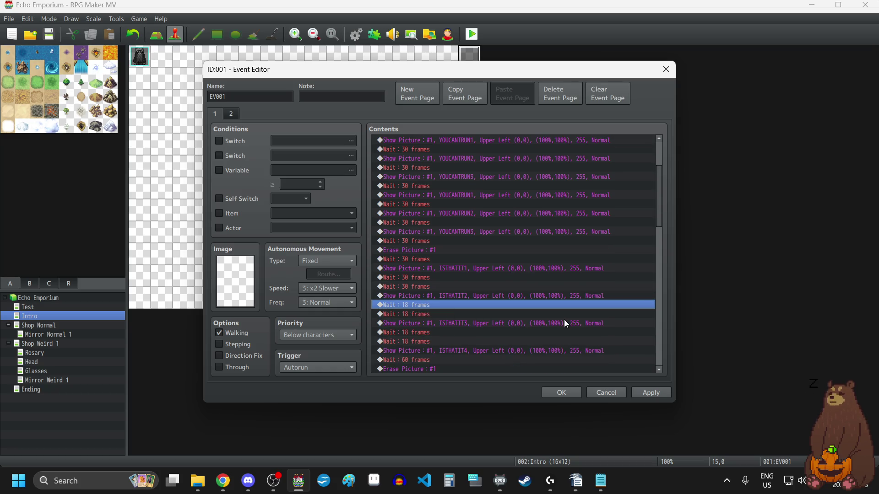
key("Delete")
key("Delete")
key("ctrl+v")
key("ctrl+v")
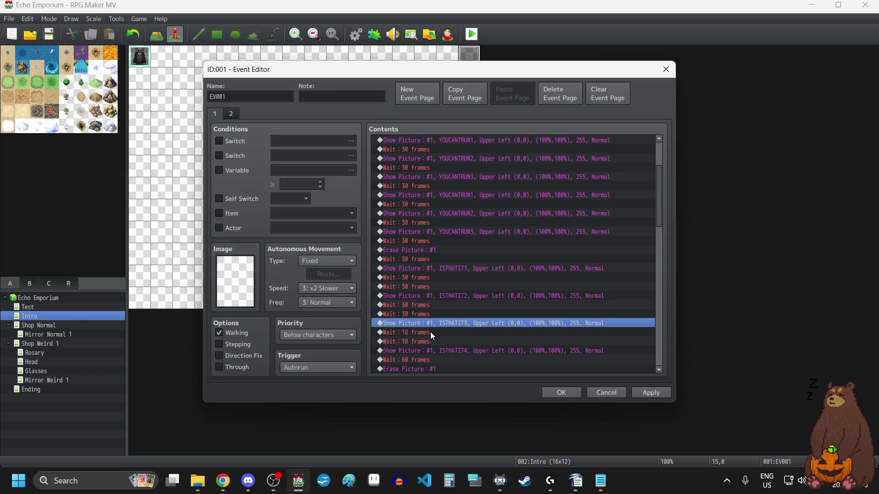
left_click(430, 332)
key("Delete")
key("Delete")
key("ctrl+v")
key("ctrl+v")
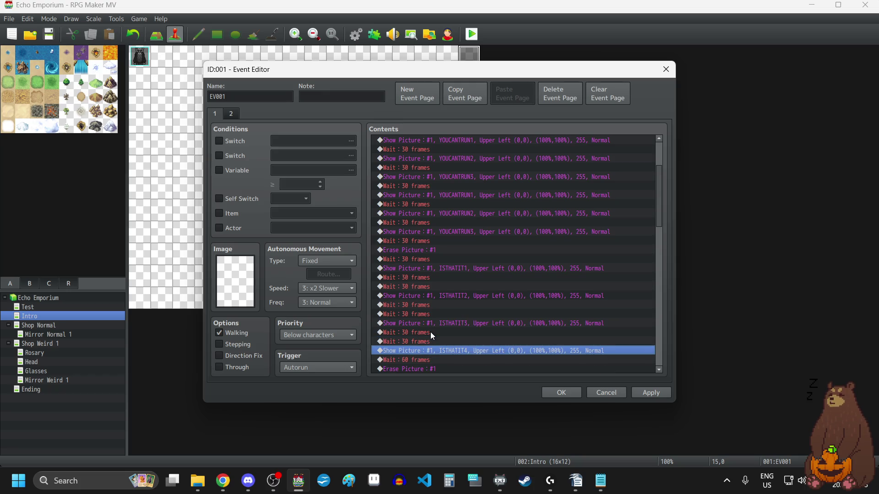
Set the wait after ISTHATIT4 to 120 frames.
scroll(430, 332, "down", 1)
left_click(431, 333)
double_click(430, 332)
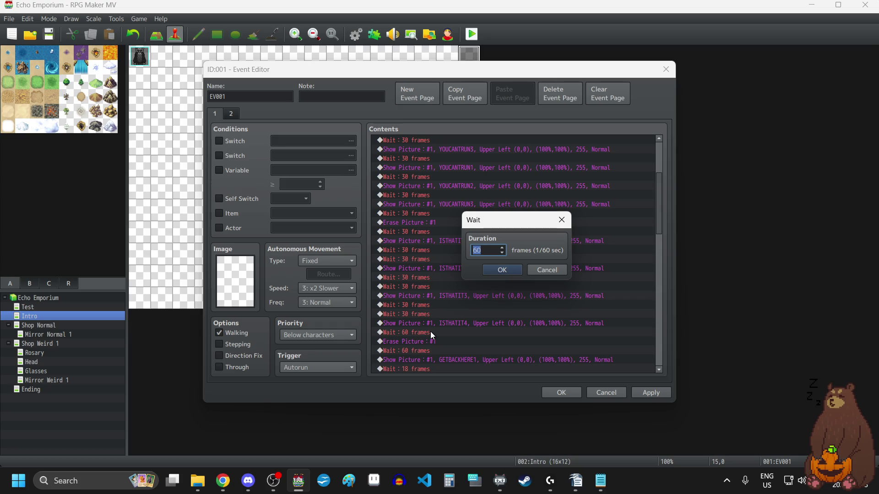
type("120")
left_click(502, 270)
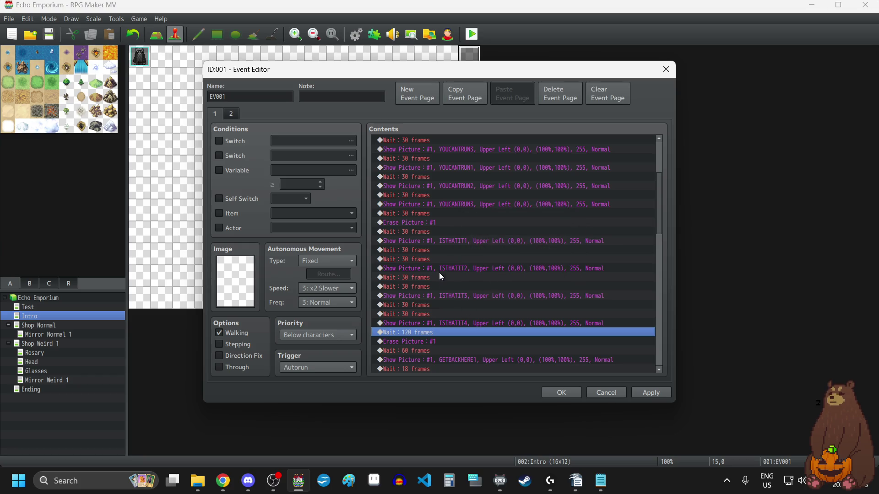
Delete the 30-frame waits following ISTHATIT1, ISTHATIT2 and ISTHATIT3.
left_click(432, 253)
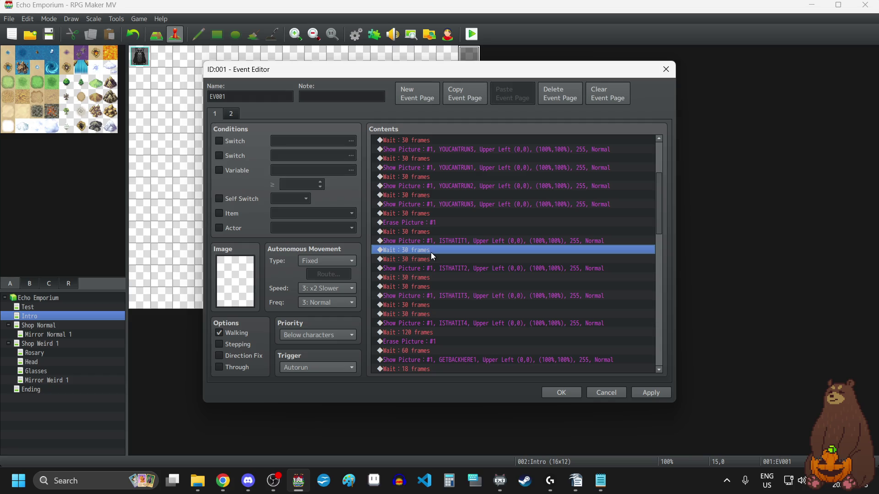
key("Delete")
key("Delete")
left_click(427, 262)
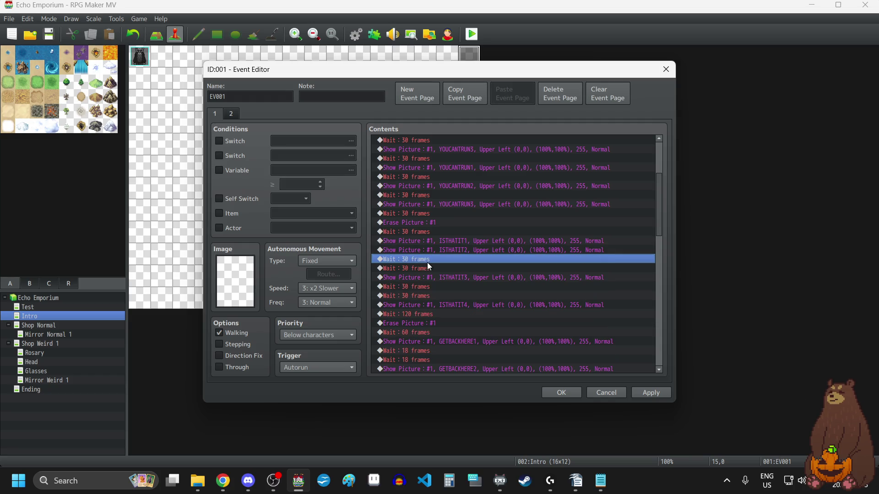
key("Delete")
key("Delete")
left_click(425, 268)
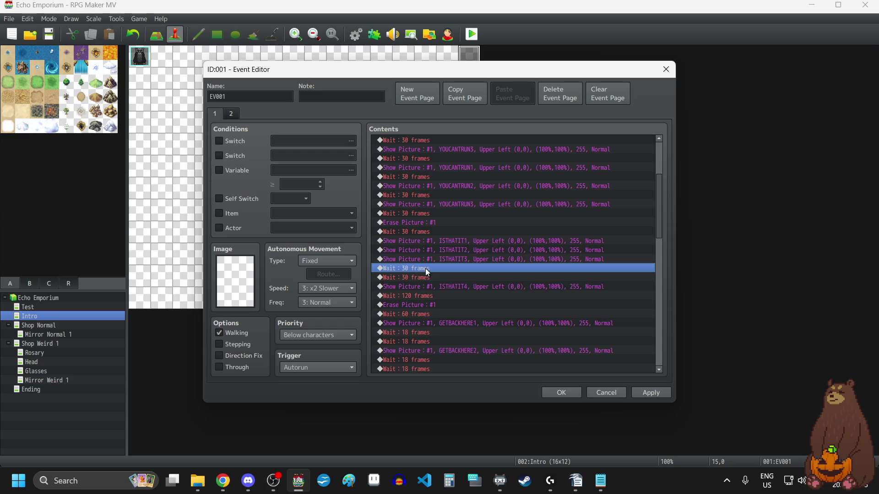
key("Delete")
key("Delete")
Insert 60-frame waits above ISTHATIT2 and ISTHATIT3.
left_click(436, 252)
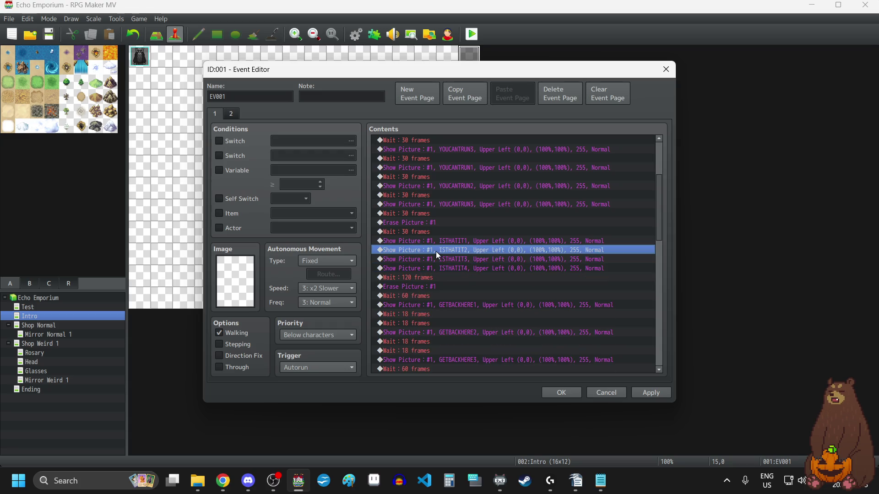
key("ctrl+v")
double_click(436, 252)
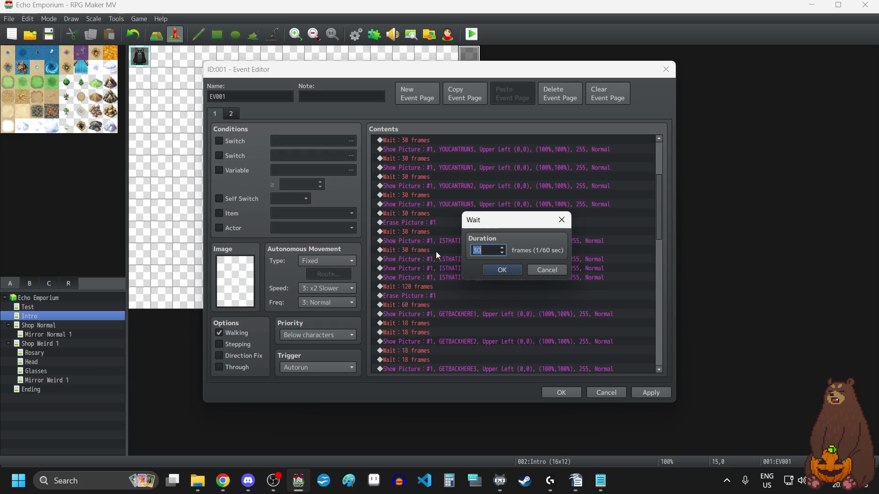
type("60")
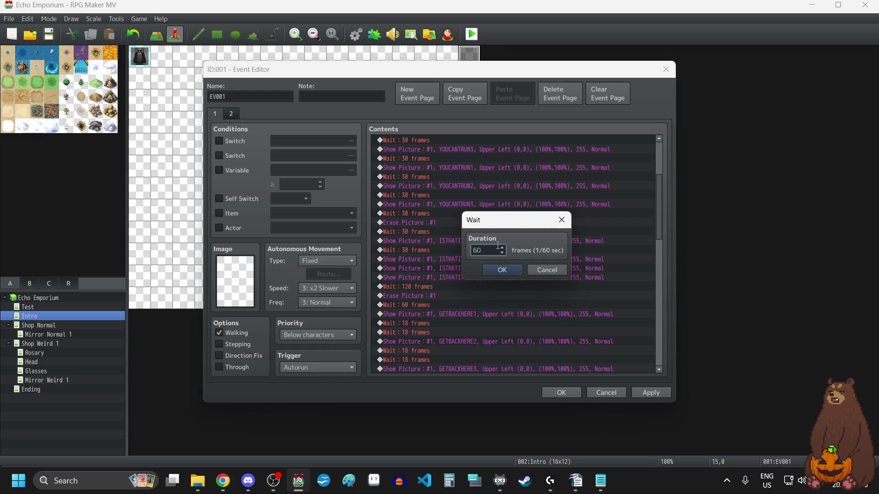
left_click(502, 270)
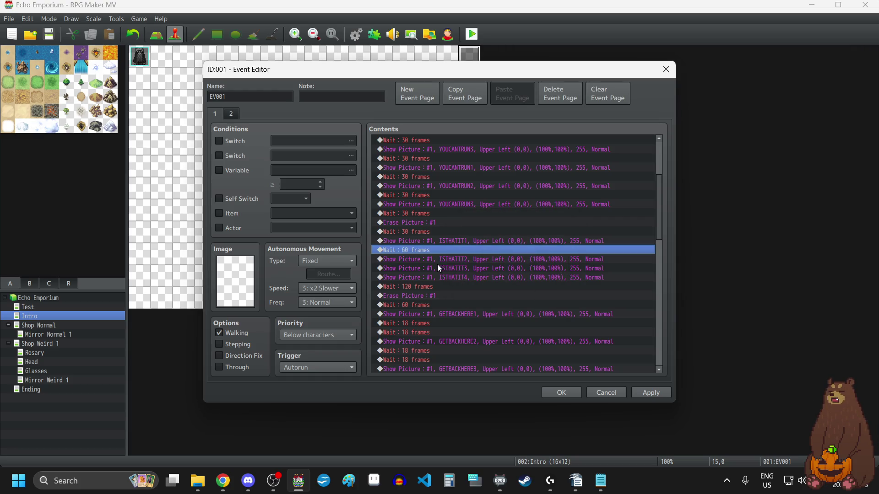
left_click(430, 269)
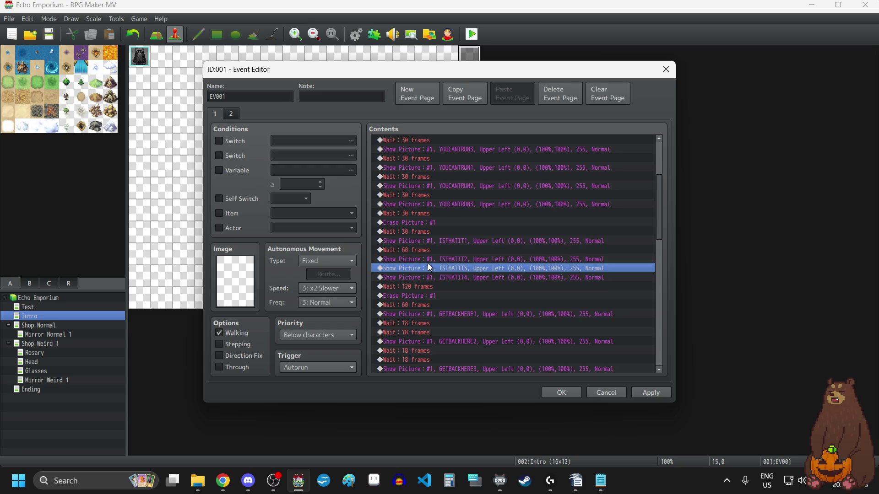
key("ctrl+v")
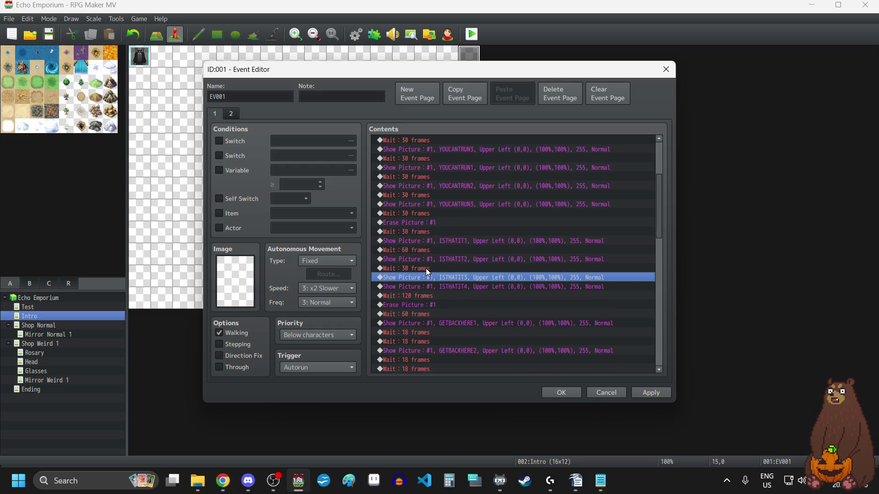
double_click(426, 270)
type("60")
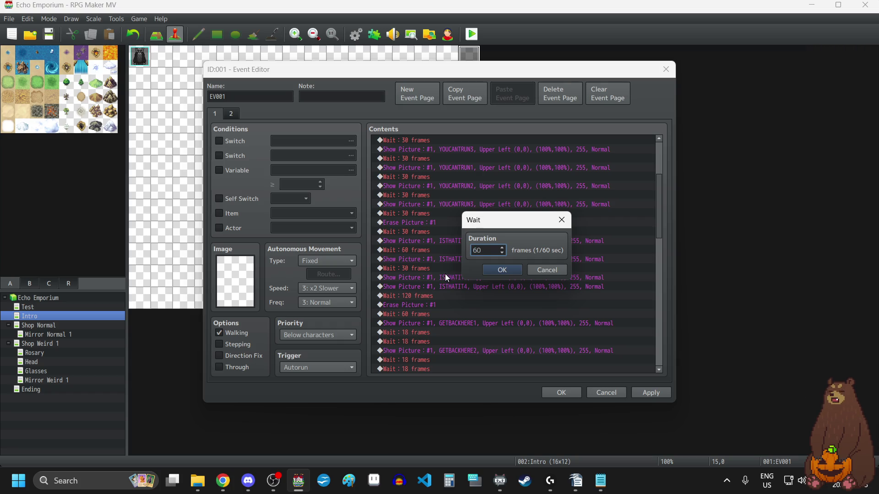
left_click(500, 273)
Insert a 60-frame wait above ISTHATIT4 and apply the event changes.
left_click(416, 285)
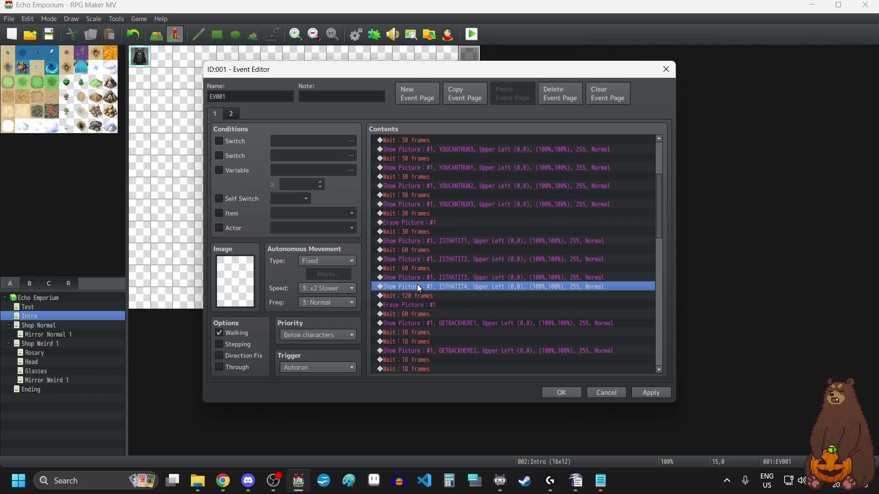
key("ctrl+v")
double_click(415, 288)
type("6")
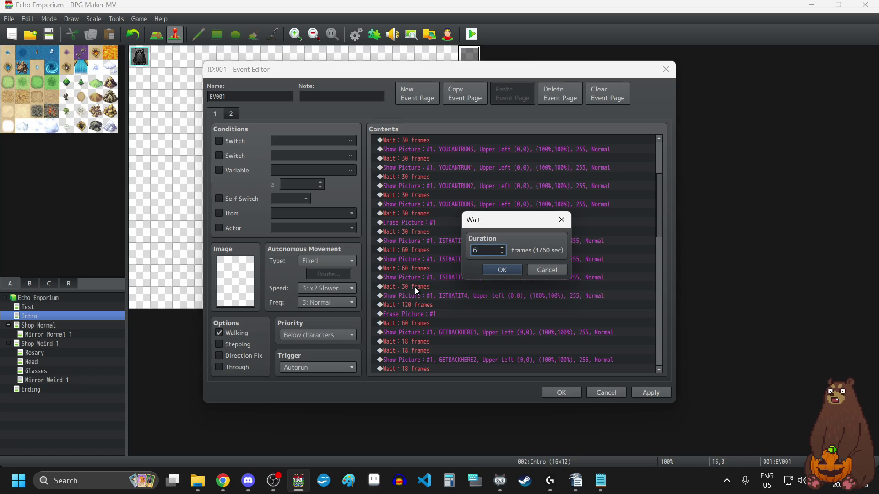
type("0")
left_click(500, 273)
left_click(663, 393)
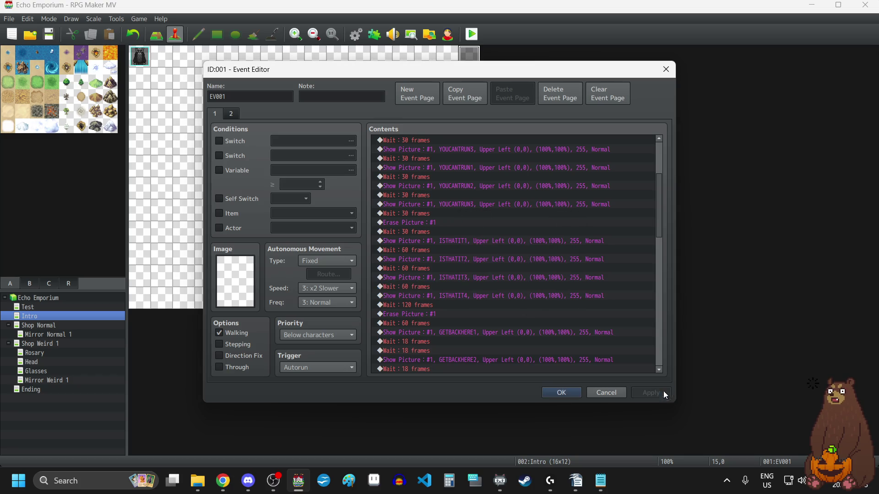
scroll(481, 266, "down", 3)
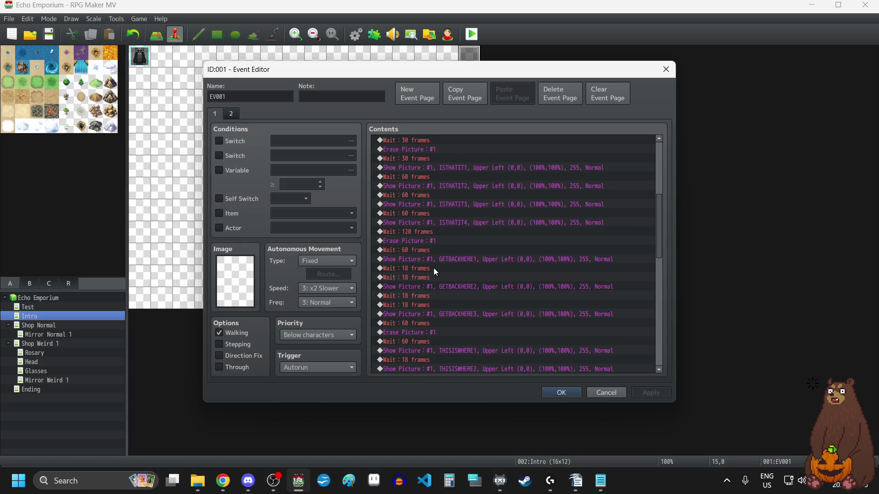
Remove the 18-frame waits below GETBACKHERE1 and make its remaining wait 60 frames.
left_click(433, 269)
key("Delete")
key("Delete")
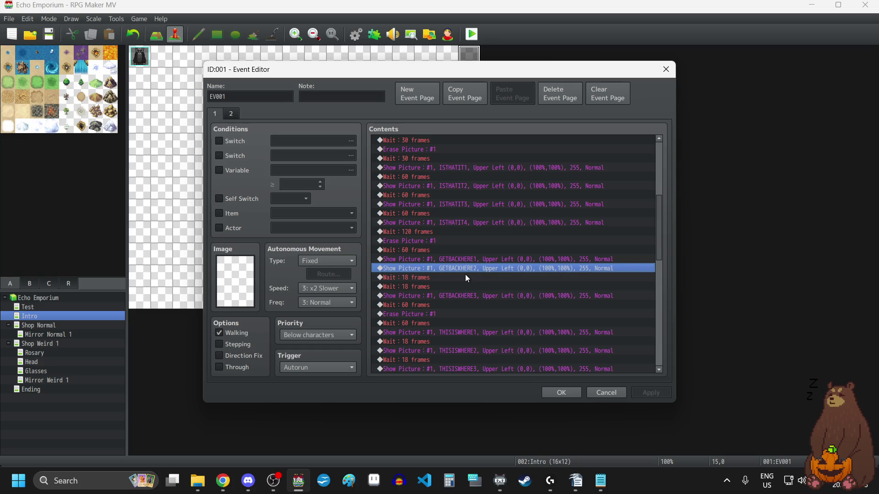
scroll(466, 274, "up", 5)
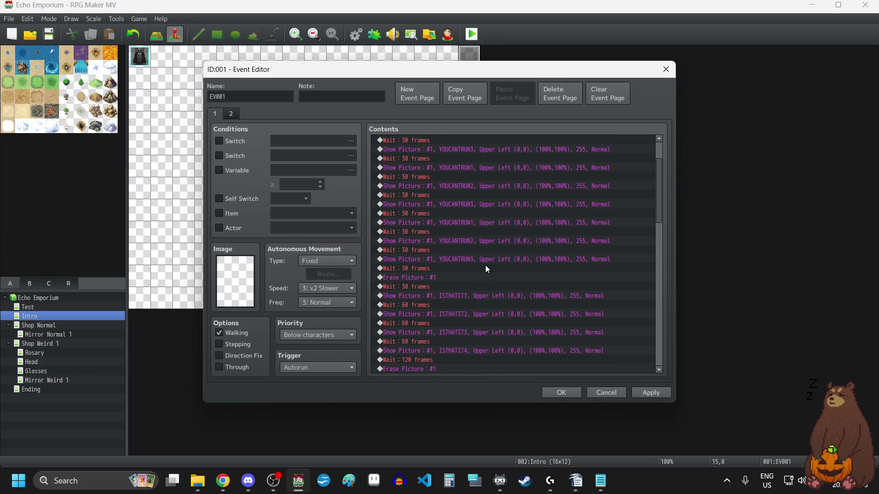
scroll(485, 266, "down", 5)
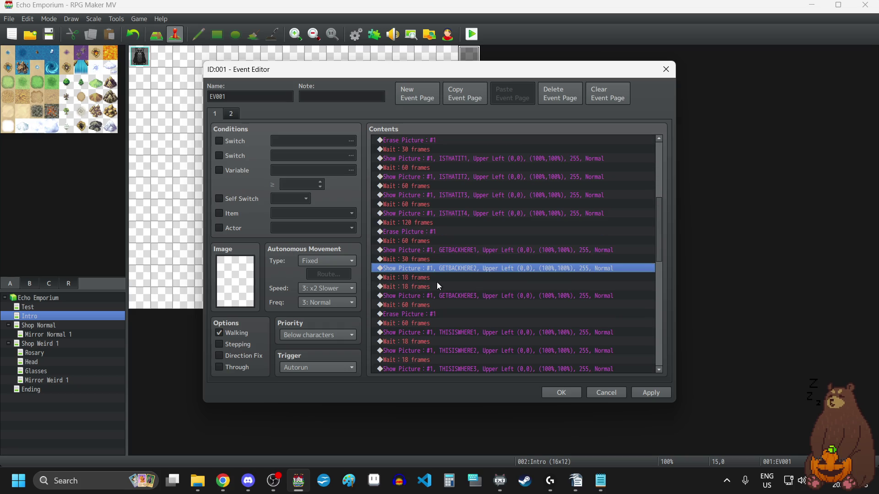
left_click(427, 259)
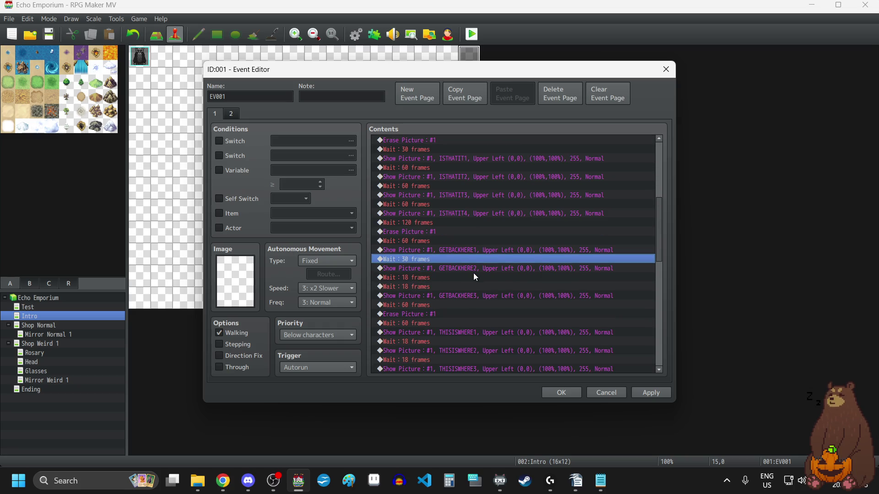
key("Return")
type("60")
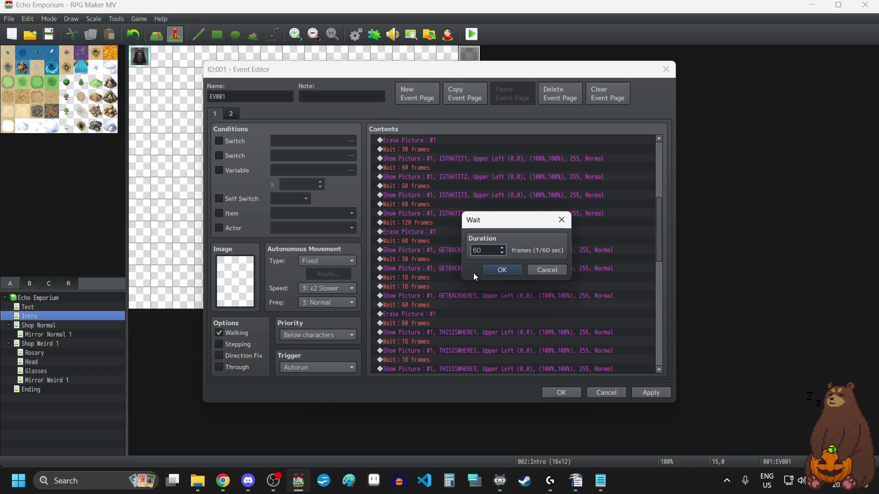
left_click(506, 269)
Replace the 18-frame waits after GETBACKHERE2 with a single 60-frame wait.
left_click(426, 281)
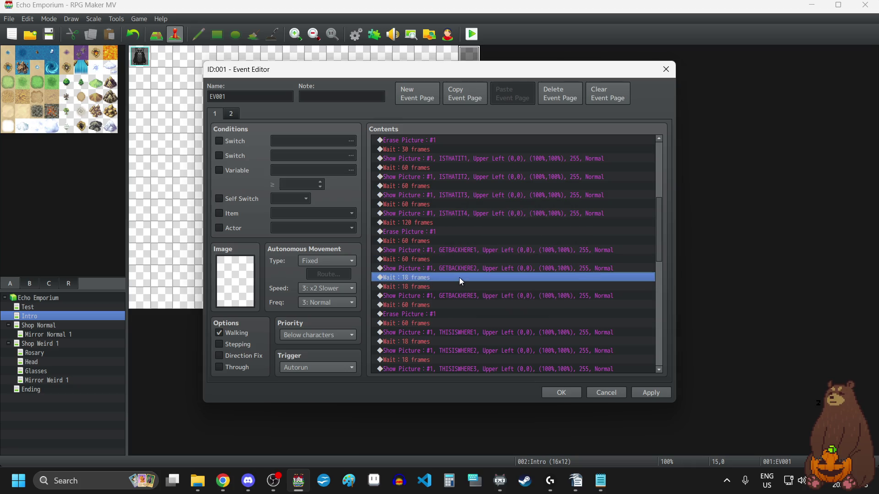
key("Delete")
key("Delete")
key("ctrl+v")
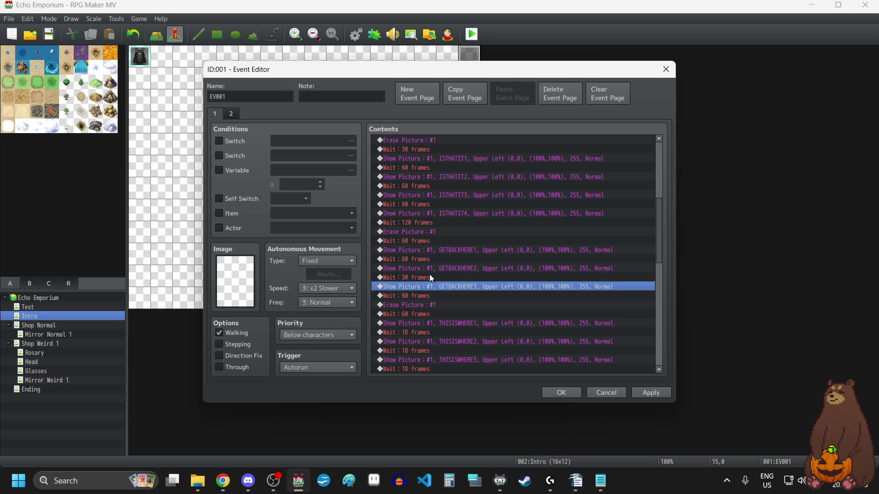
double_click(435, 277)
type("60")
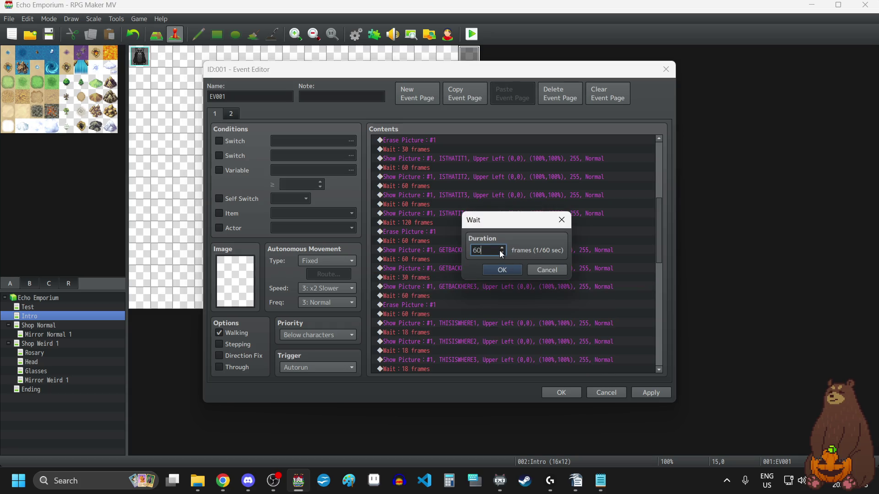
left_click(501, 270)
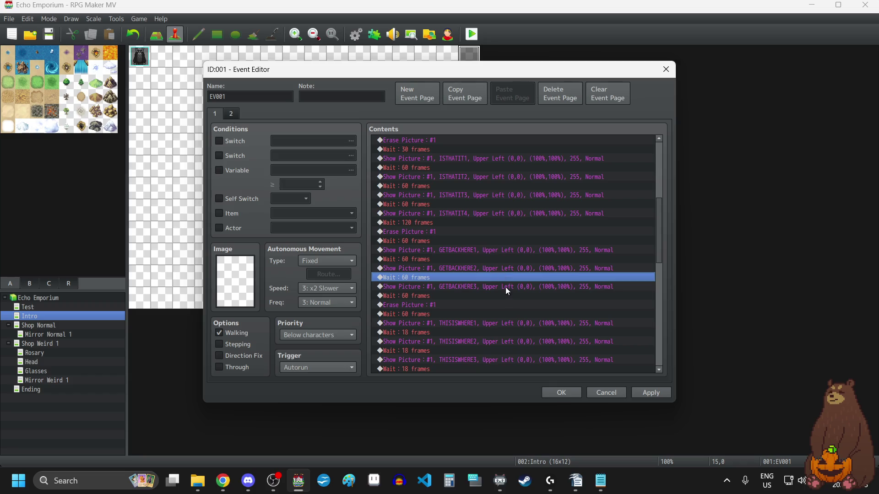
Set the wait after GETBACKHERE3 to 120 frames.
double_click(426, 296)
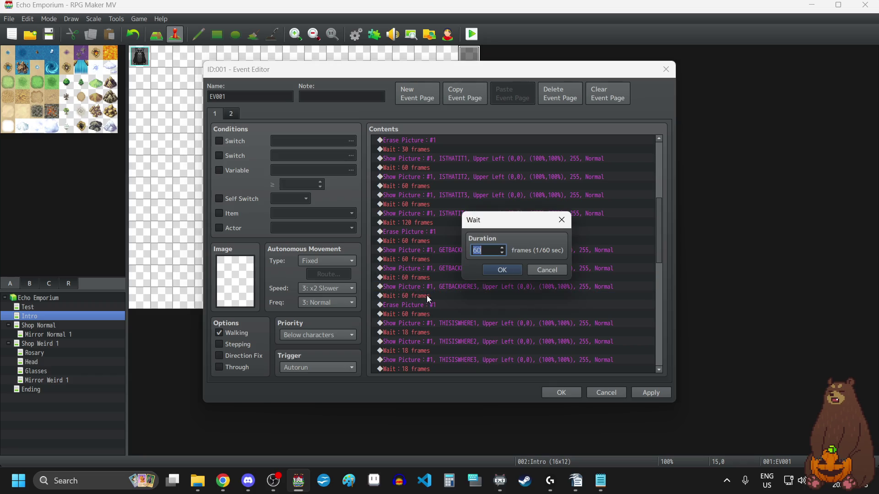
type("120")
left_click(496, 273)
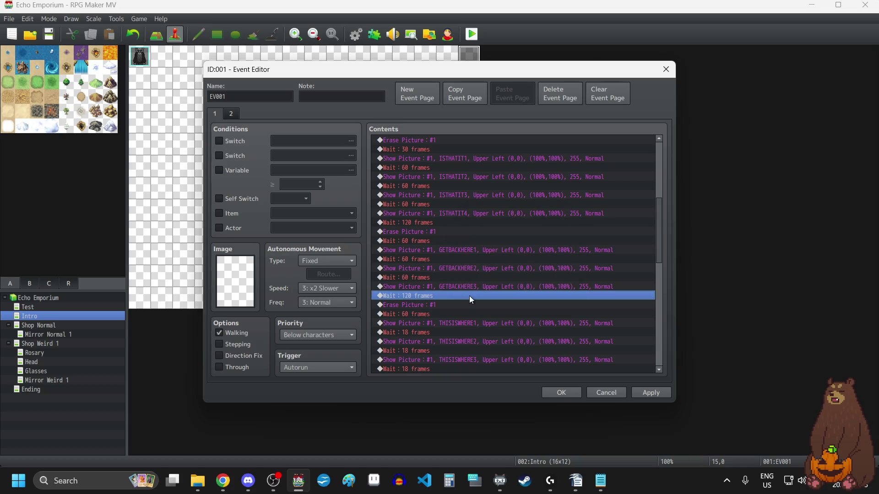
scroll(443, 318, "down", 1)
scroll(446, 291, "down", 1)
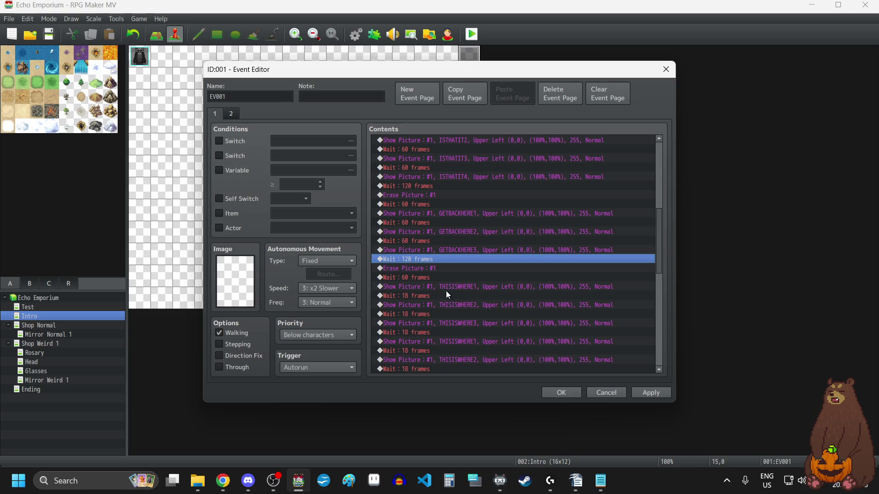
left_click(431, 278)
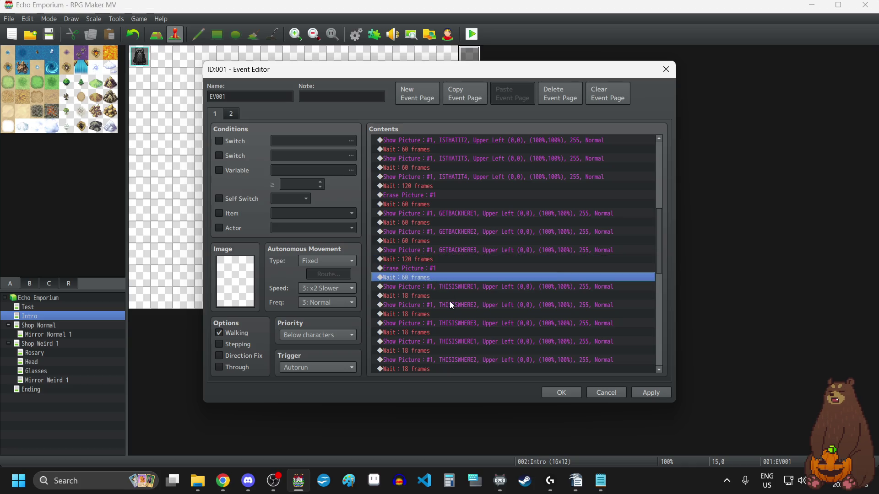
scroll(439, 290, "up", 8)
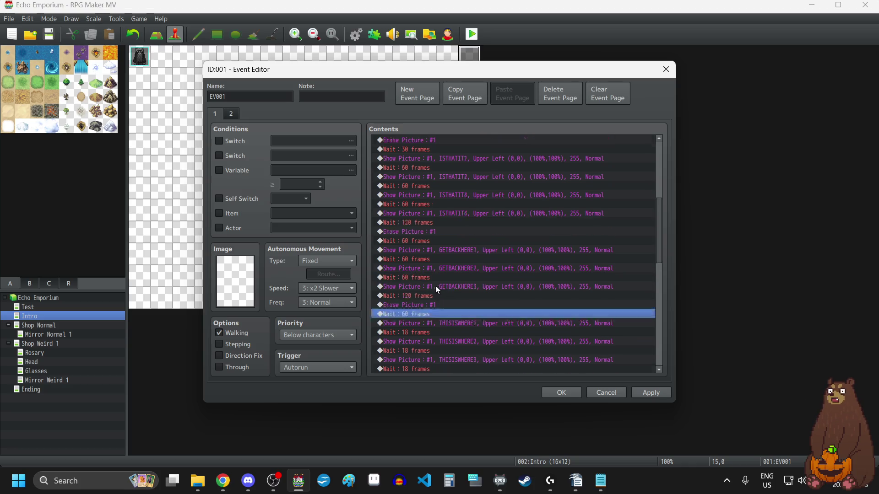
scroll(433, 276, "down", 3)
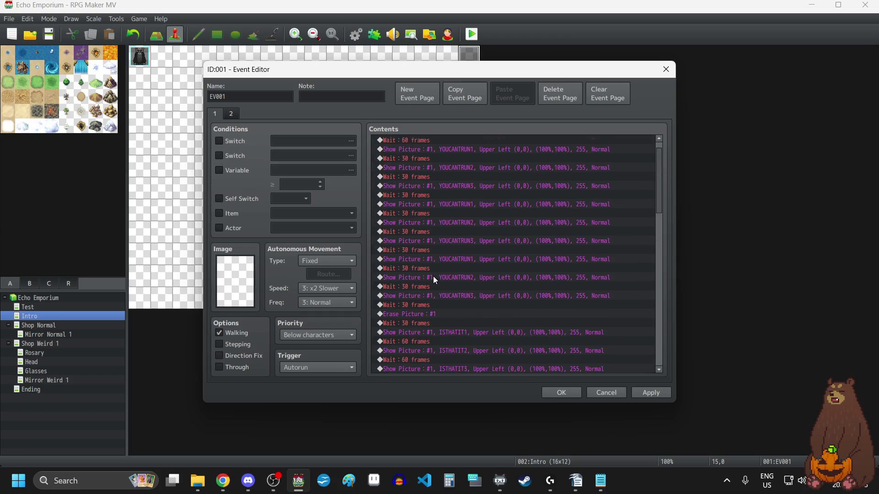
Shorten the 60-frame wait before the GETBACKHERE pictures to 30 frames.
scroll(433, 276, "down", 3)
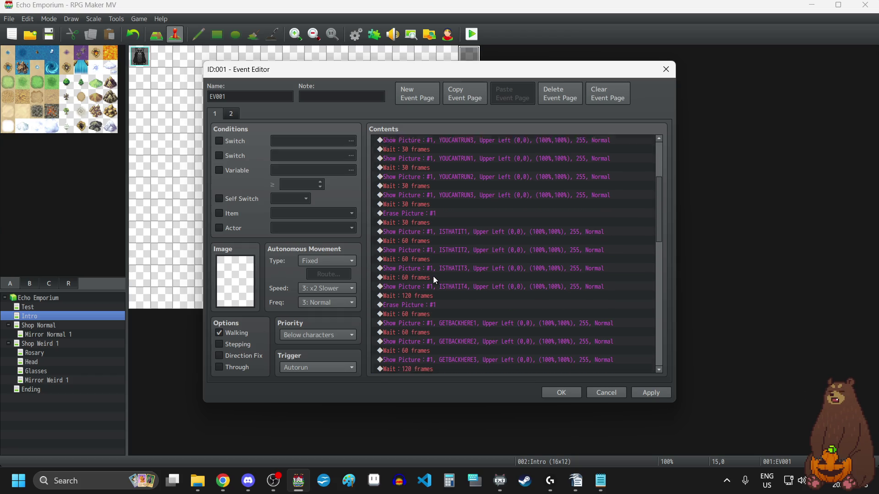
left_click(425, 298)
double_click(425, 298)
type("30")
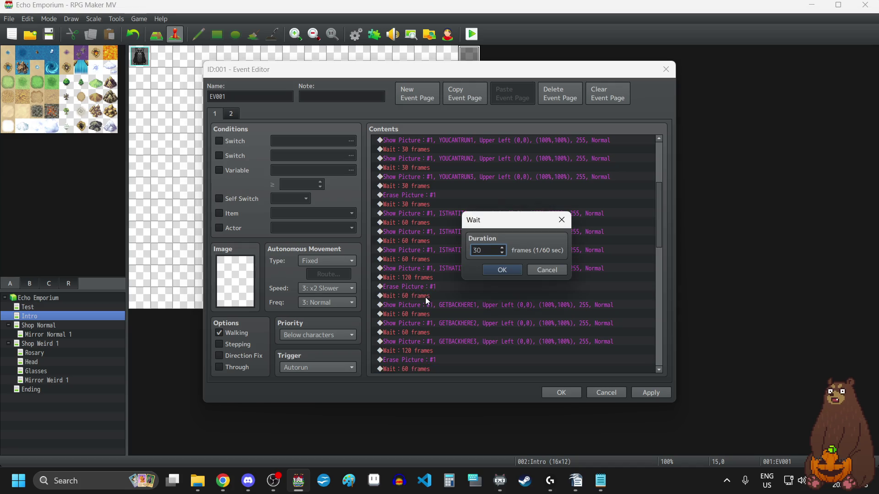
left_click(488, 268)
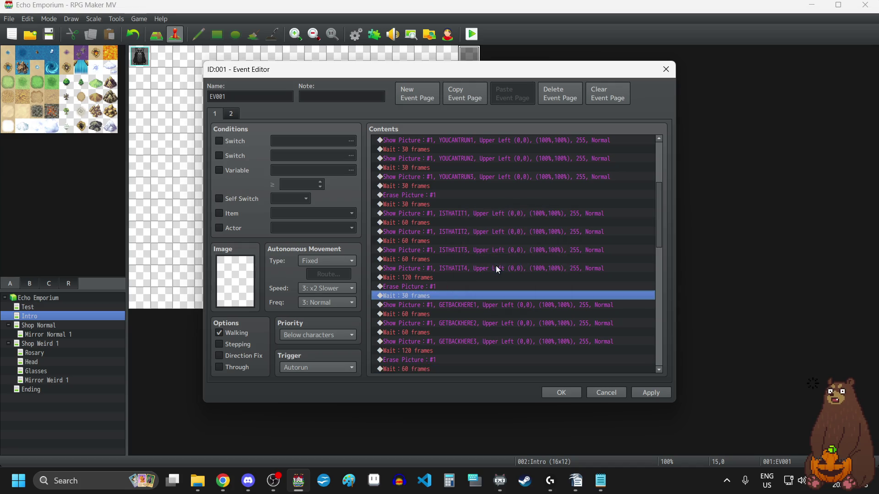
Shorten the 60-frame wait before the THISISWHERE pictures to 30 frames.
scroll(496, 266, "up", 5)
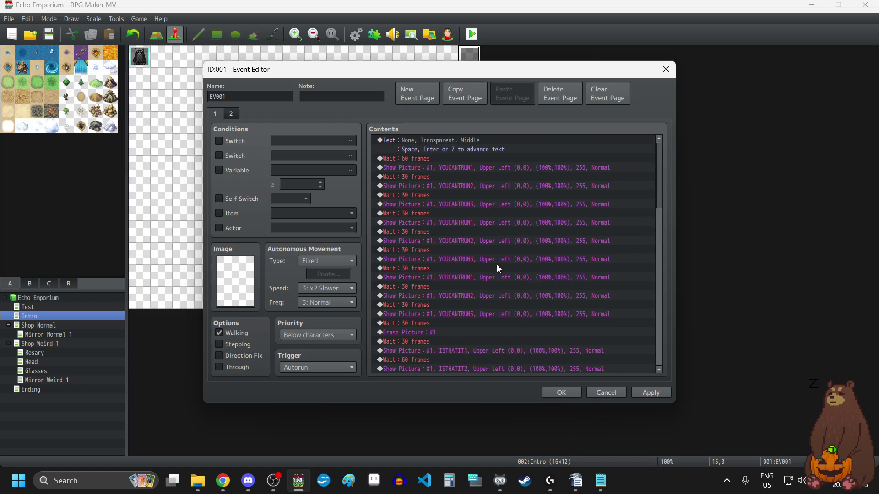
scroll(498, 265, "down", 3)
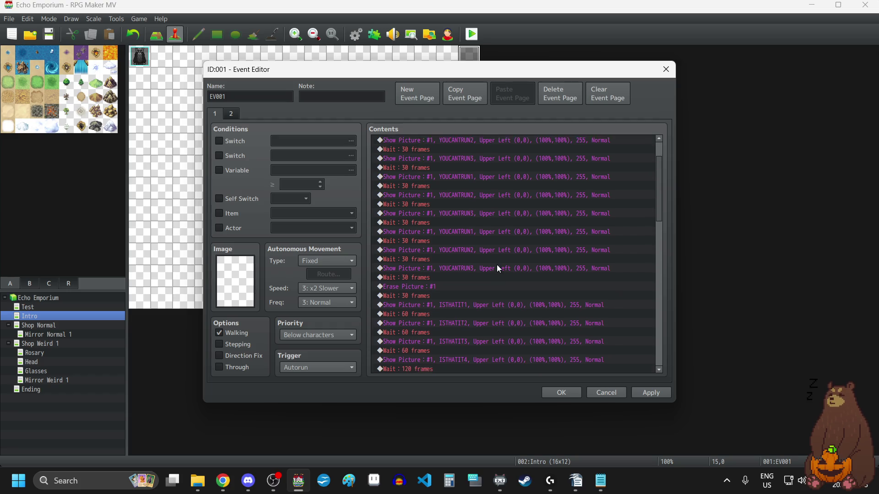
scroll(498, 269, "down", 4)
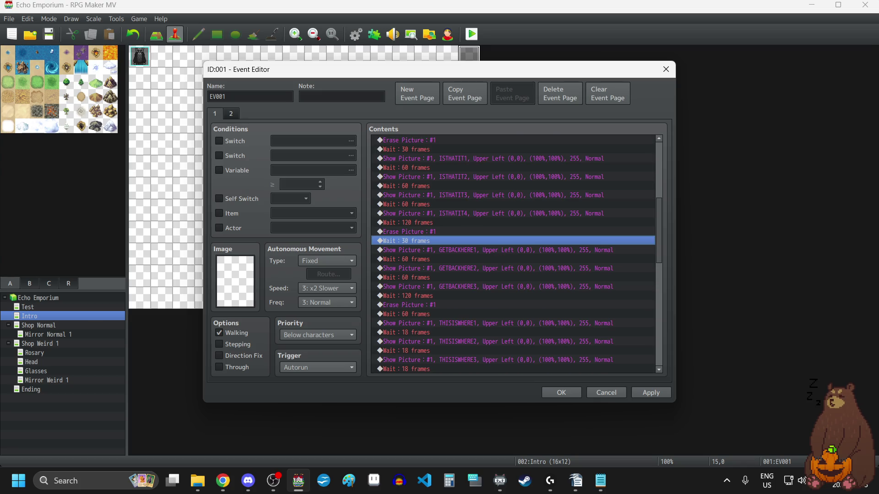
key("alt+Tab")
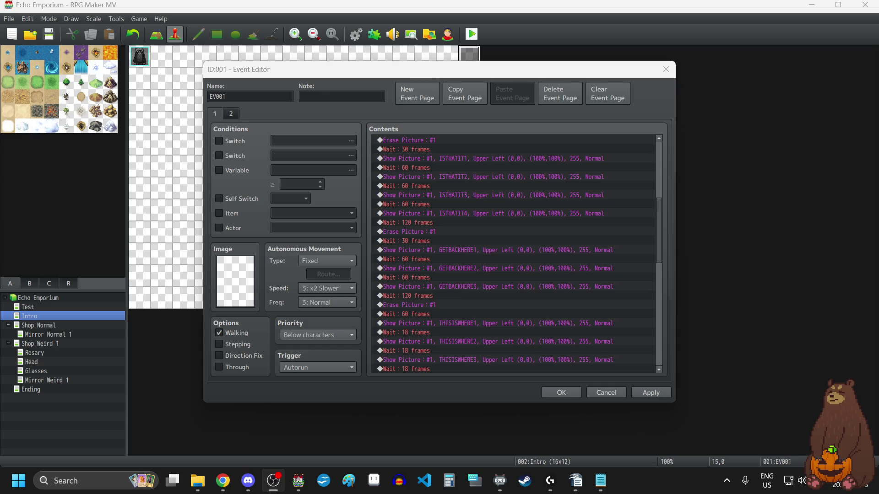
scroll(474, 293, "down", 1)
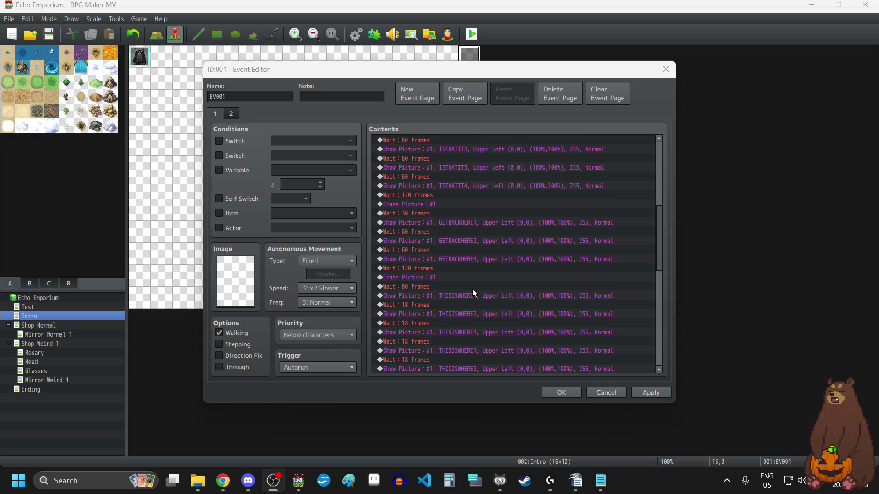
left_click(434, 305)
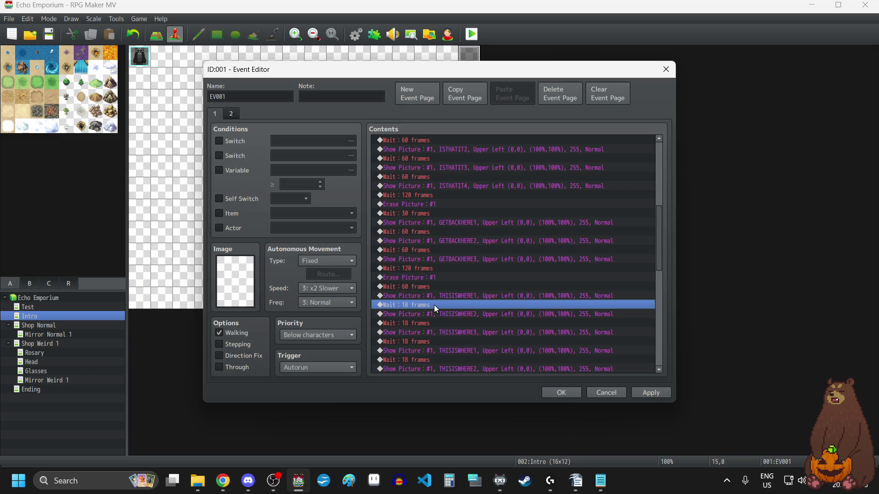
double_click(420, 287)
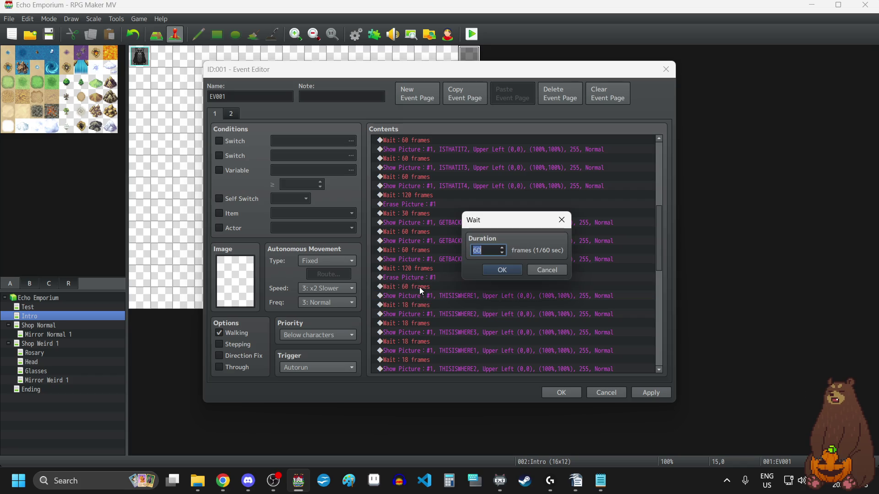
type("30")
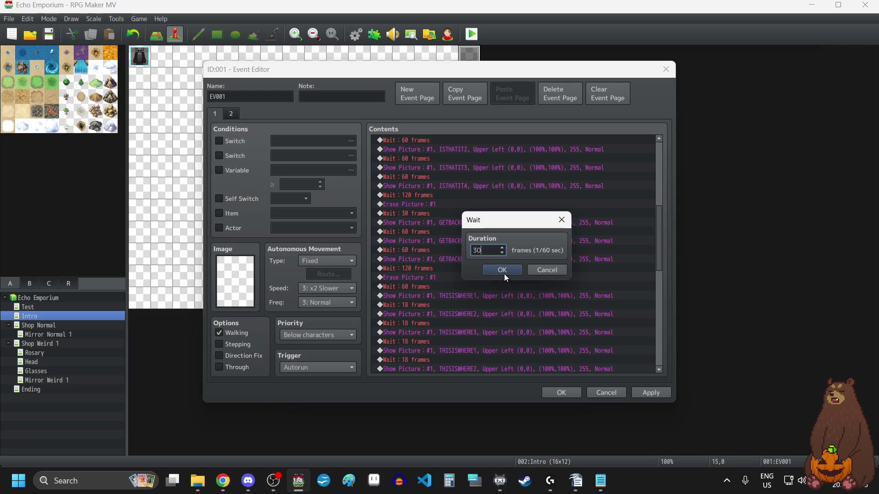
left_click(504, 270)
Lengthen the three 18-frame waits after THISISWHERE1 to 60 frames.
scroll(499, 301, "up", 8)
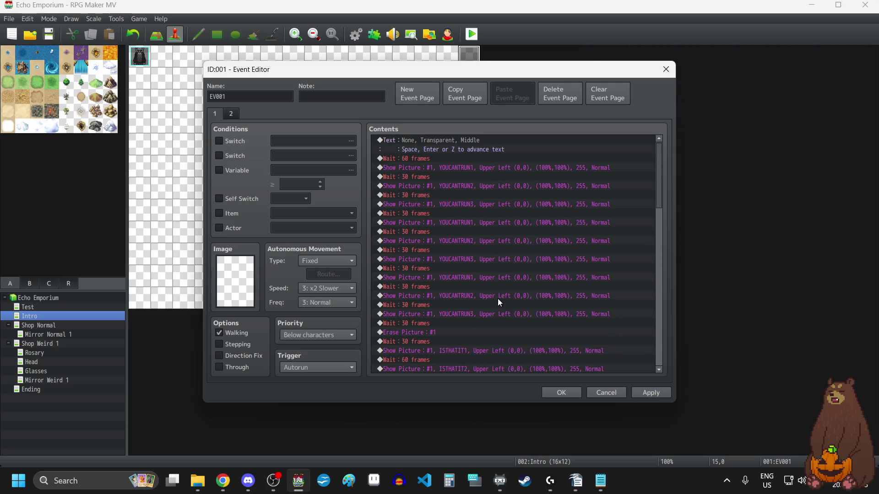
scroll(498, 299, "down", 1)
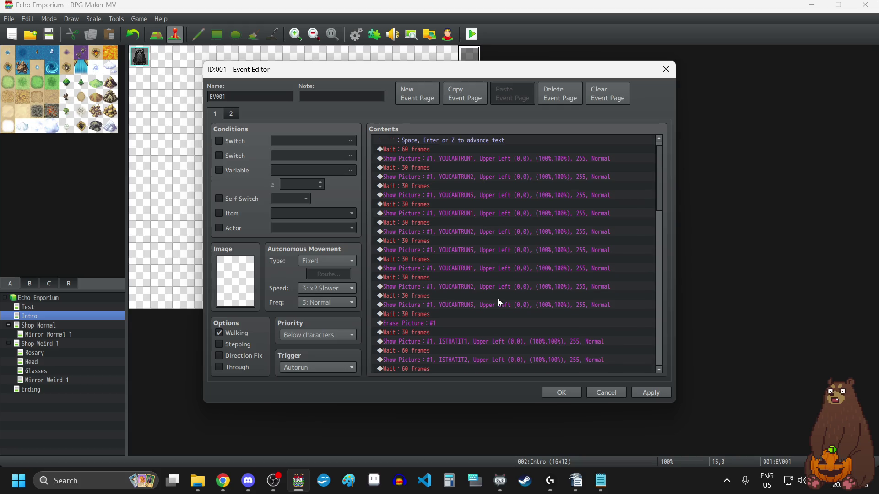
scroll(498, 299, "down", 4)
scroll(498, 298, "down", 2)
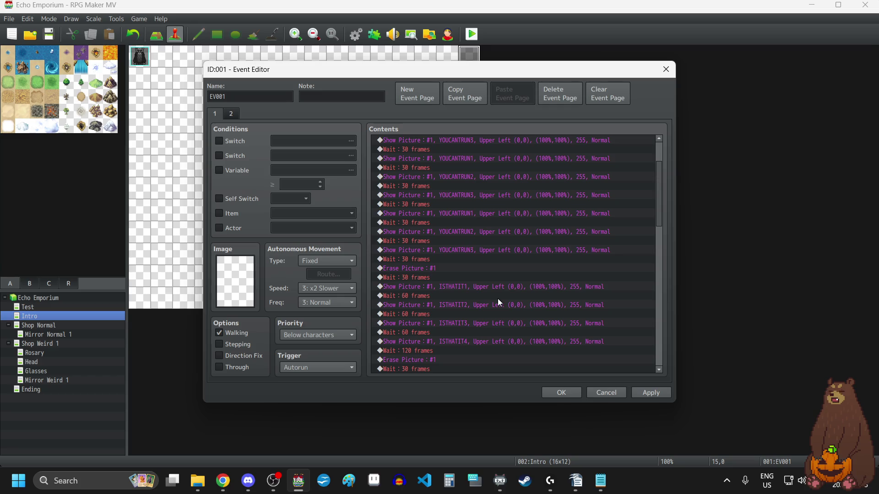
scroll(498, 299, "down", 5)
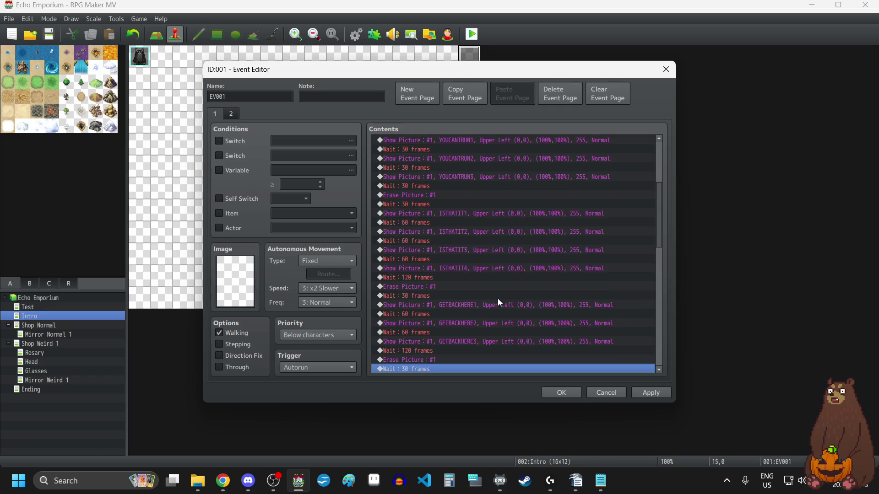
scroll(498, 299, "down", 2)
scroll(498, 298, "down", 5)
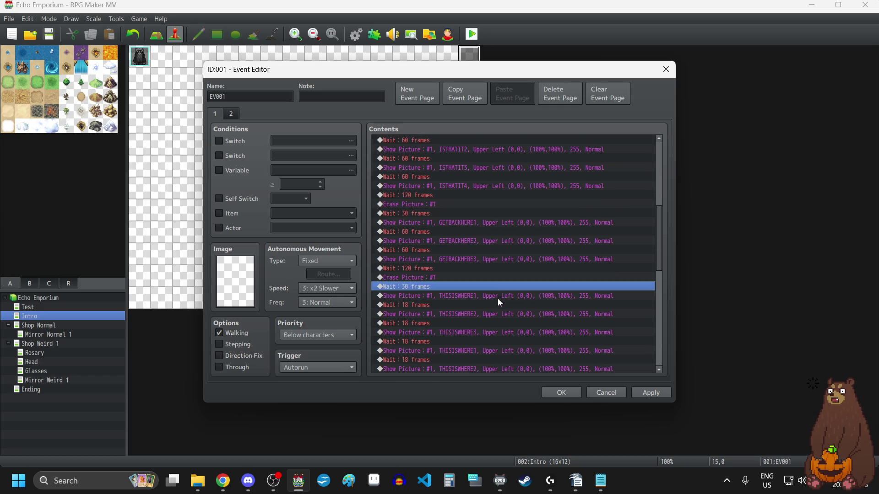
left_click(420, 306)
double_click(420, 305)
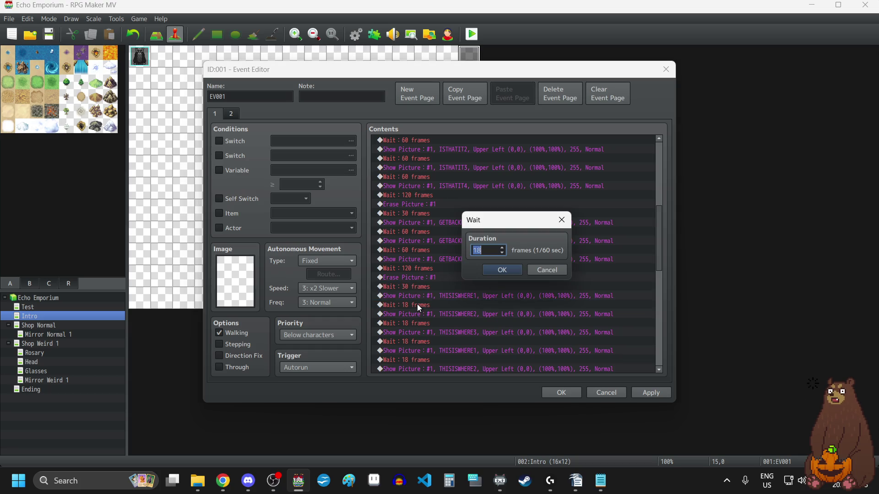
type("60")
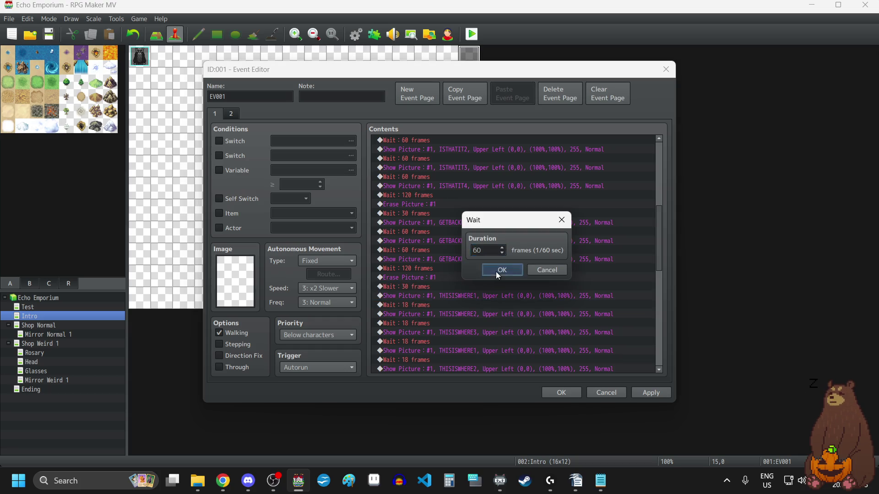
left_click(497, 271)
left_click(429, 296)
double_click(427, 296)
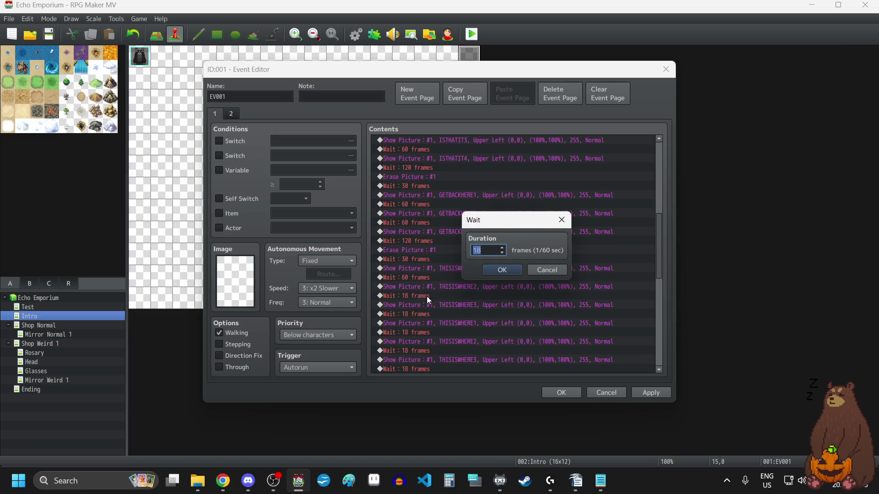
type("60")
key("Return")
scroll(450, 293, "down", 1)
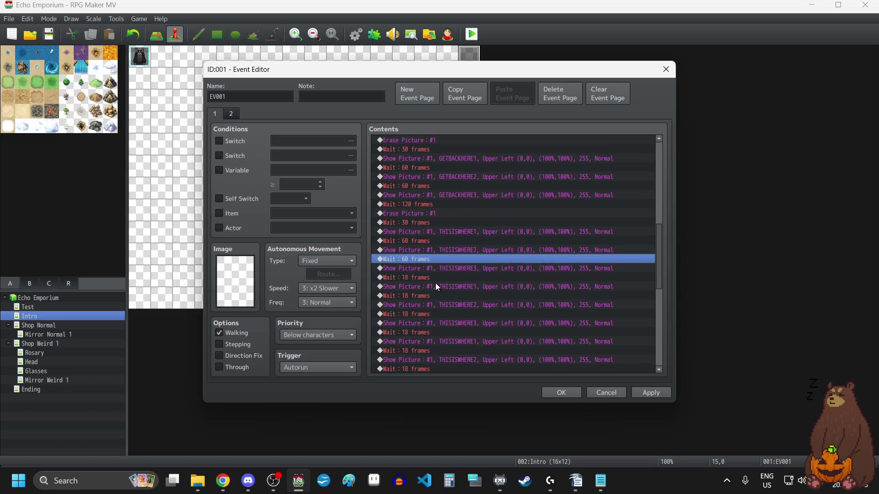
left_click(427, 278)
double_click(427, 277)
type("60")
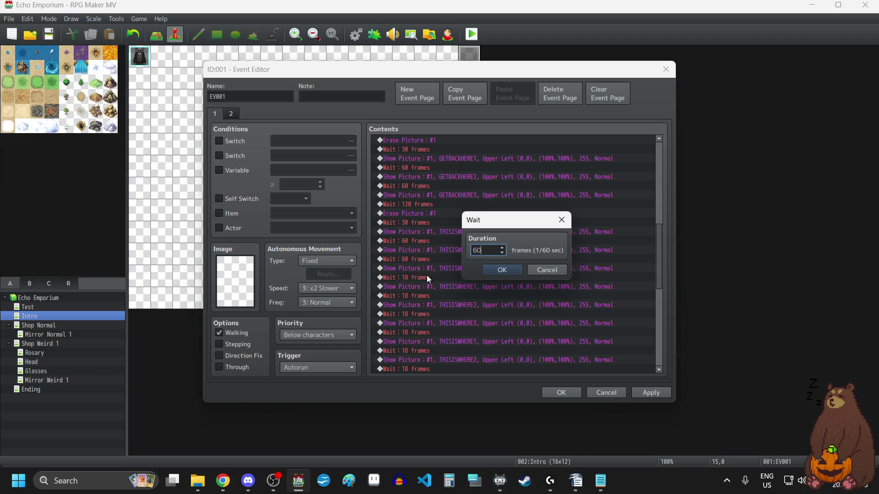
left_click(496, 271)
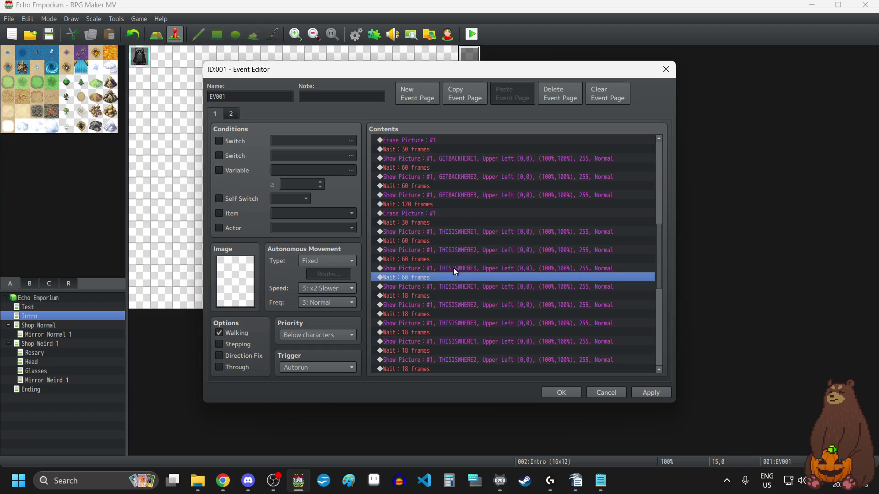
Set the waits after THISISWHERE1, THISISWHERE2, THISISWHERE3 and the following one to 30 frames.
left_click(424, 240)
key("Return")
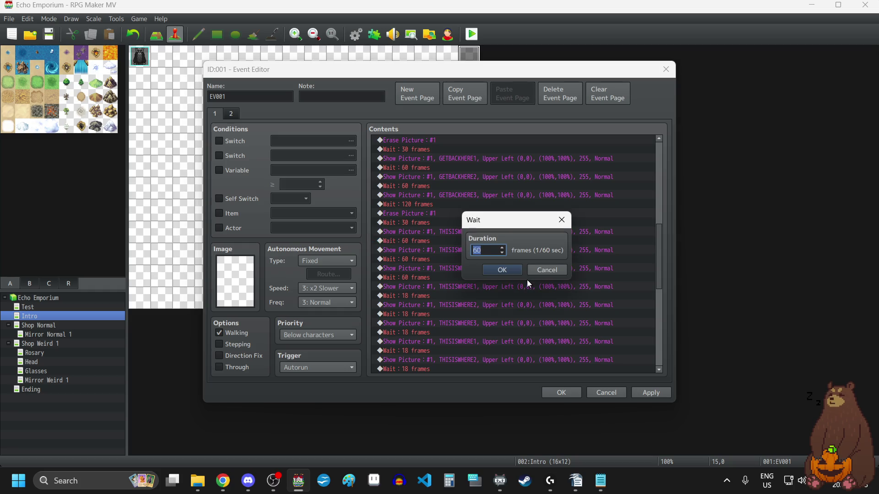
type("30")
left_click(499, 270)
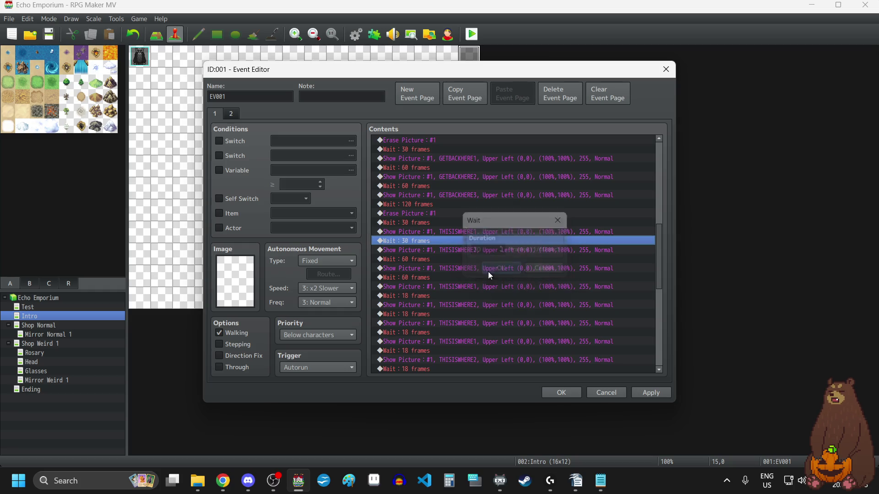
left_click(425, 260)
key("Return")
type("30")
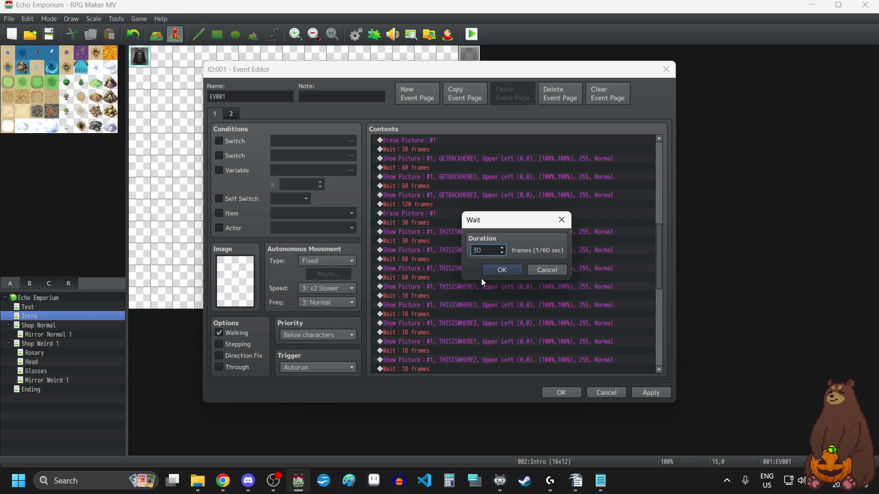
left_click(494, 271)
left_click(427, 278)
key("Return")
type("30")
left_click(504, 274)
left_click(428, 296)
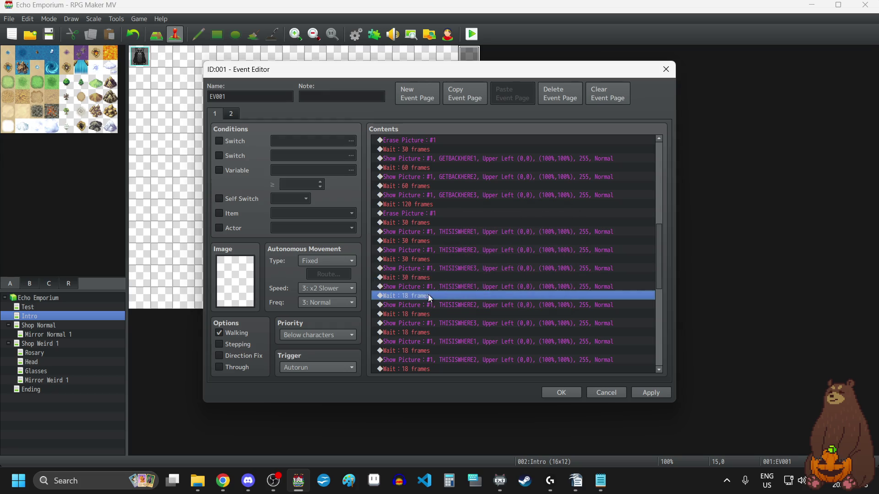
key("Return")
type("30")
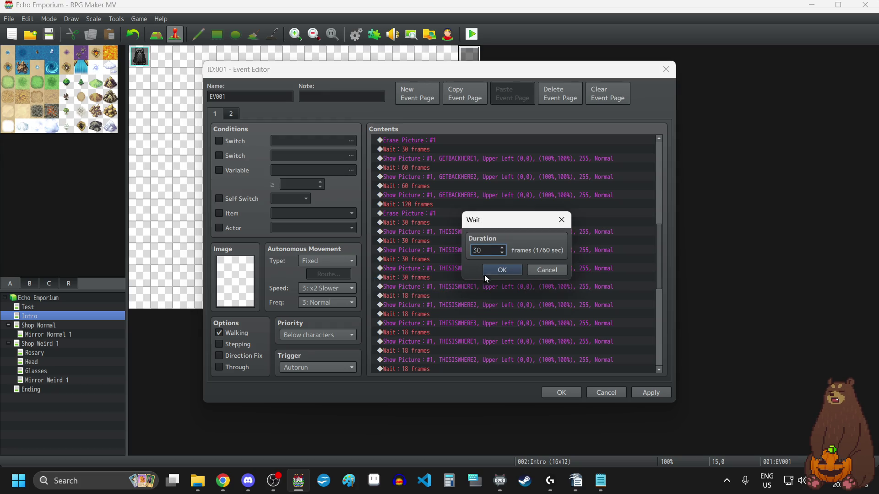
left_click(485, 273)
Change the next three 18-frame waits in the THISISWHERE sequence to 30 frames.
scroll(440, 291, "down", 1)
left_click(433, 287)
key("Return")
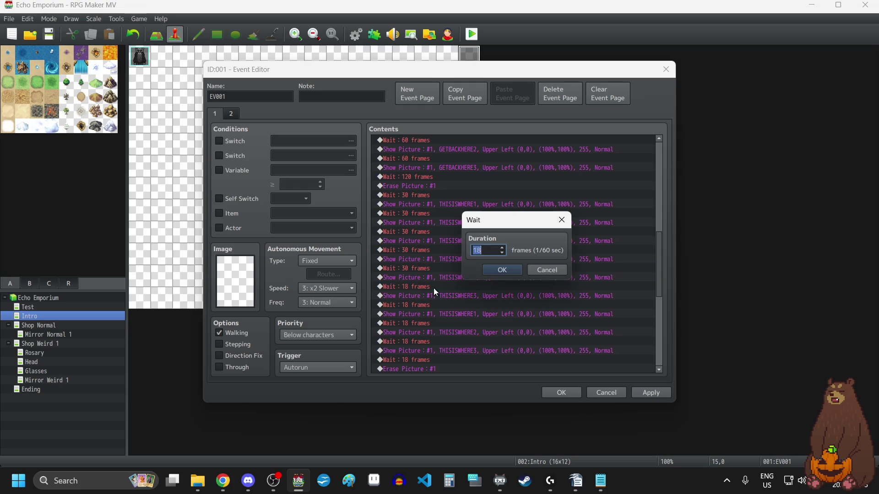
type("30")
left_click(514, 269)
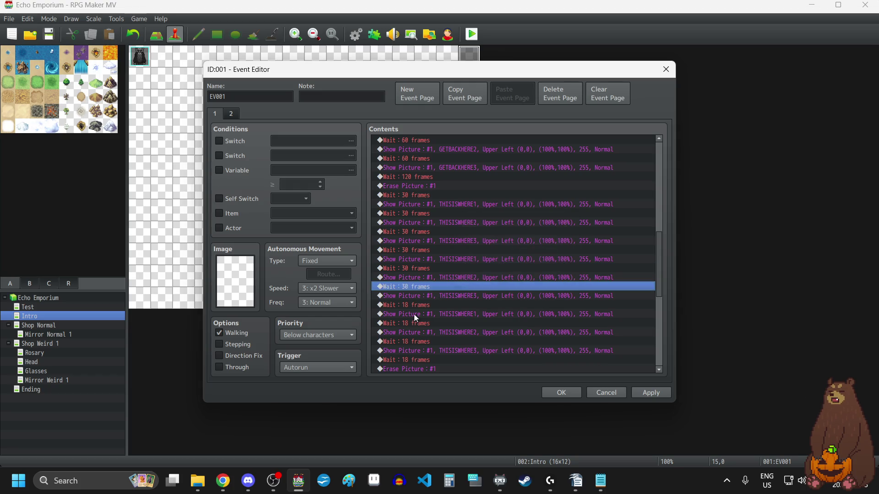
left_click(414, 306)
key("Return")
type("30")
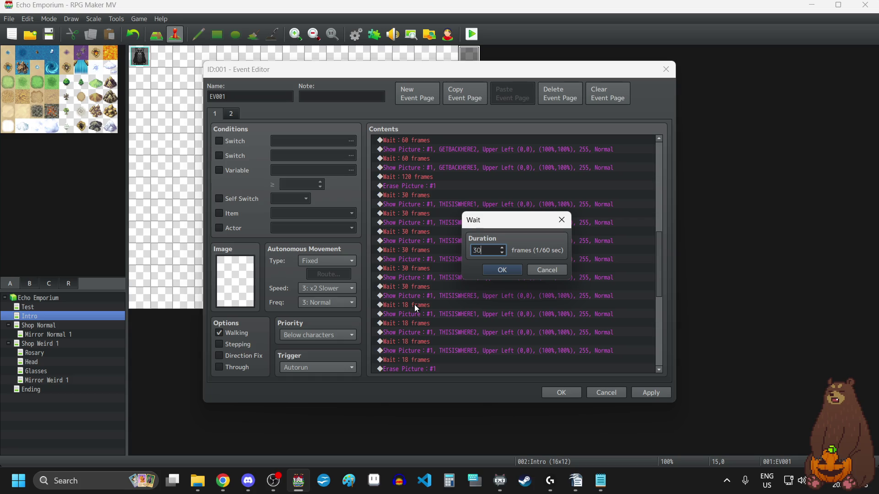
left_click(503, 271)
left_click(426, 323)
key("Return")
type("30")
left_click(490, 270)
Set the last two waits before the erase and the post-erase wait to 30 frames.
scroll(432, 308, "down", 2)
left_click(423, 290)
key("Return")
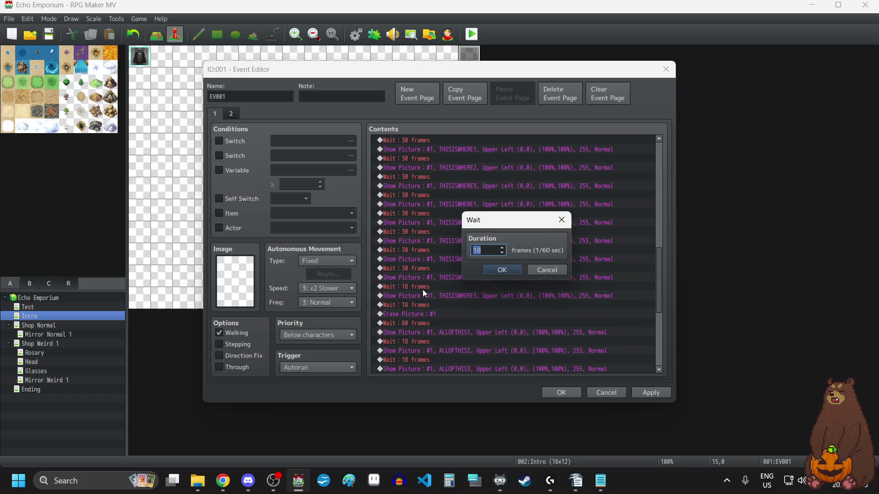
type("30")
left_click(492, 275)
left_click(430, 304)
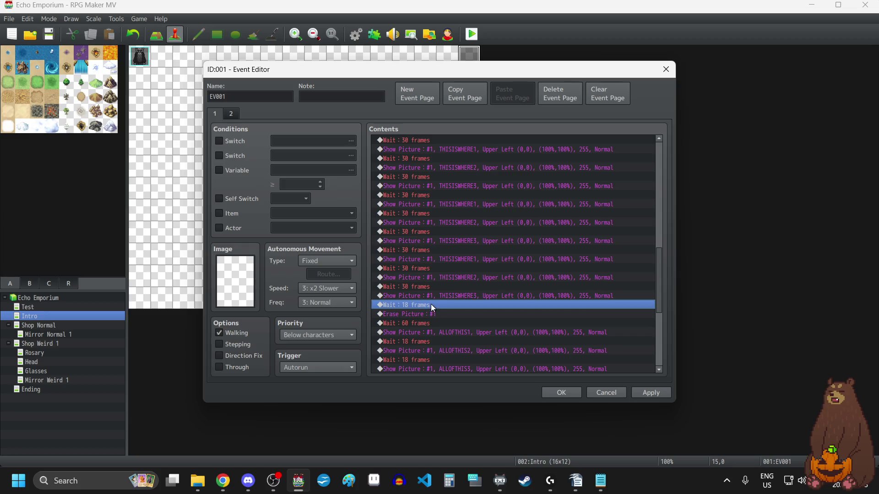
key("Return")
type("30")
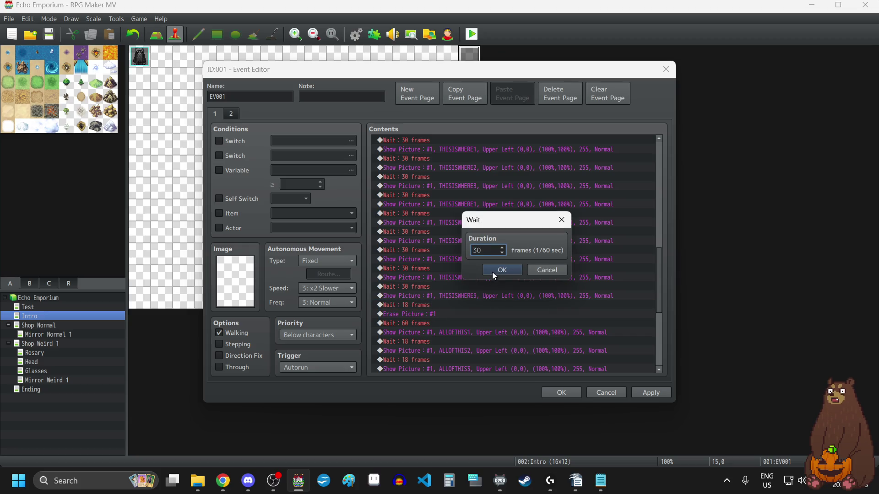
left_click(492, 272)
left_click(419, 323)
key("Return")
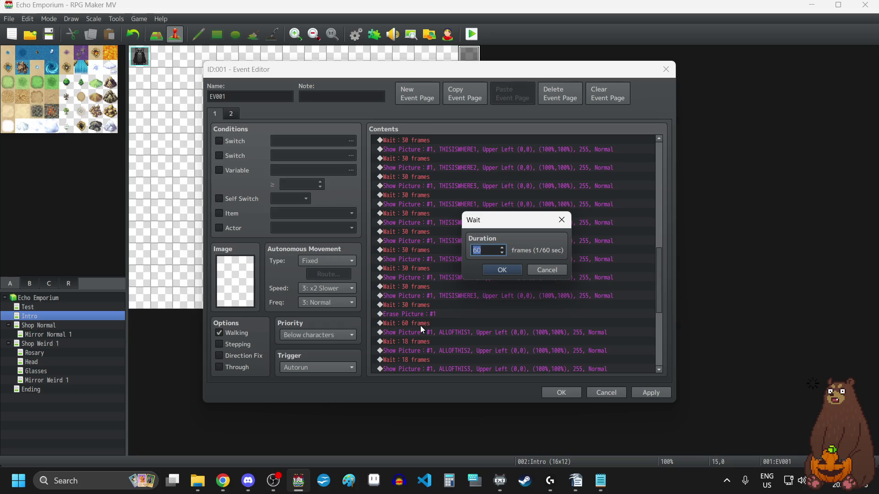
type("30")
left_click(511, 269)
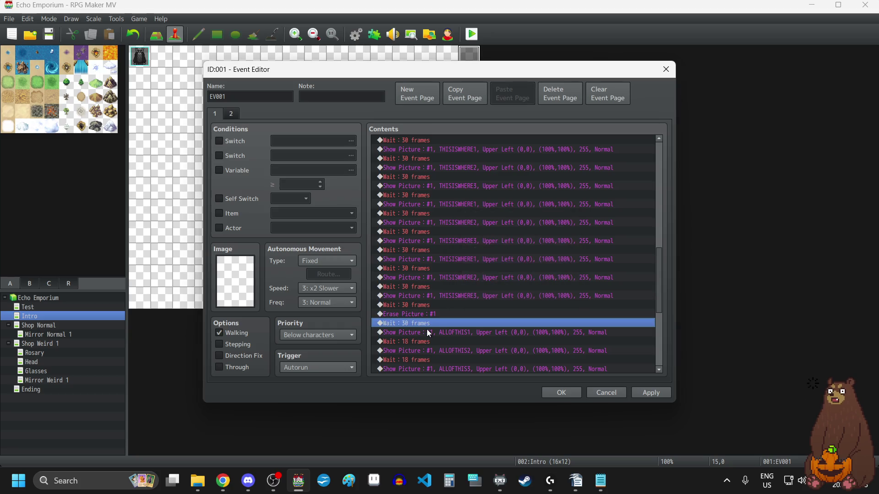
Change the first four 18-frame waits of the ALLOFTHIS sequence to 30 frames.
scroll(431, 322, "down", 3)
double_click(432, 260)
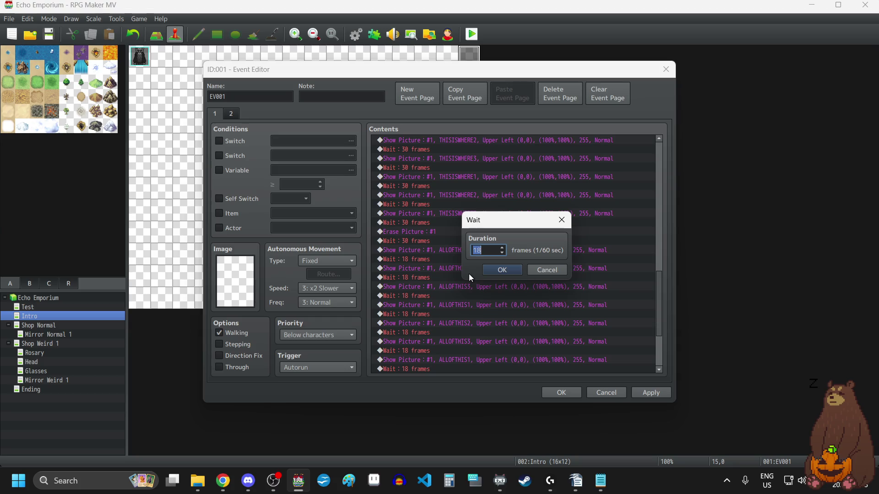
left_click(508, 270)
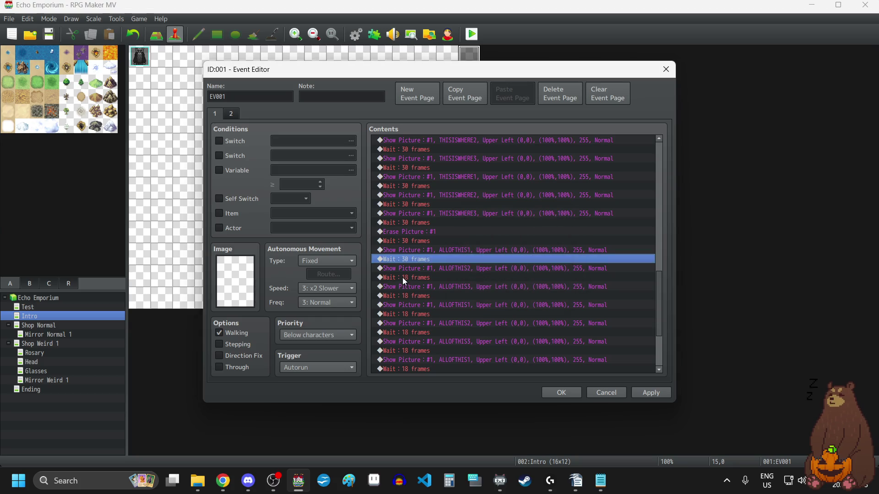
double_click(403, 278)
type("30")
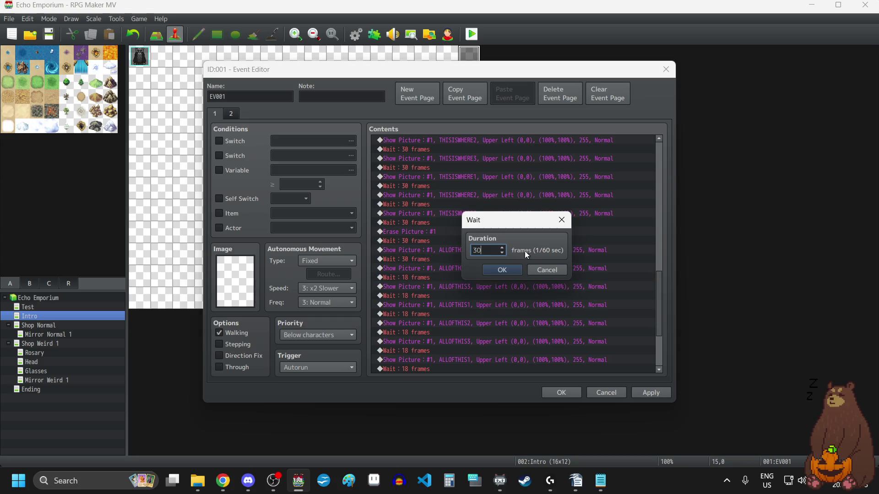
left_click(515, 269)
double_click(421, 294)
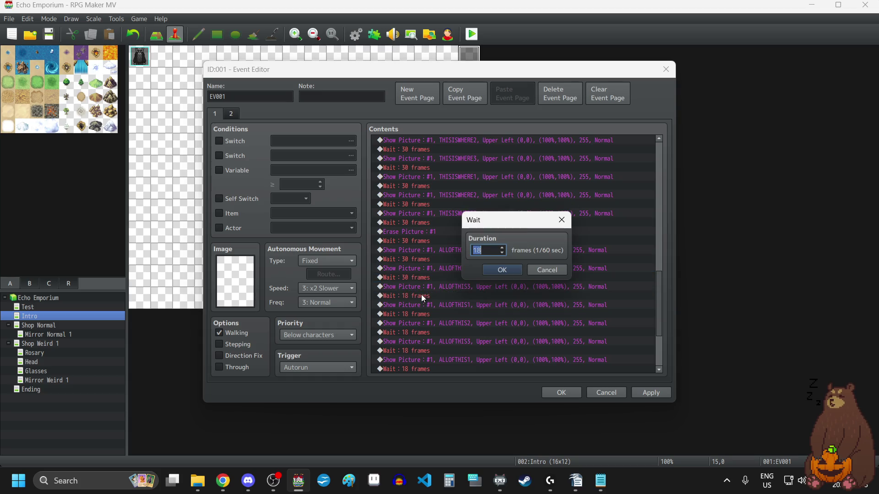
type("30")
left_click(502, 270)
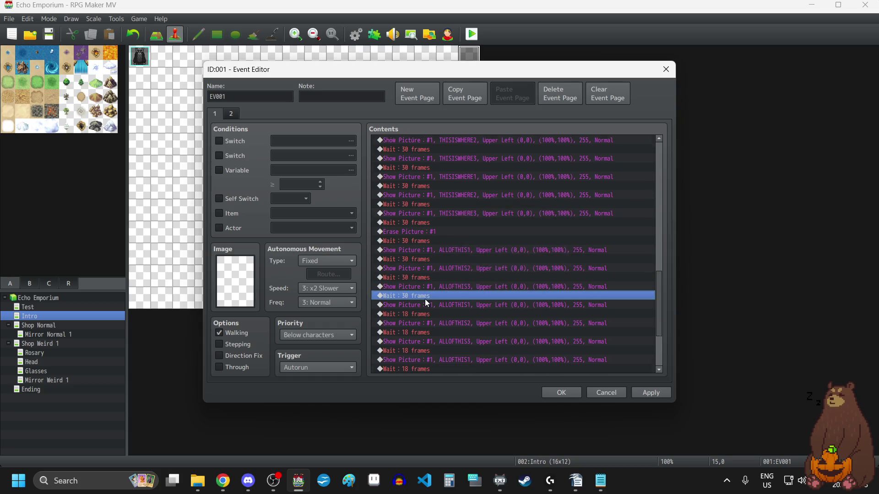
scroll(425, 297, "down", 2)
double_click(423, 260)
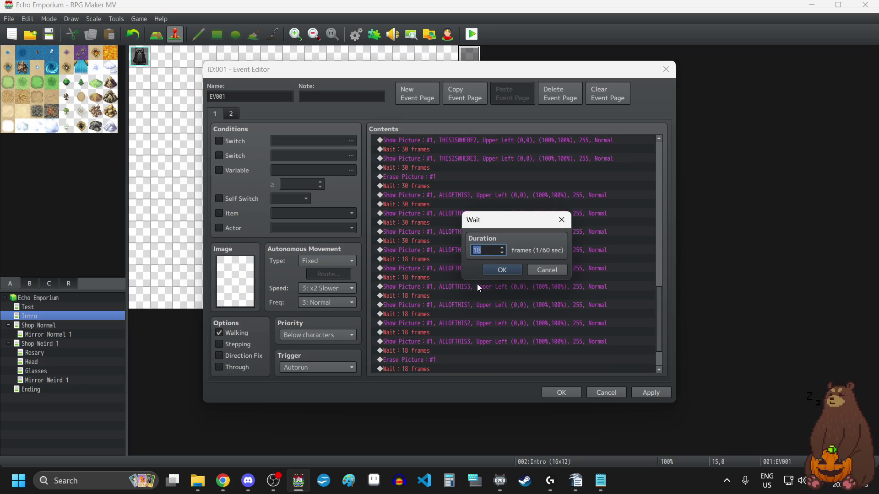
type("30")
key("Return")
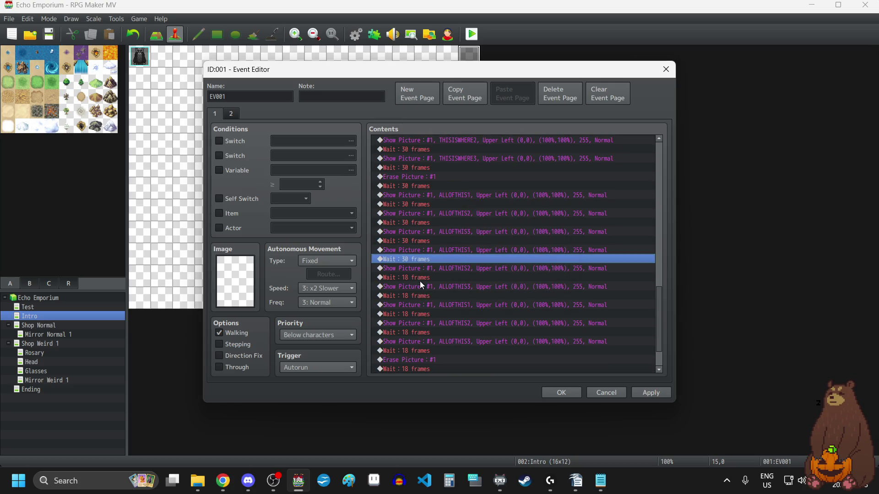
Change the next four 18-frame ALLOFTHIS waits to 30 frames.
double_click(421, 278)
type("30")
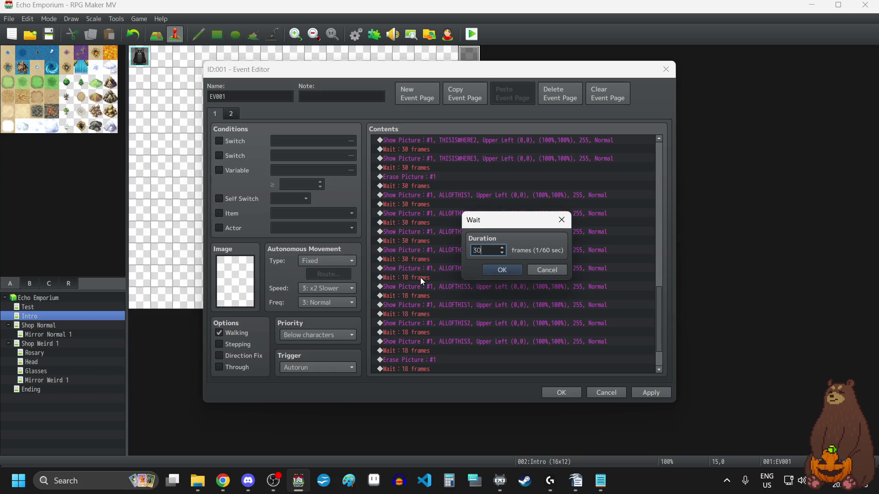
key("Return")
double_click(416, 296)
type("30")
left_click(513, 273)
left_click(413, 314)
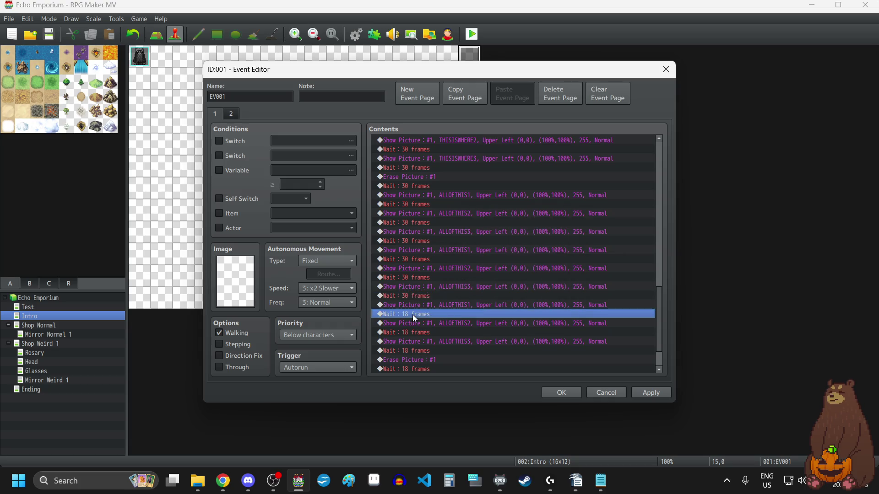
double_click(413, 315)
type("30")
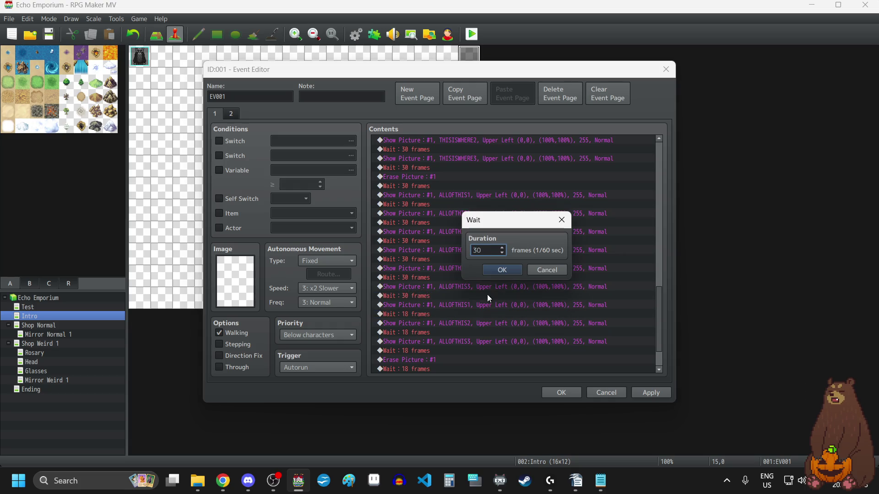
left_click(502, 270)
double_click(419, 287)
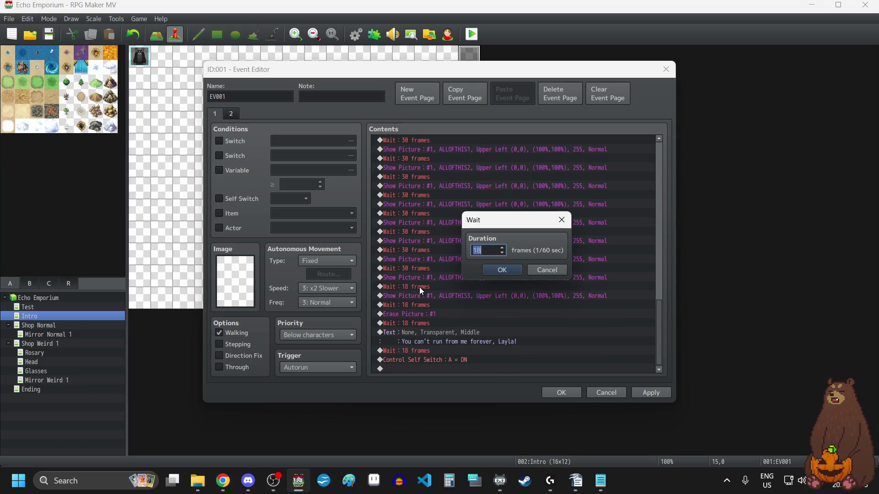
type("30")
left_click(490, 272)
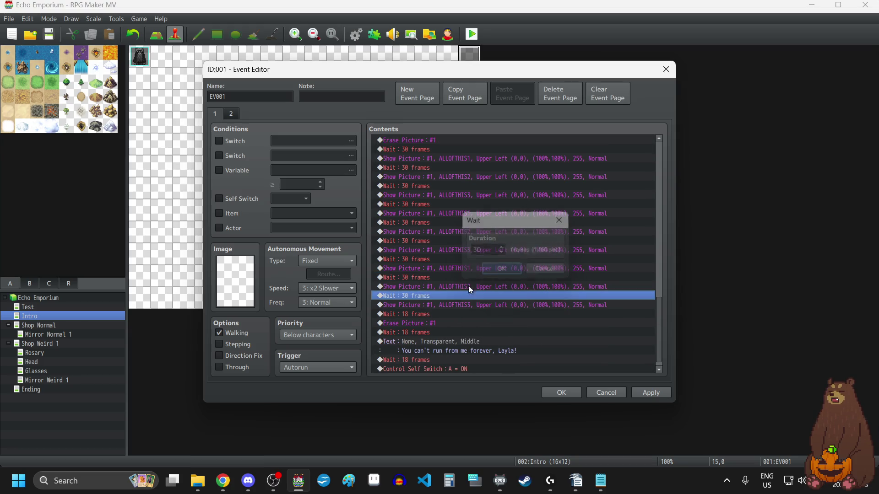
Set the last ALLOFTHIS wait and the wait after the final erase to 30 frames, then apply.
double_click(425, 314)
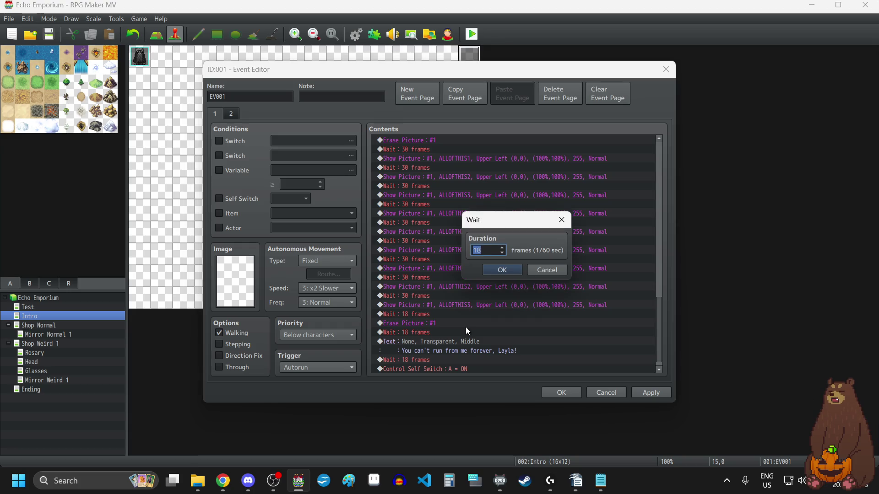
type("30")
left_click(502, 270)
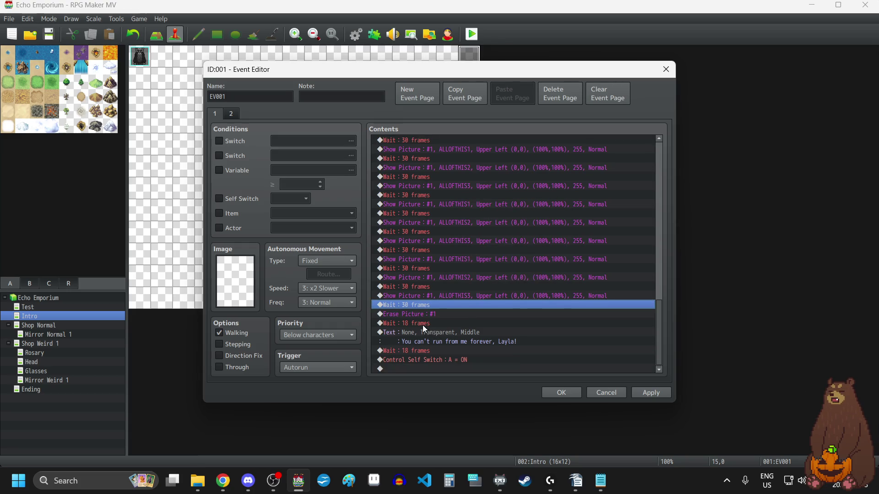
double_click(422, 325)
type("30")
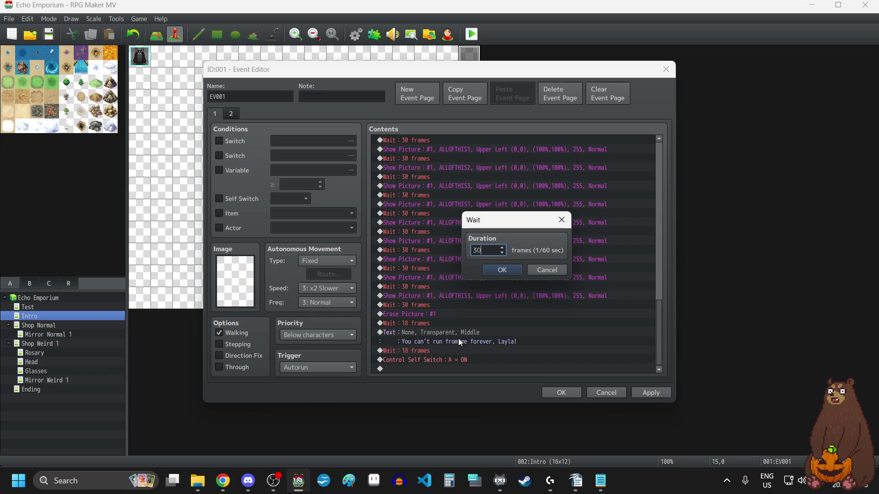
left_click(502, 270)
left_click(650, 393)
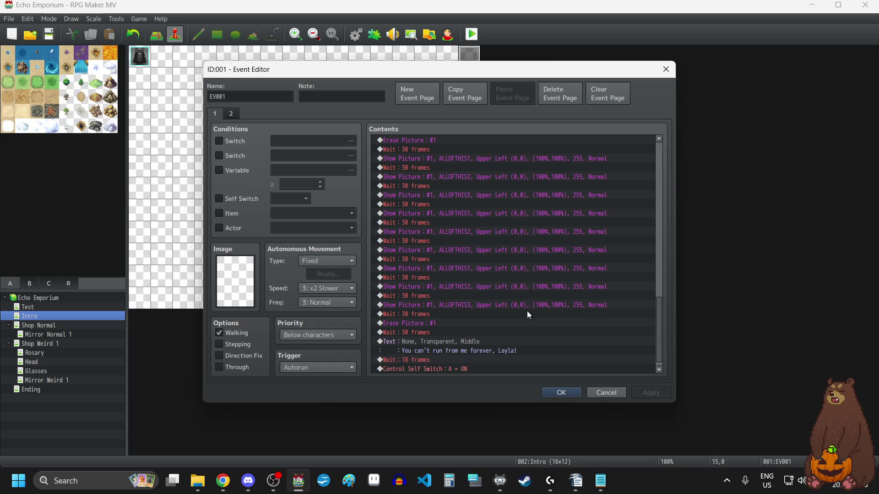
Set the 18-frame wait after the taunting message to 30 frames, apply and close the editor.
scroll(527, 311, "down", 1)
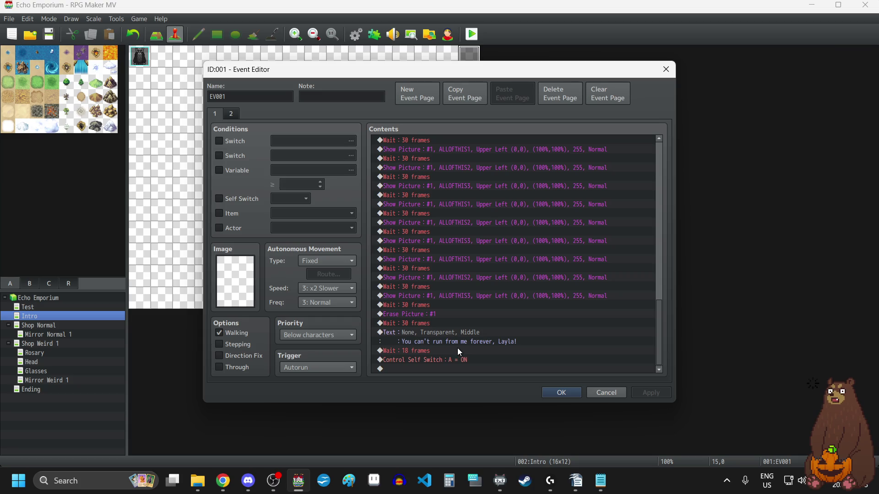
left_click(431, 354)
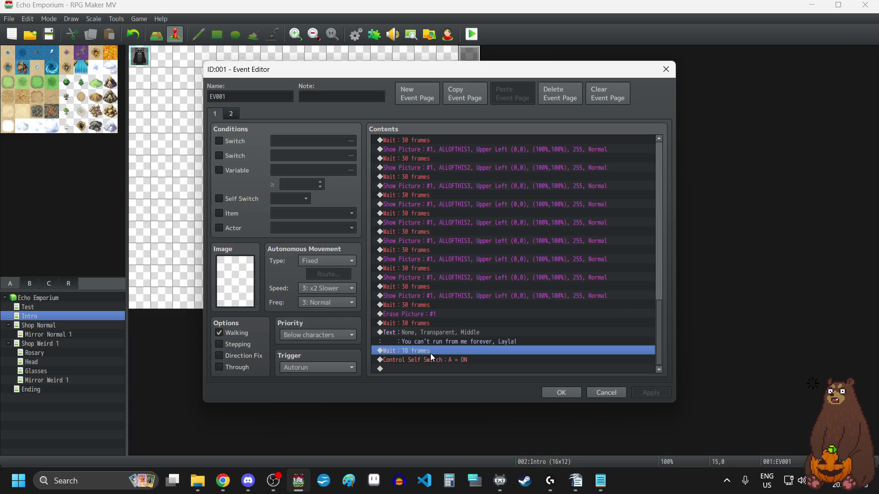
key("Return")
type("30")
key("Return")
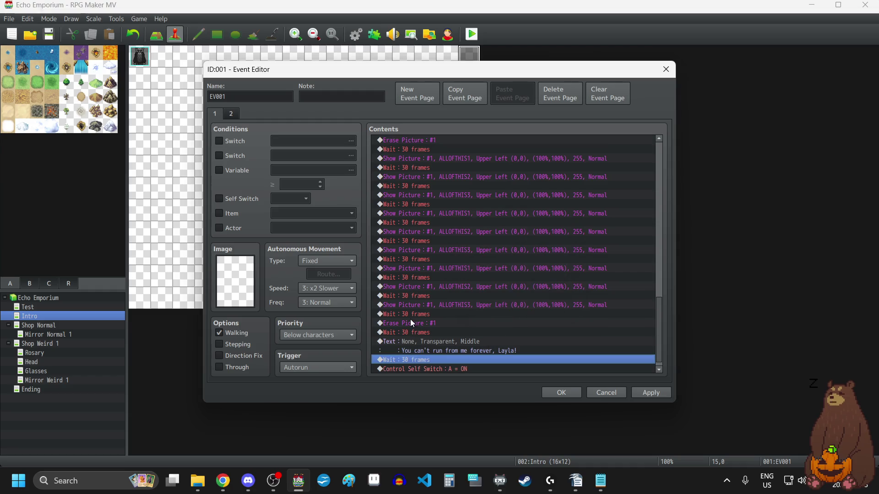
scroll(395, 336, "up", 3)
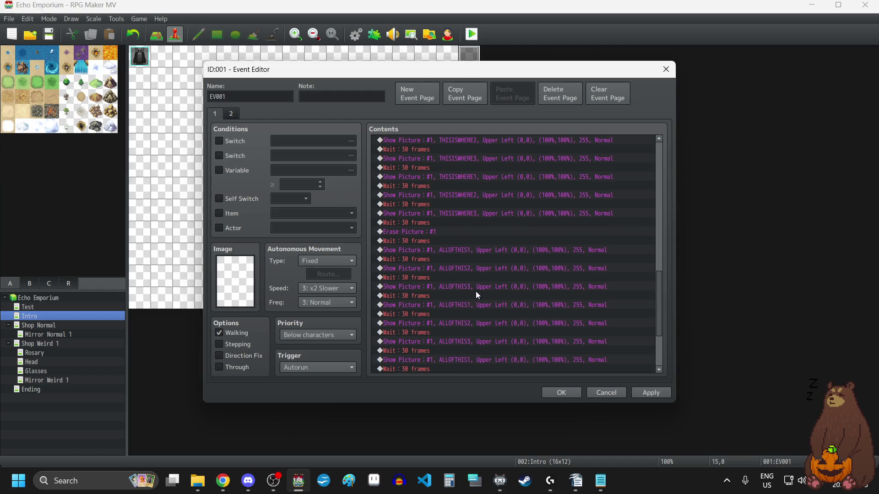
left_click(635, 393)
left_click(561, 392)
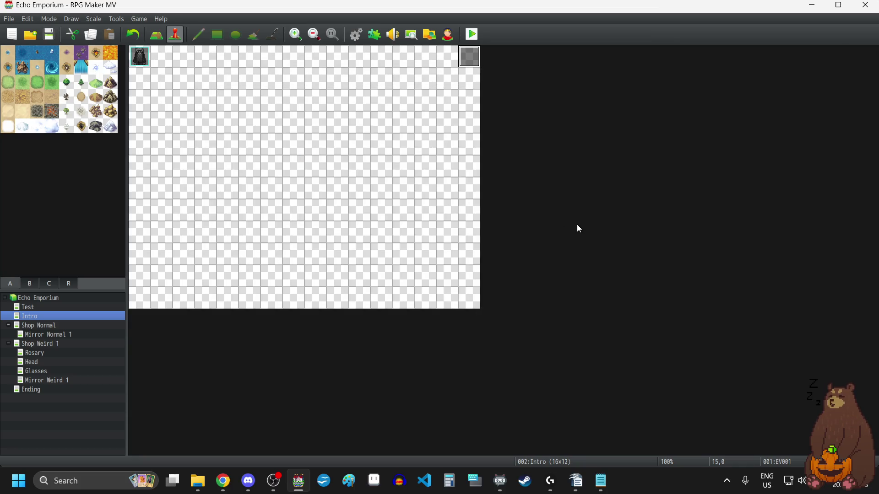
Playtest the game fullscreen (F4), start a New Game and dismiss the opening message.
left_click(473, 35)
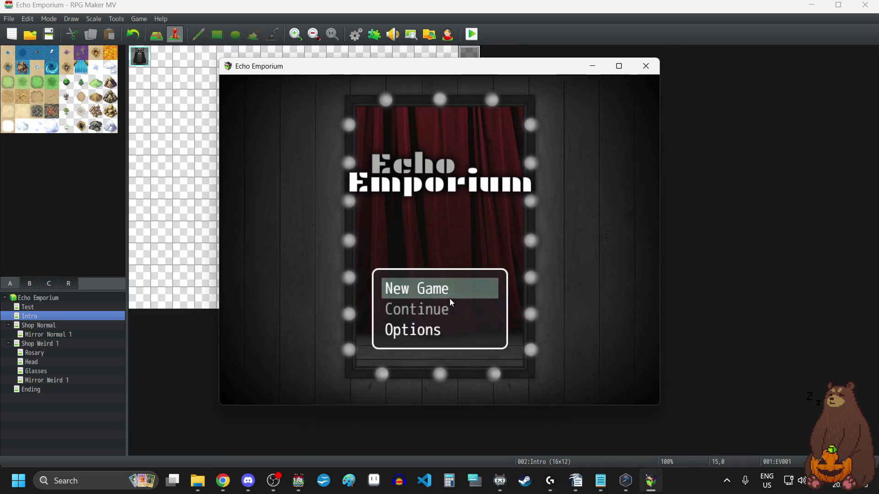
key("F4")
left_click(452, 314)
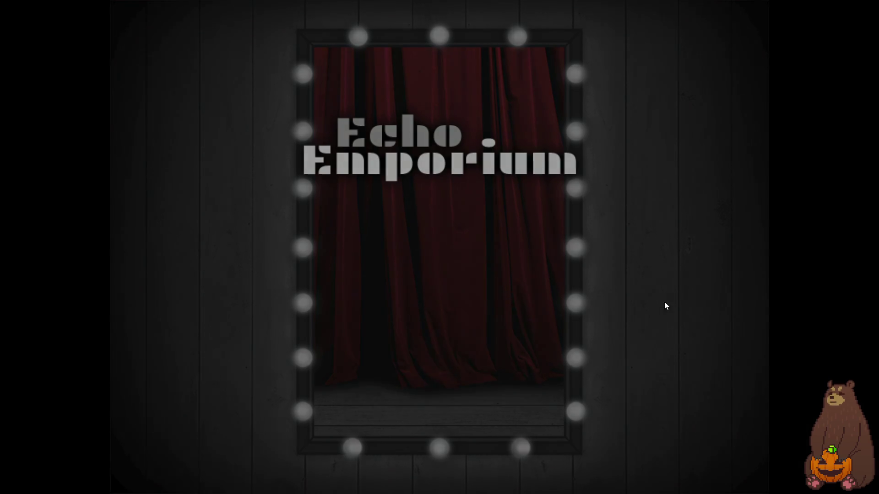
key("Return")
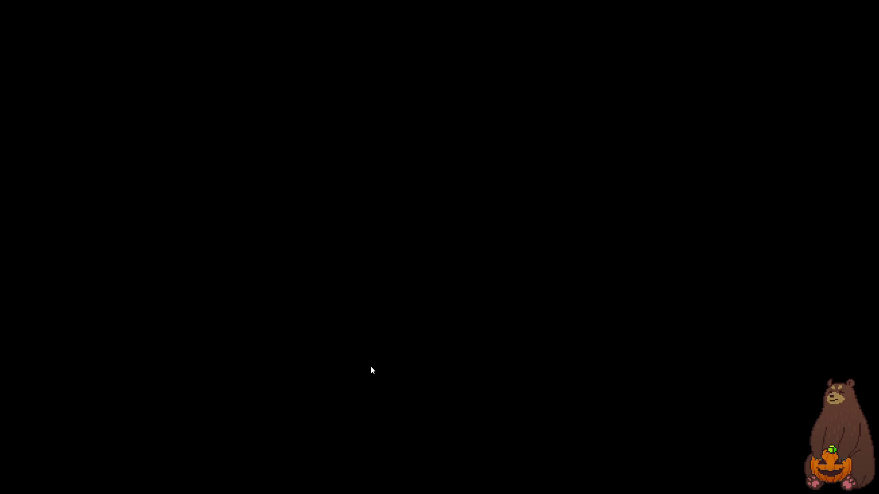
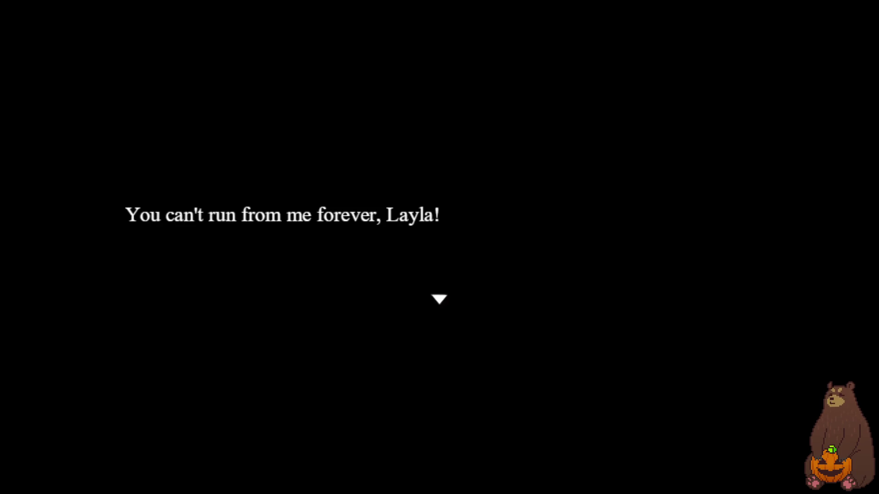
Exit fullscreen and close the Echo Emporium playtest window to get back to the Intro map.
key("F4")
left_click(646, 66)
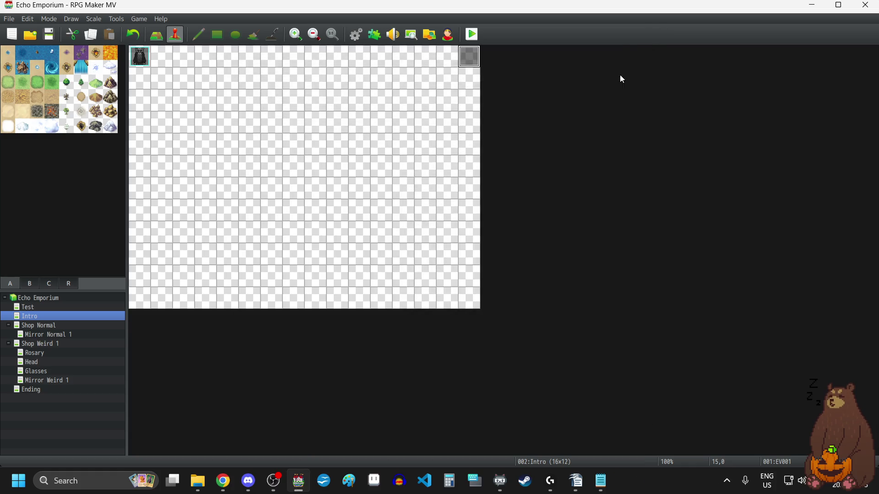
double_click(468, 59)
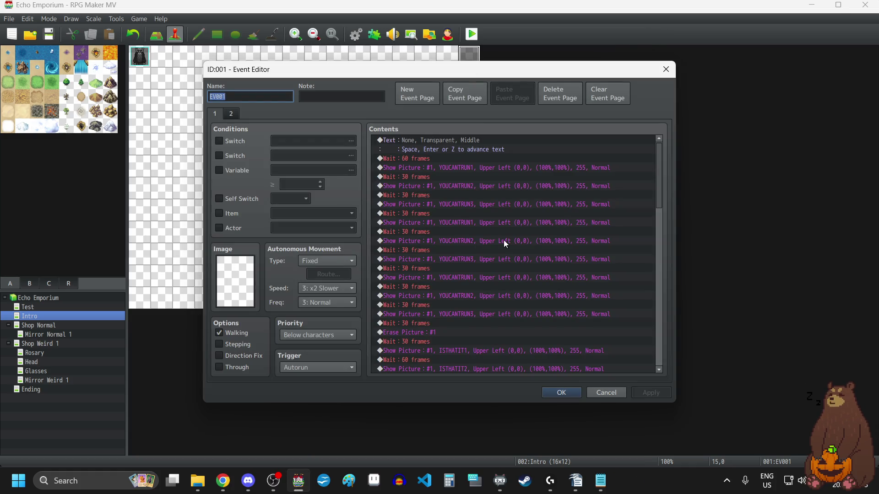
scroll(499, 245, "down", 10)
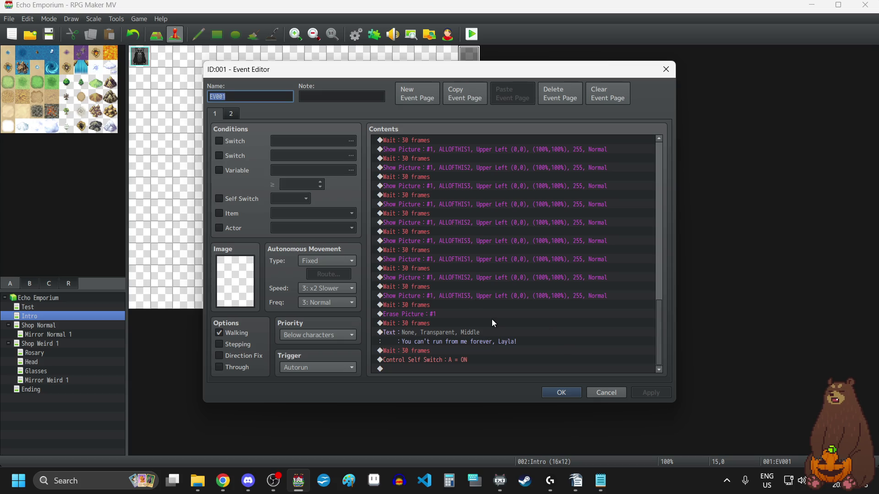
scroll(494, 319, "up", 15)
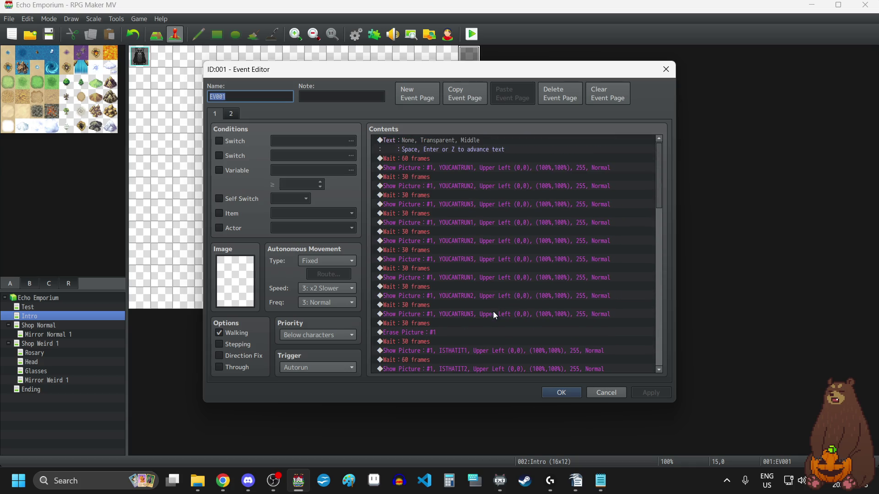
left_click(576, 395)
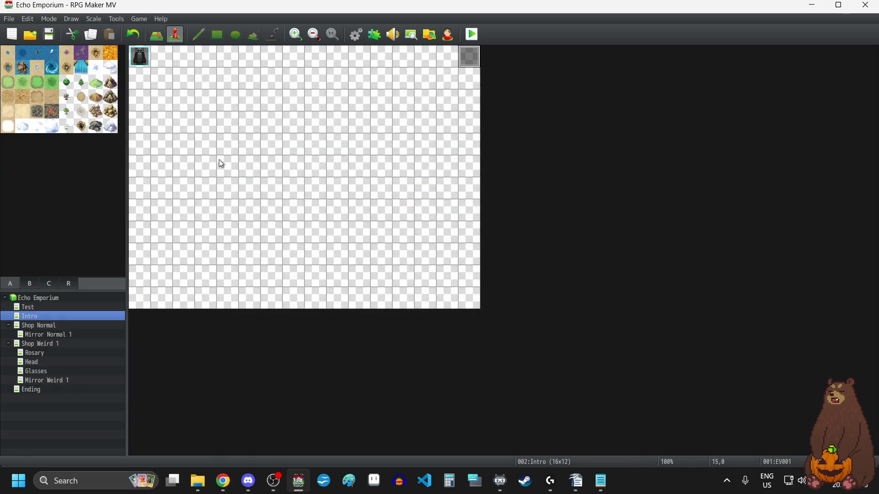
Run a fullscreen playtest, start a New Game, and advance past the intro instruction text.
left_click(471, 34)
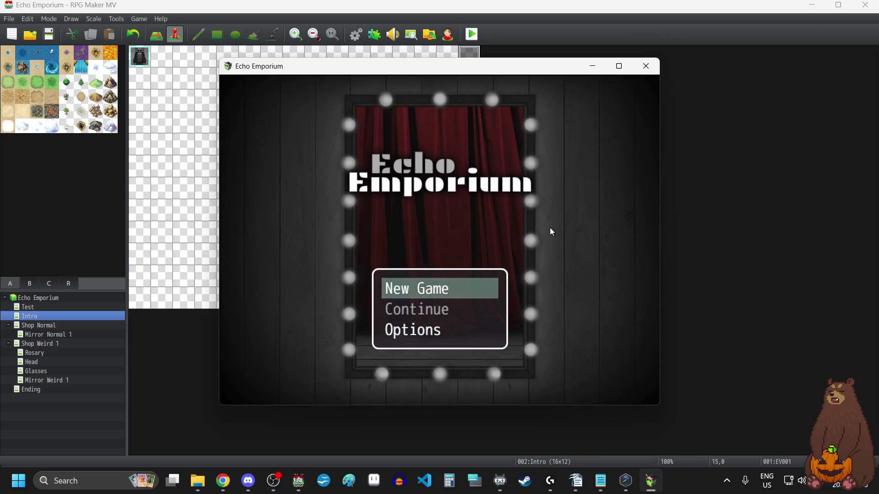
key("F4")
key("Return")
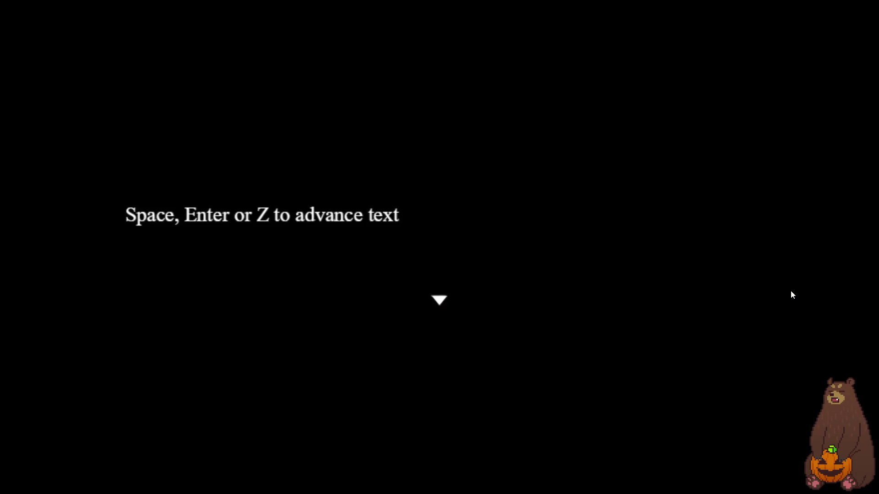
key("Return")
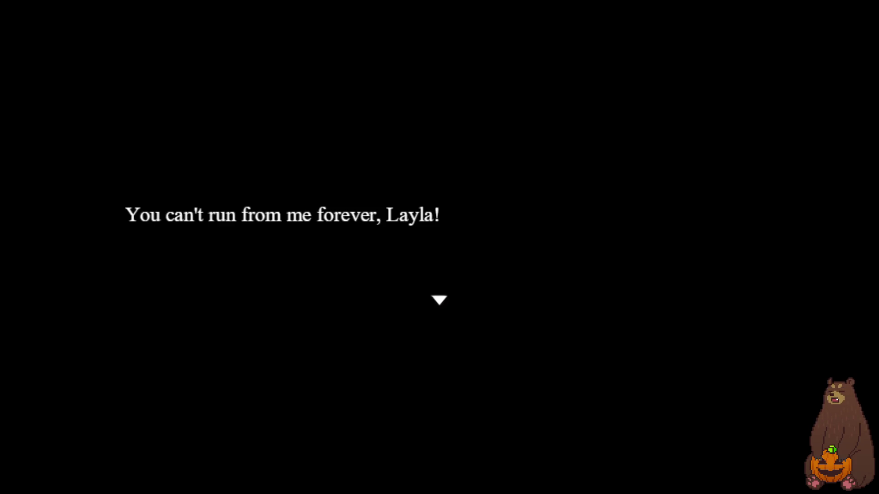
After the picture sequence, dismiss the closing line 'You can't run from me forever, Layla!'.
left_click(448, 324)
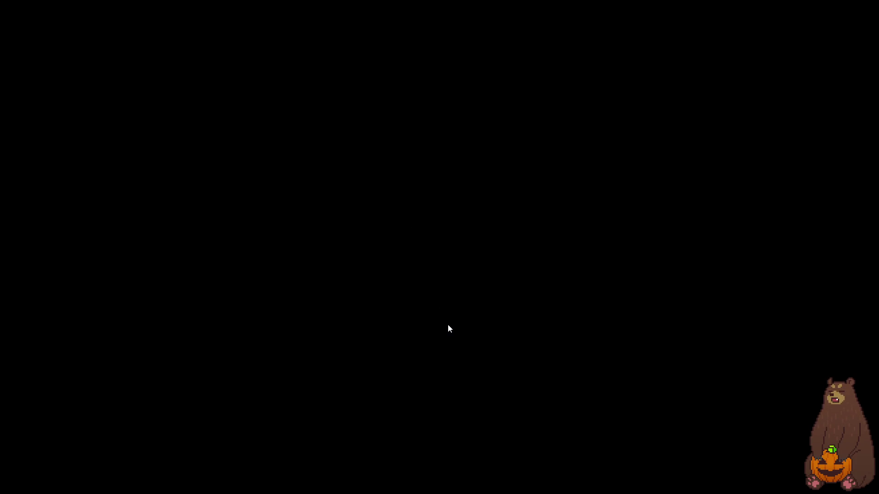